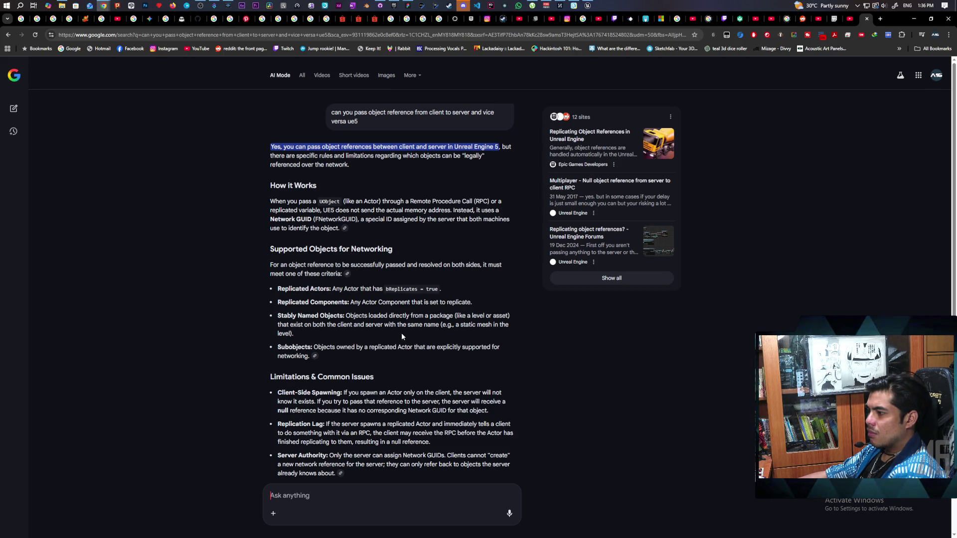
Read the AI Mode answer on networked object references down to Best Practices, then minimize Chrome.
scroll(368, 342, "down", 1)
scroll(367, 344, "down", 1)
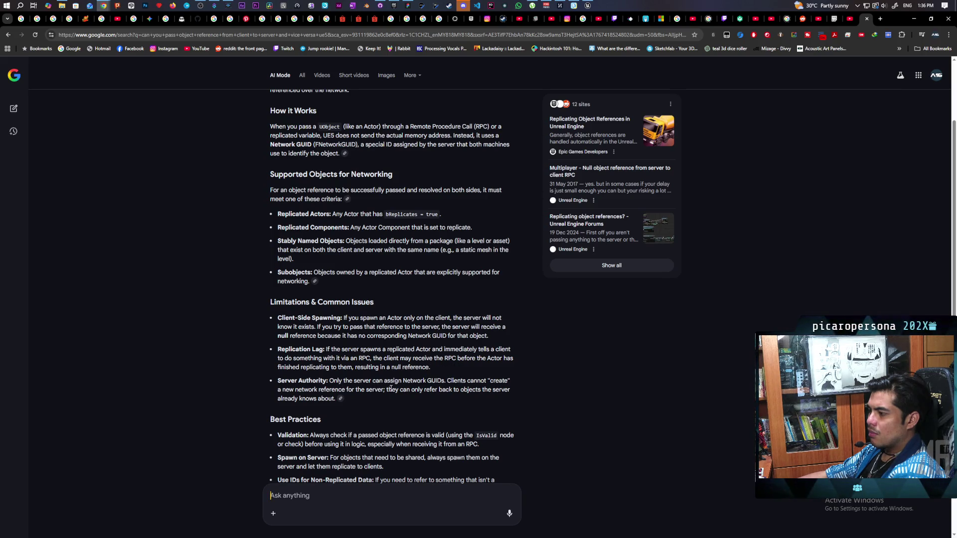
scroll(299, 388, "down", 1)
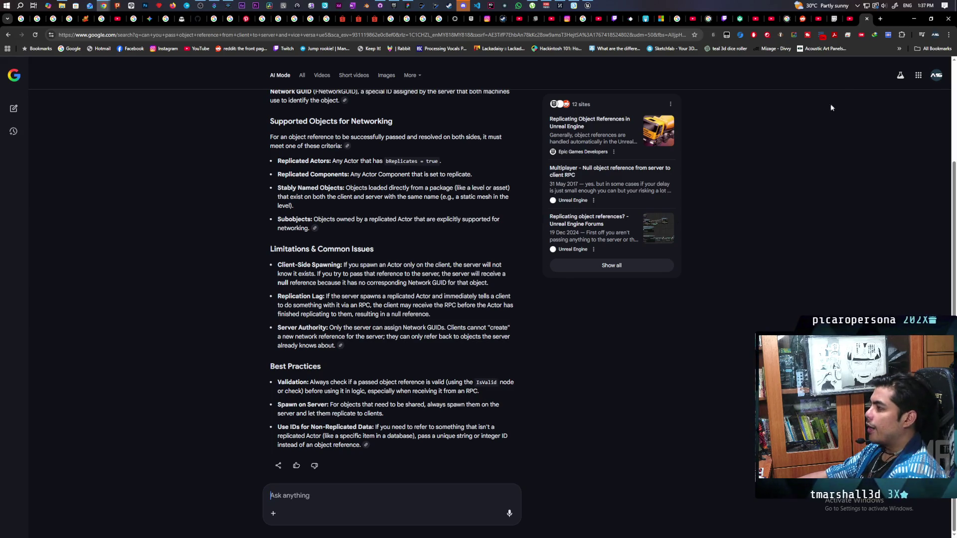
left_click(913, 18)
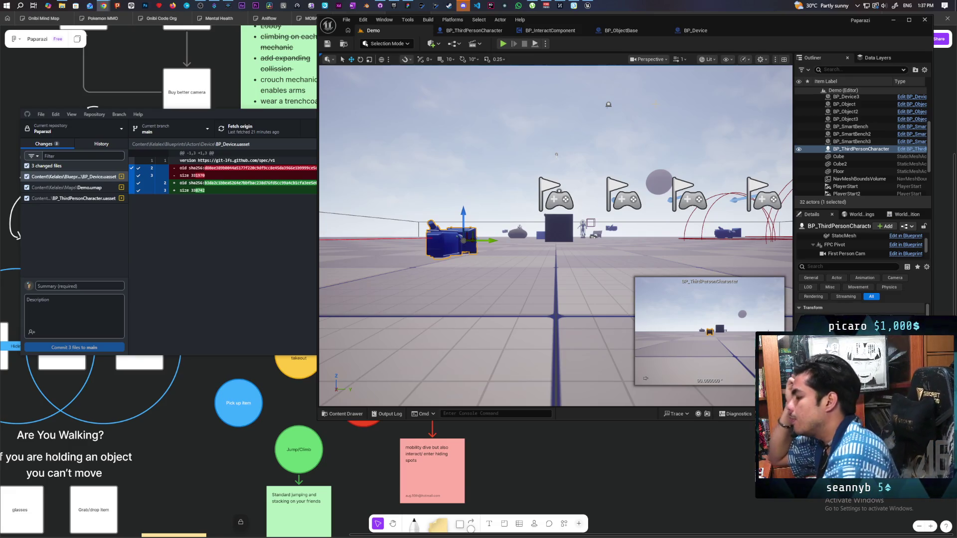
left_click(619, 34)
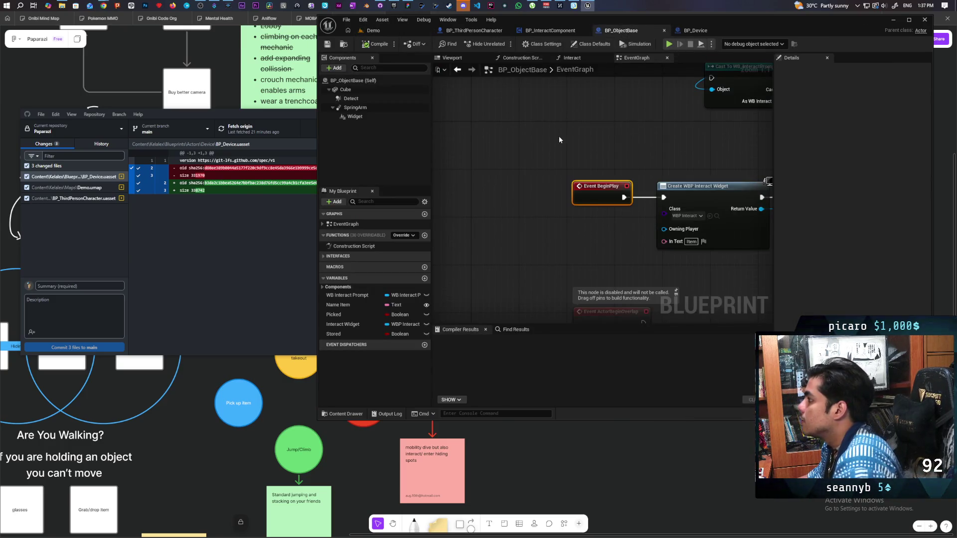
left_click(416, 81)
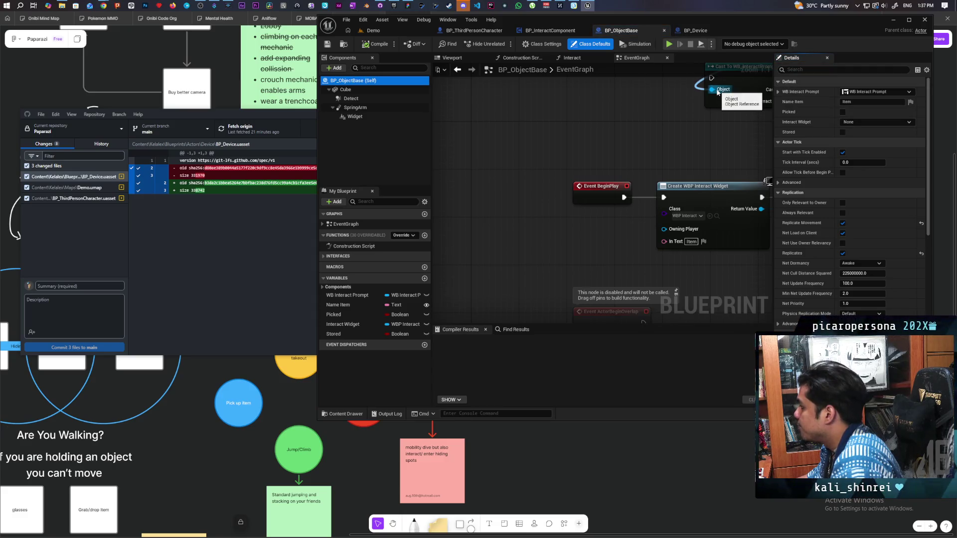
left_click(384, 30)
left_click_drag(557, 154, 349, 132)
left_click_drag(354, 93, 358, 122)
mouse_move(490, 136)
left_mouse_down()
mouse_move(490, 149)
mouse_move(490, 136)
left_mouse_up()
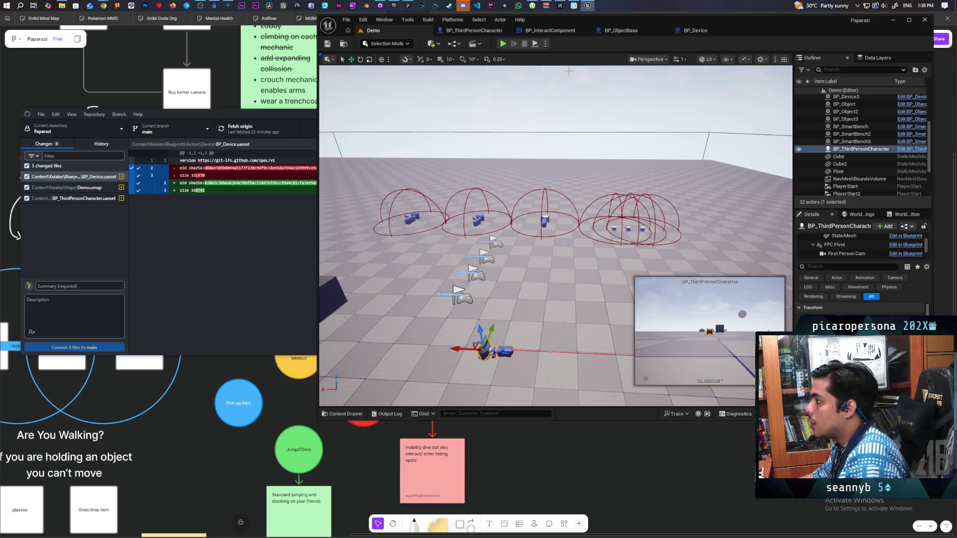
left_click(474, 30)
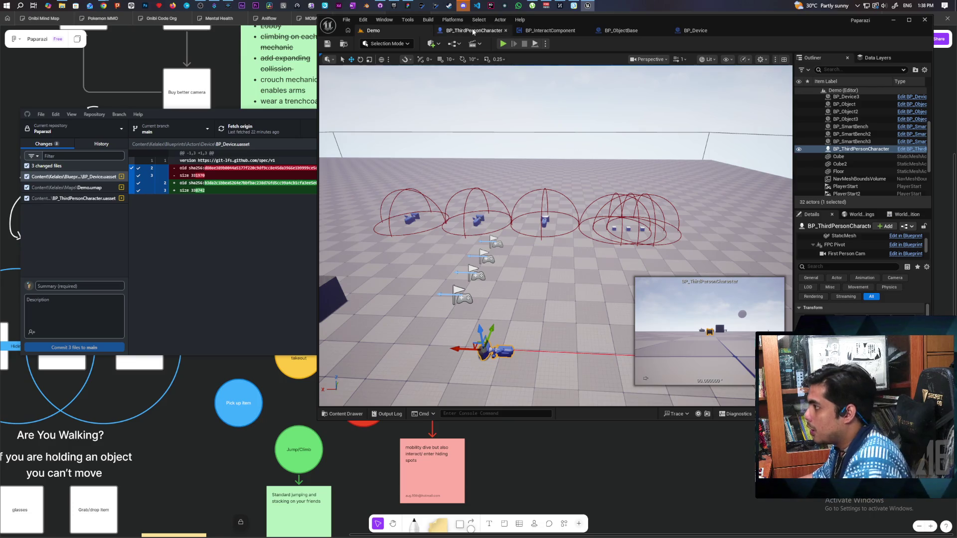
Switch to the BP_InteractComponent EventGraph and frame the Called on Client node group.
left_click(550, 30)
scroll(582, 129, "down", 3)
left_click_drag(582, 132, 547, 190)
scroll(561, 216, "up", 3)
scroll(560, 210, "down", 1)
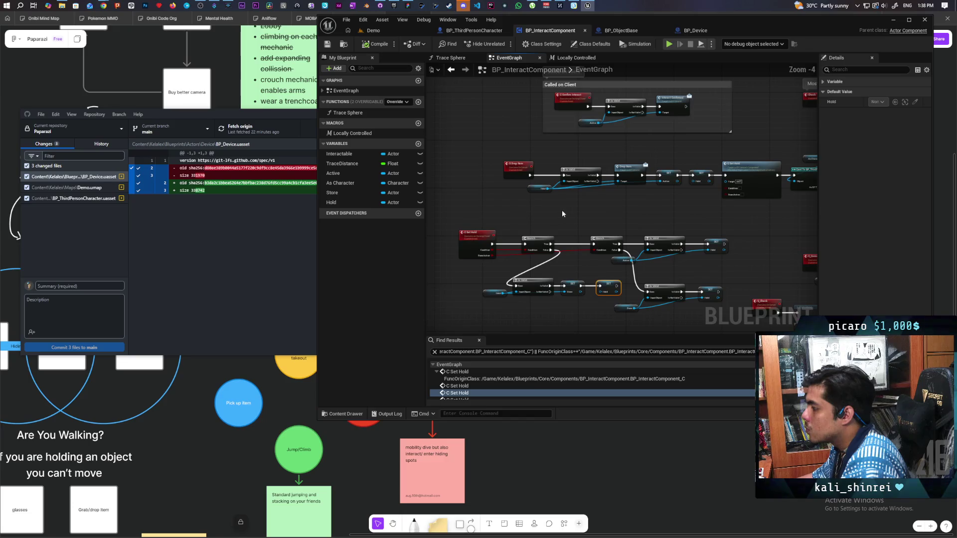
mouse_move(561, 210)
left_mouse_down()
mouse_move(644, 213)
mouse_move(566, 202)
mouse_move(477, 120)
mouse_move(487, 162)
mouse_move(620, 136)
mouse_move(618, 154)
mouse_move(545, 181)
mouse_move(581, 161)
left_mouse_up()
scroll(566, 202, "up", 1)
Pan and zoom the EventGraph to bring more of its nodes into view.
scroll(548, 178, "down", 1)
scroll(507, 177, "up", 1)
scroll(507, 177, "down", 1)
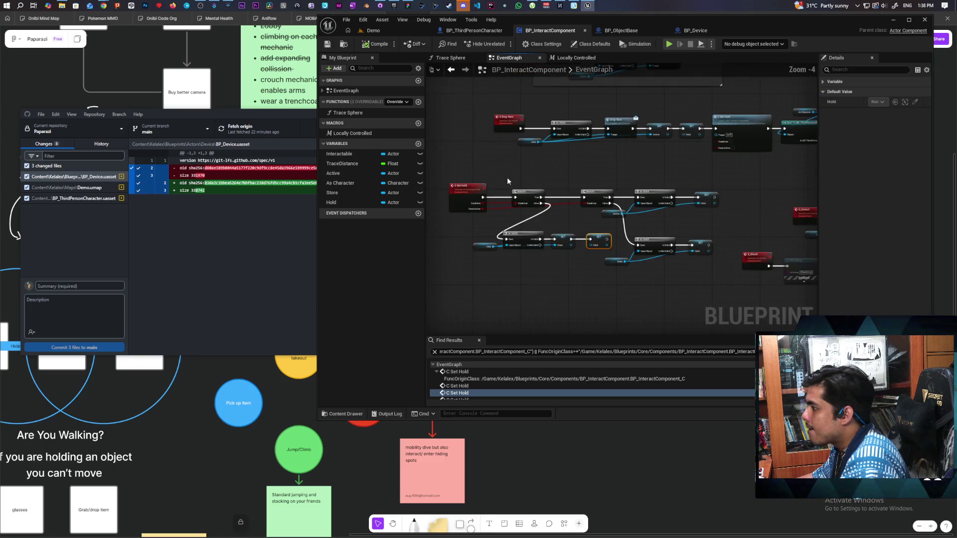
scroll(513, 175, "up", 1)
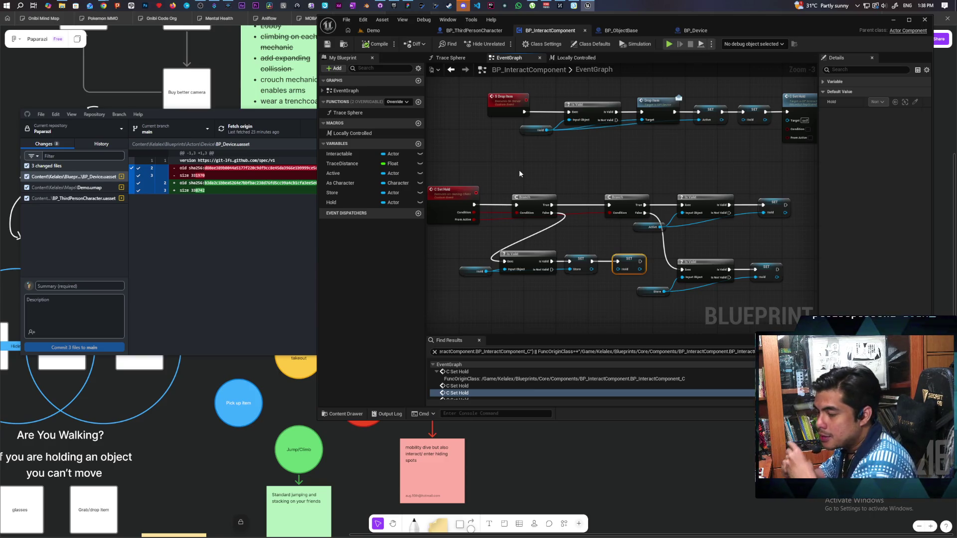
scroll(516, 166, "down", 2)
left_click_drag(516, 166, 531, 263)
scroll(600, 242, "up", 3)
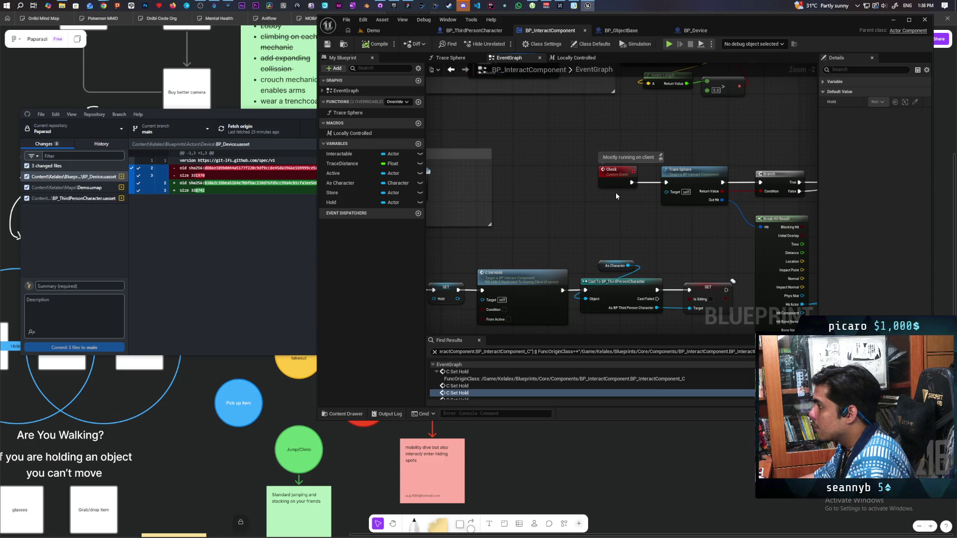
Check the Check event node's options, then select the Switch Has Authority and S Check nodes.
right_click(616, 181)
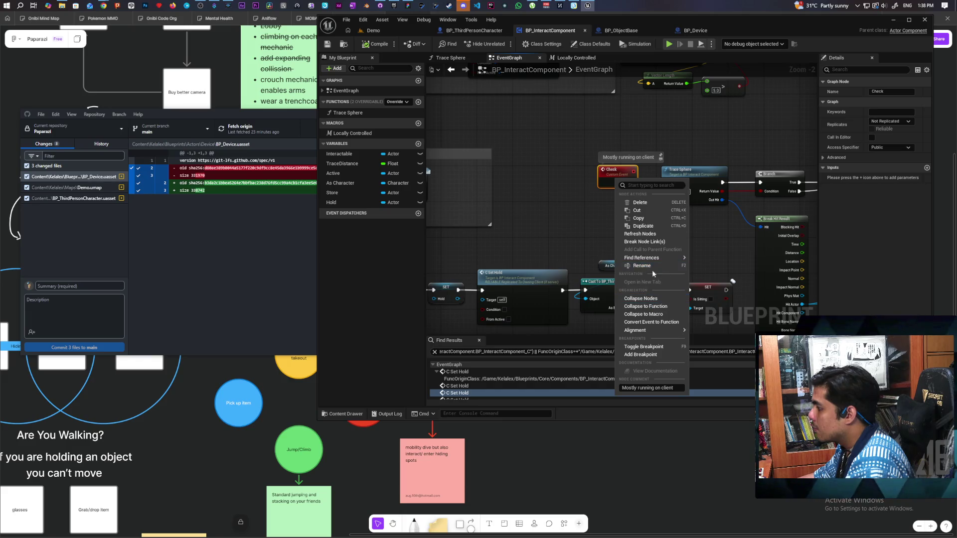
left_click(531, 238)
scroll(567, 218, "down", 1)
mouse_move(566, 221)
left_mouse_down()
mouse_move(623, 245)
mouse_move(678, 238)
left_mouse_up()
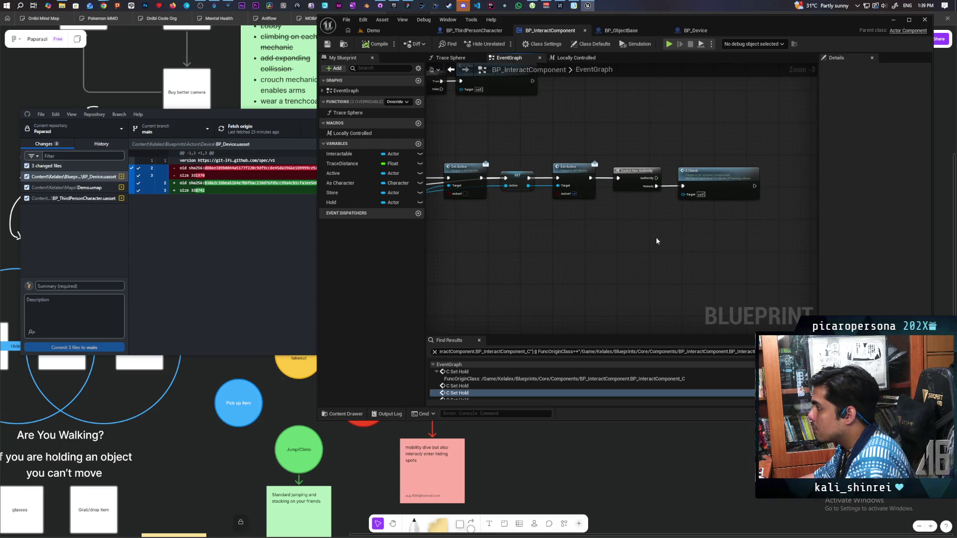
scroll(647, 204, "up", 2)
left_click_drag(643, 118, 733, 226)
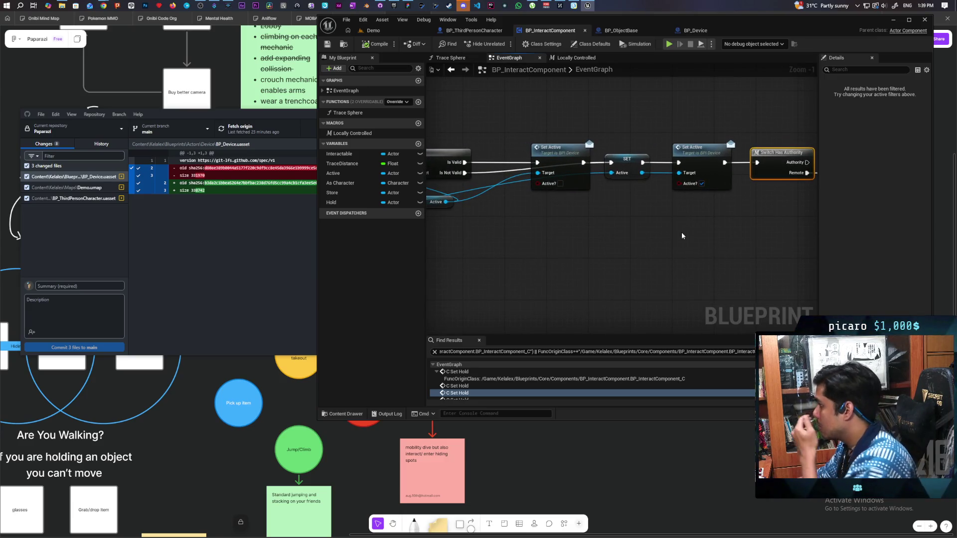
scroll(675, 226, "down", 4)
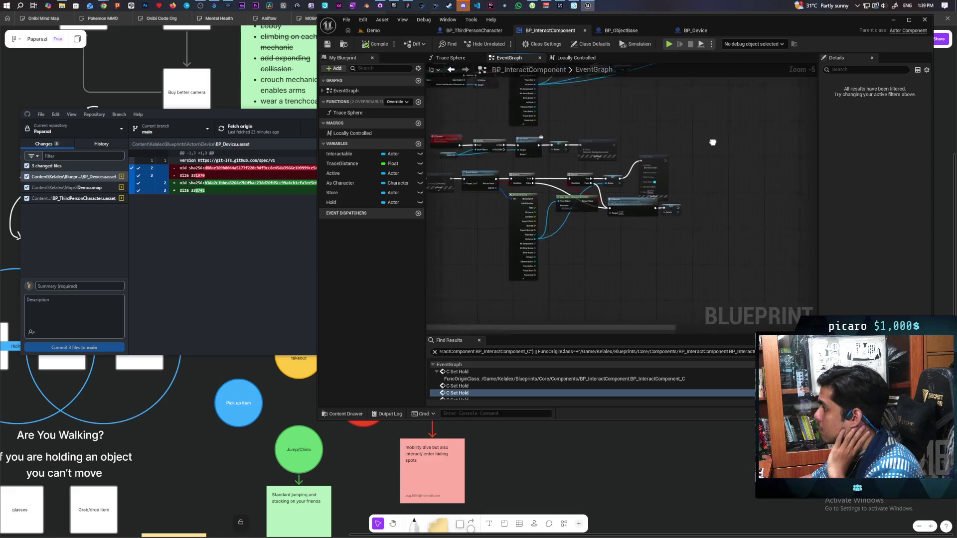
scroll(540, 205, "up", 2)
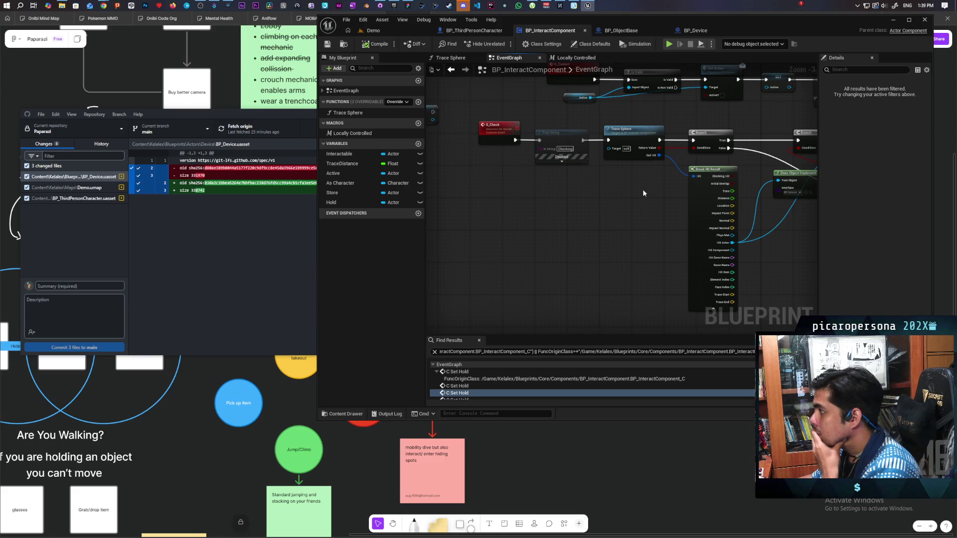
left_click_drag(690, 277, 534, 263)
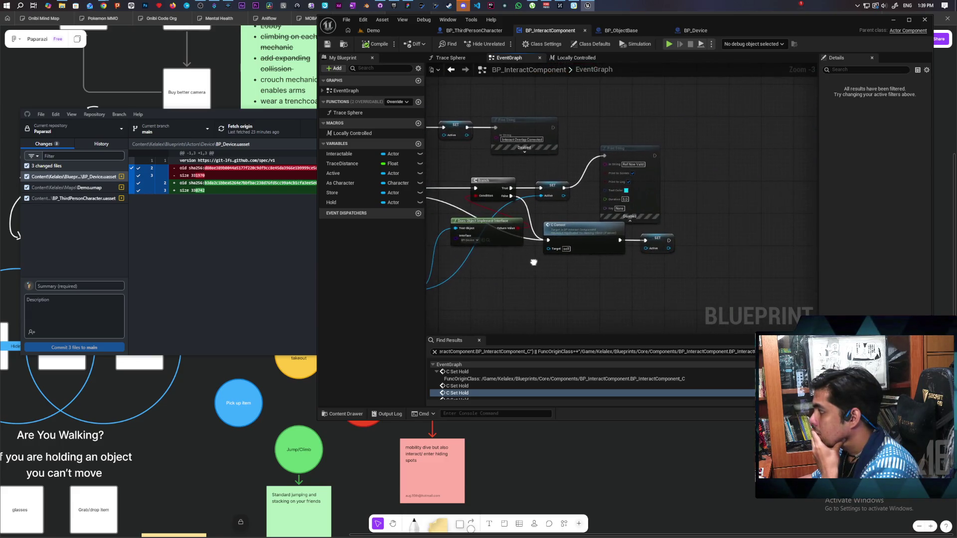
mouse_move(630, 254)
left_mouse_down()
mouse_move(627, 245)
mouse_move(611, 250)
mouse_move(593, 285)
mouse_move(549, 250)
mouse_move(503, 244)
left_mouse_up()
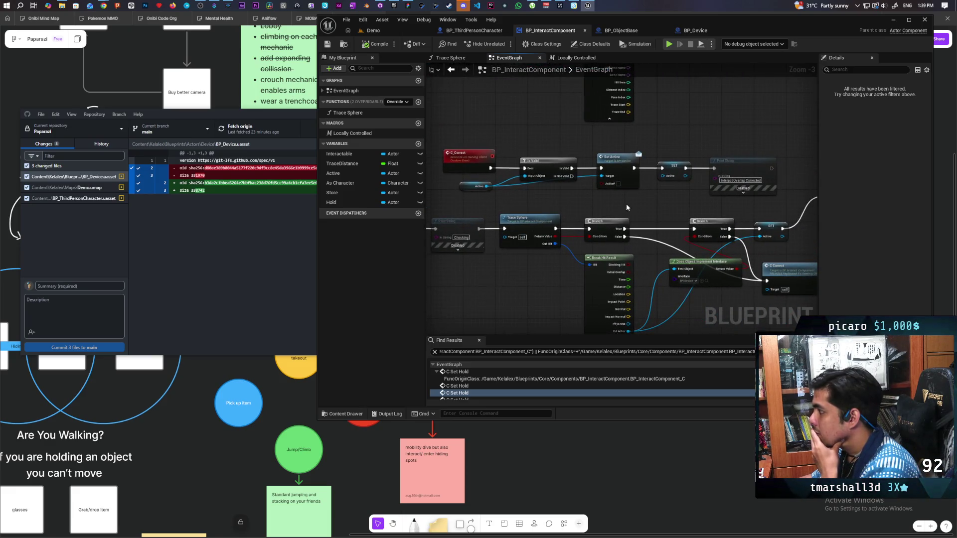
scroll(626, 205, "down", 4)
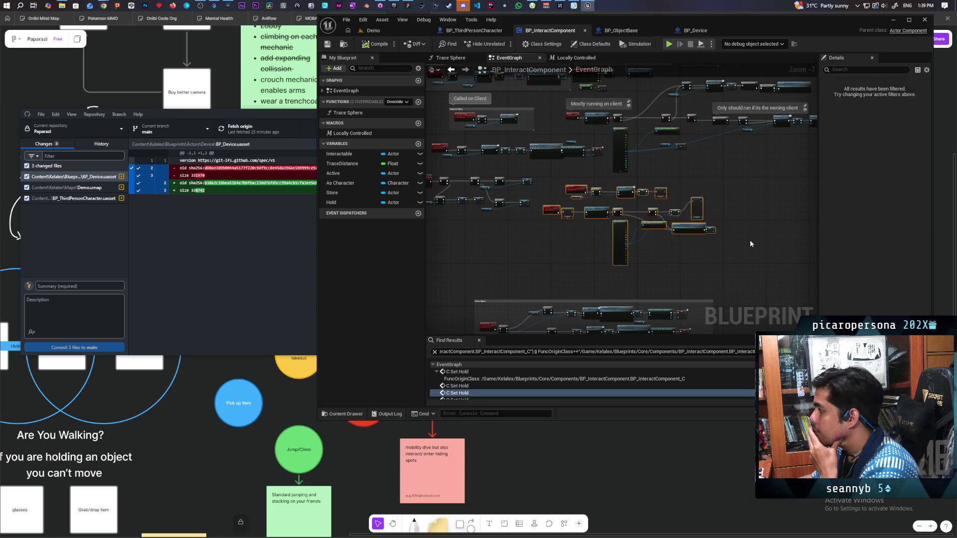
scroll(635, 241, "up", 2)
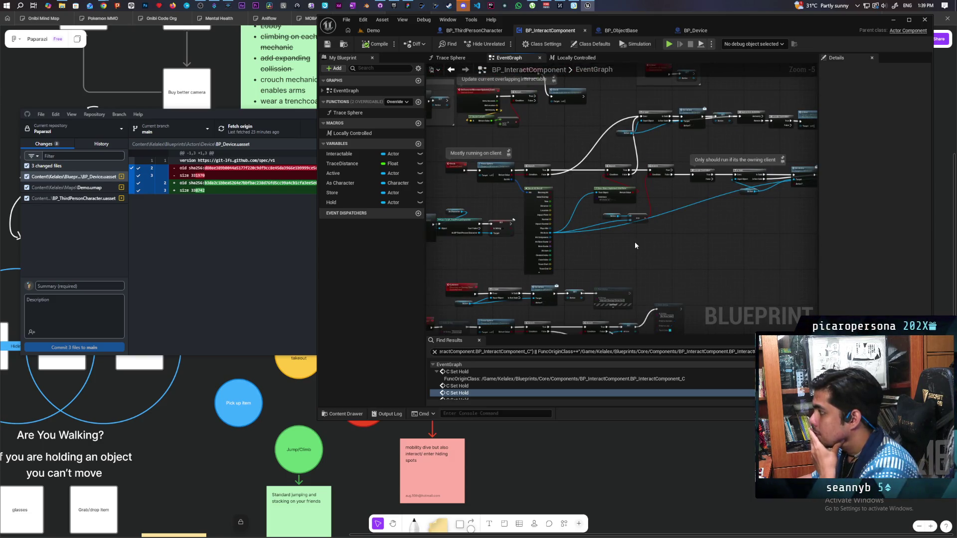
scroll(635, 242, "up", 2)
mouse_move(617, 237)
left_mouse_down()
mouse_move(747, 229)
mouse_move(671, 264)
mouse_move(711, 279)
mouse_move(680, 234)
mouse_move(756, 190)
mouse_move(710, 204)
mouse_move(739, 244)
mouse_move(650, 263)
left_mouse_up()
scroll(671, 254, "down", 1)
scroll(649, 259, "up", 1)
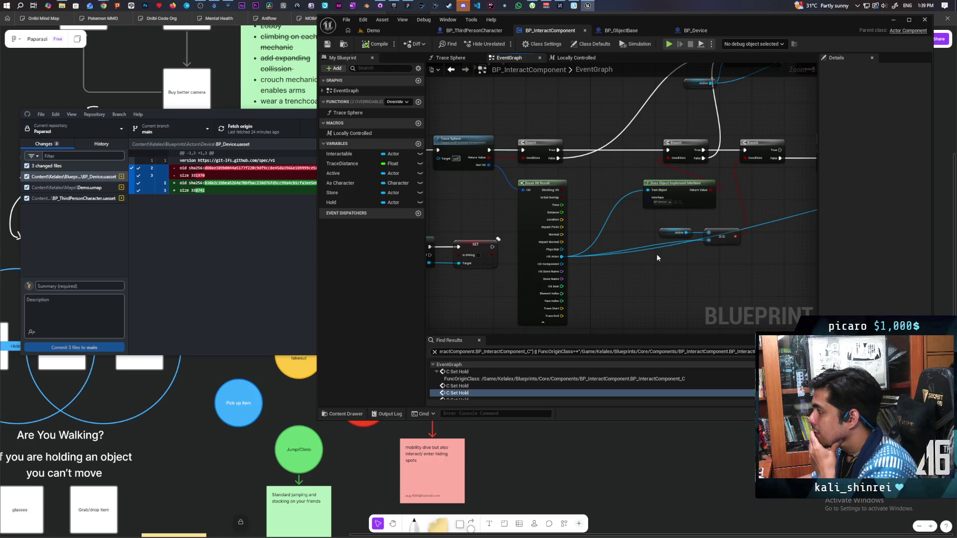
mouse_move(656, 258)
left_mouse_down()
mouse_move(643, 264)
mouse_move(724, 251)
mouse_move(709, 271)
left_mouse_up()
scroll(669, 231, "down", 1)
scroll(669, 233, "up", 1)
mouse_move(669, 232)
left_mouse_down()
mouse_move(617, 263)
mouse_move(564, 272)
left_mouse_up()
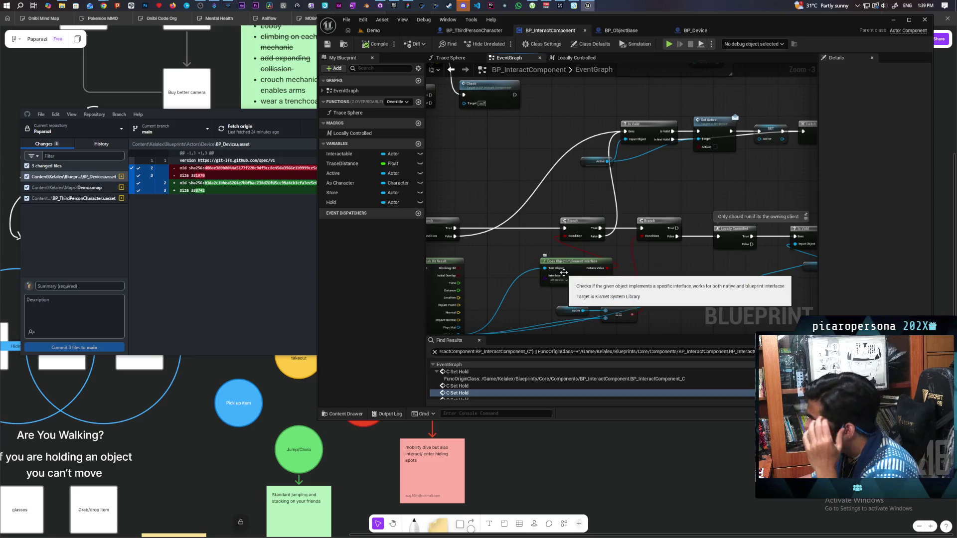
mouse_move(555, 277)
left_mouse_down()
mouse_move(666, 232)
mouse_move(710, 186)
mouse_move(655, 207)
mouse_move(654, 218)
mouse_move(761, 220)
mouse_move(679, 216)
mouse_move(725, 218)
mouse_move(724, 253)
mouse_move(671, 244)
left_mouse_up()
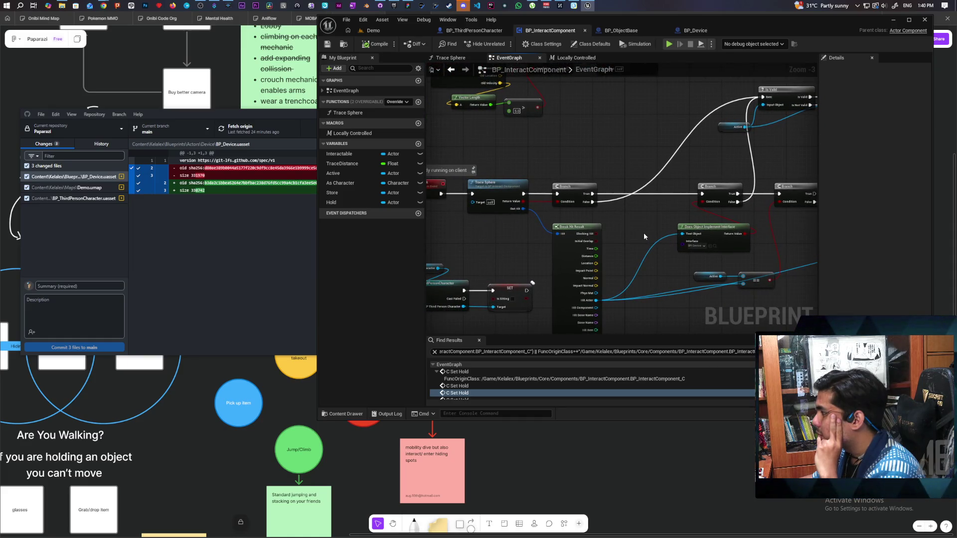
scroll(644, 233, "down", 2)
scroll(644, 232, "up", 1)
left_click_drag(644, 232, 554, 261)
scroll(647, 210, "up", 2)
mouse_move(647, 214)
left_mouse_down()
mouse_move(559, 237)
mouse_move(794, 169)
mouse_move(759, 165)
mouse_move(816, 135)
mouse_move(743, 132)
mouse_move(755, 131)
left_mouse_up()
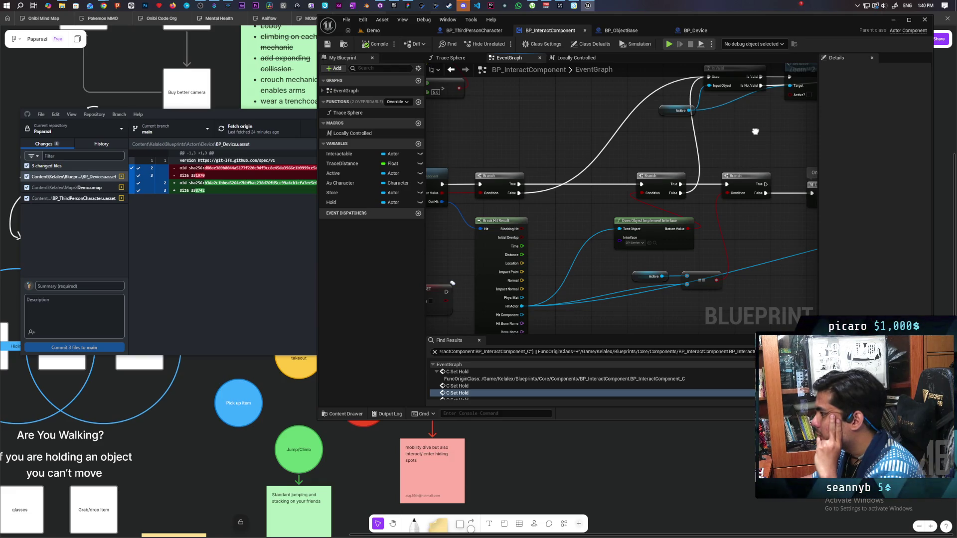
mouse_move(755, 131)
left_mouse_down()
mouse_move(758, 147)
mouse_move(686, 220)
mouse_move(638, 220)
mouse_move(834, 134)
mouse_move(936, 108)
left_mouse_up()
double_click(782, 25)
Frame the Check and Branch nodes and select Trace Sphere to inspect its outputs.
mouse_move(509, 221)
left_mouse_down()
mouse_move(488, 317)
mouse_move(448, 314)
left_mouse_up()
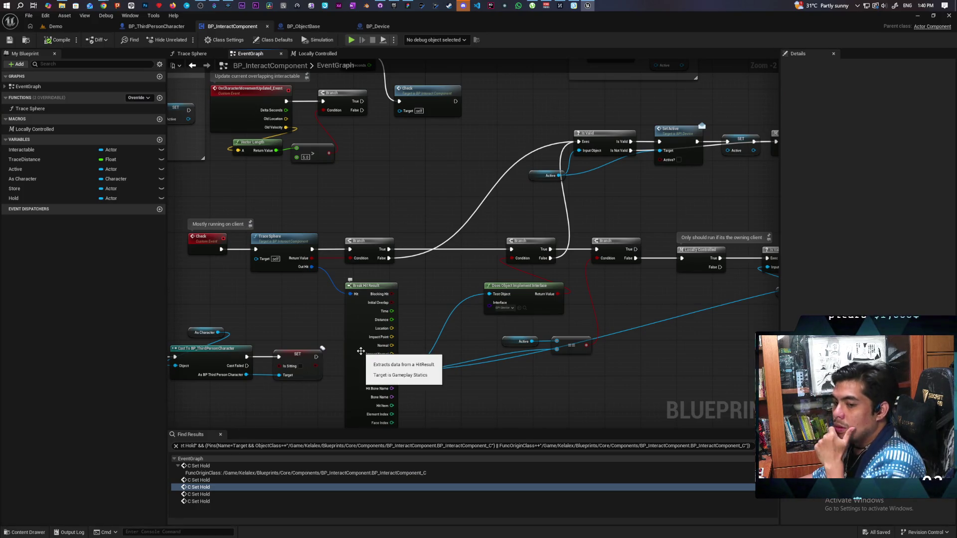
left_click_drag(420, 326, 455, 319)
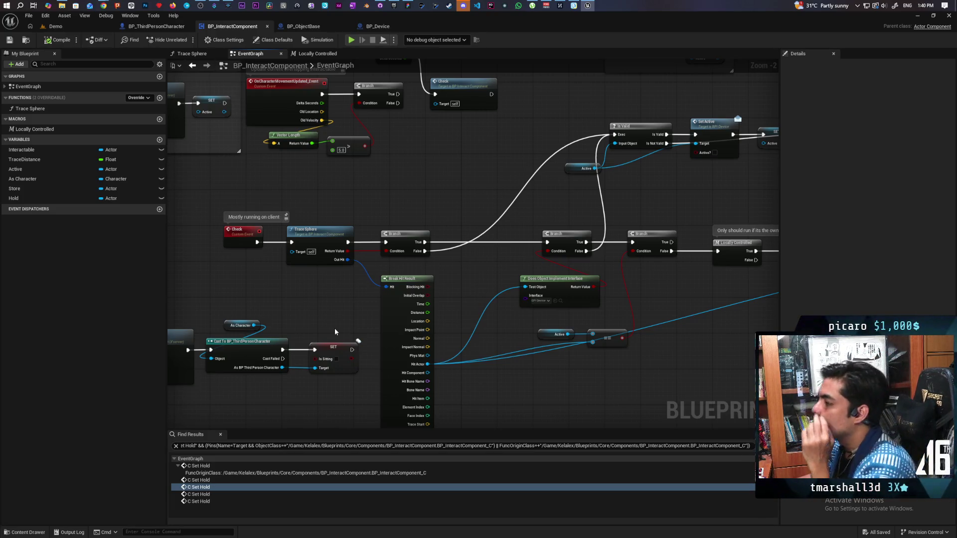
mouse_move(494, 271)
left_mouse_down()
mouse_move(559, 252)
mouse_move(517, 272)
left_mouse_up()
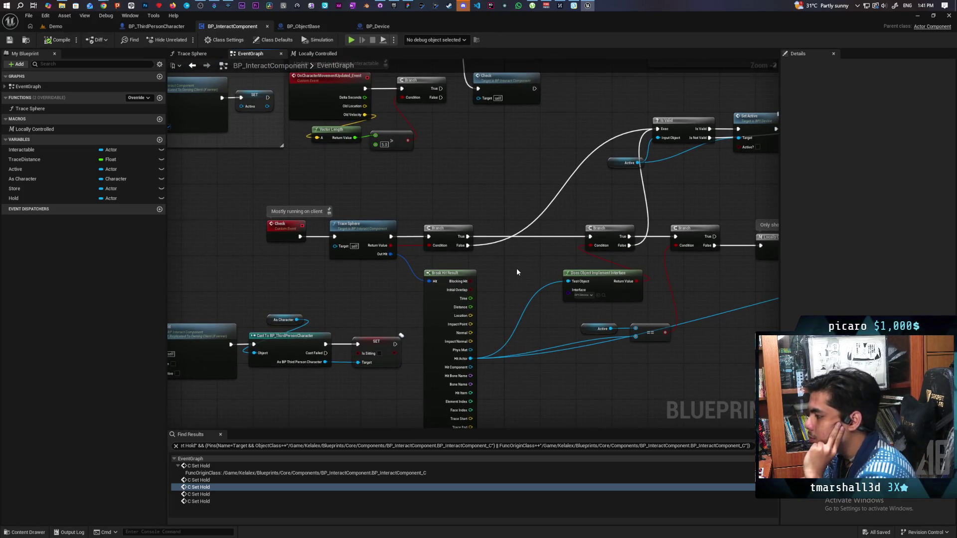
scroll(370, 278, "up", 2)
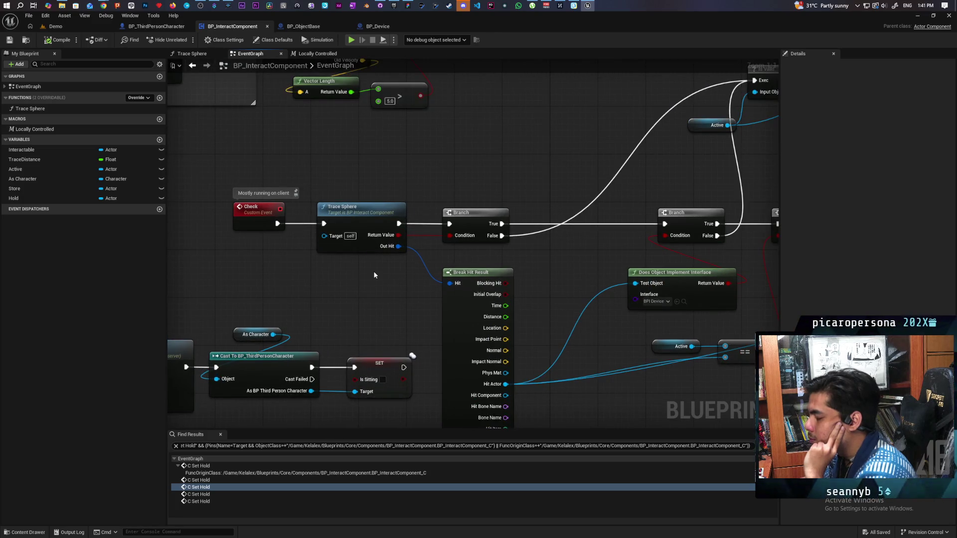
mouse_move(385, 296)
left_mouse_down()
mouse_move(386, 254)
mouse_move(372, 263)
left_mouse_up()
left_click(353, 192)
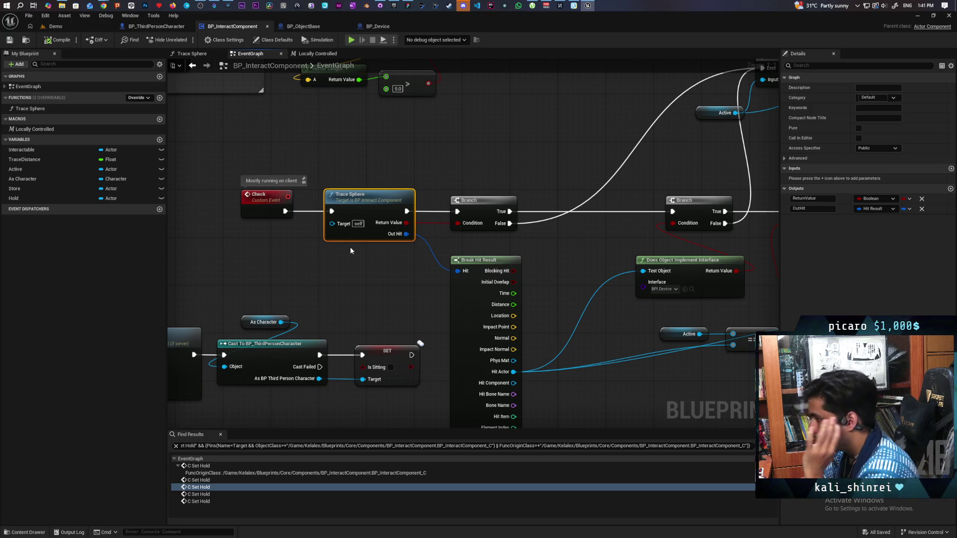
Frame Check, Trace Sphere and C Set Hold, then hide the Check event's old comment.
scroll(432, 228, "down", 4)
scroll(431, 228, "up", 1)
left_click(623, 210)
left_click_drag(416, 287, 555, 288)
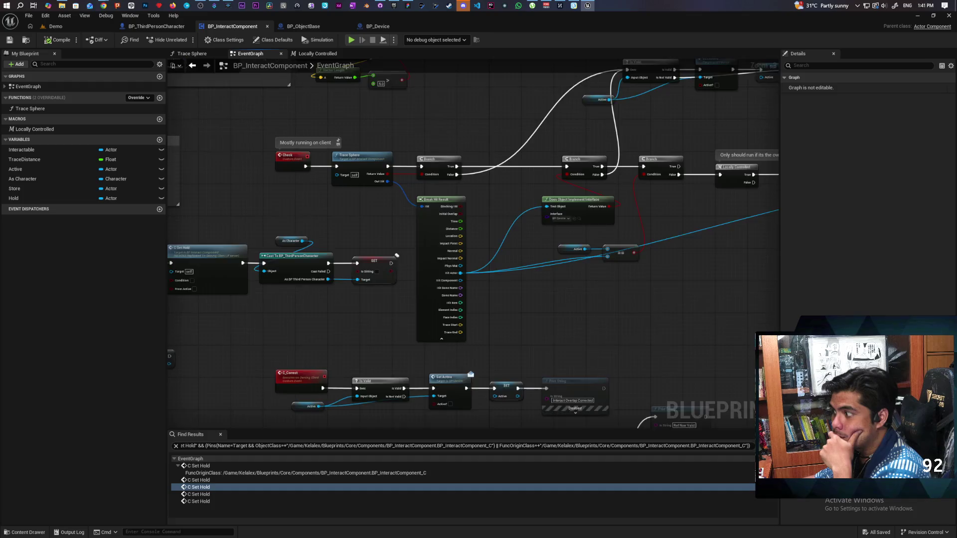
left_click_drag(391, 220, 395, 348)
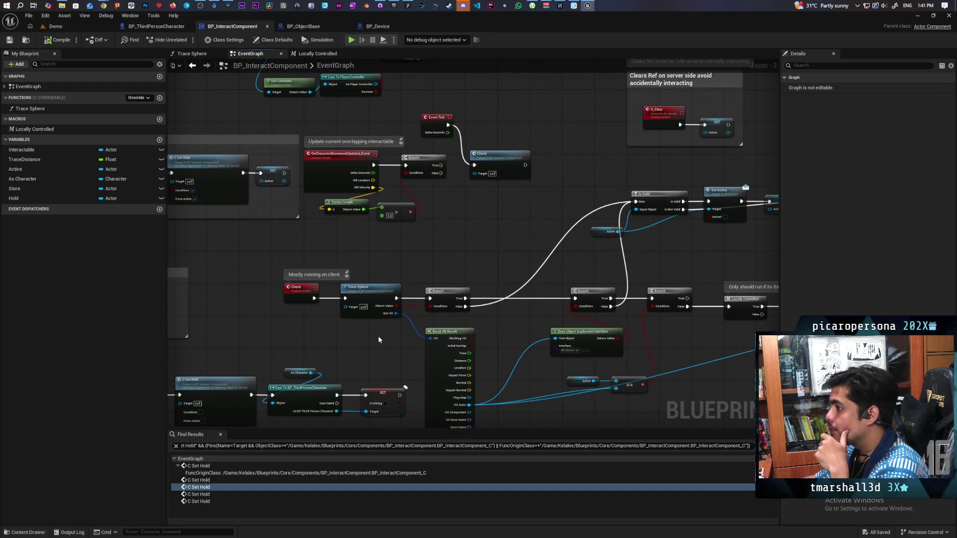
scroll(304, 327, "up", 3)
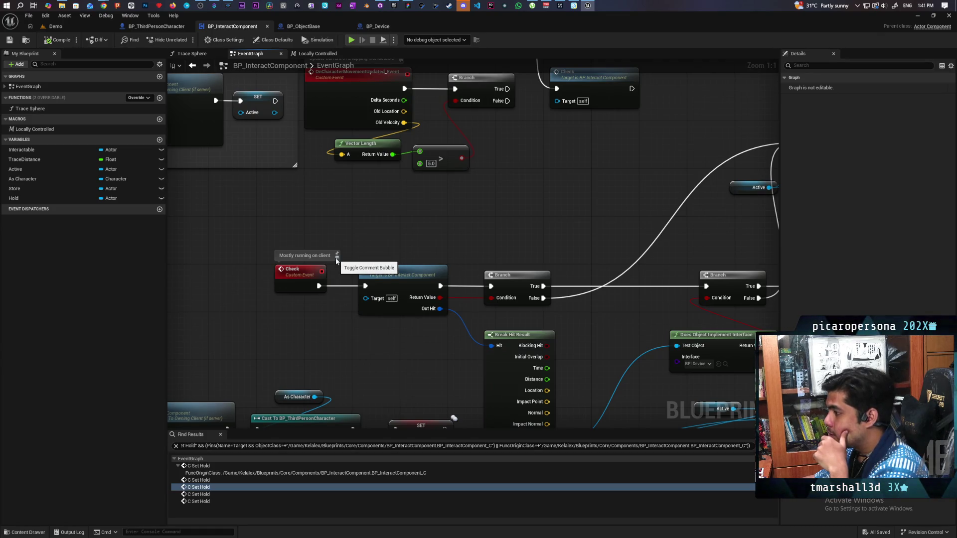
left_click(336, 259)
Set the Check custom event to replicate Run on Server, leaving Reliable unchecked.
left_click(286, 279)
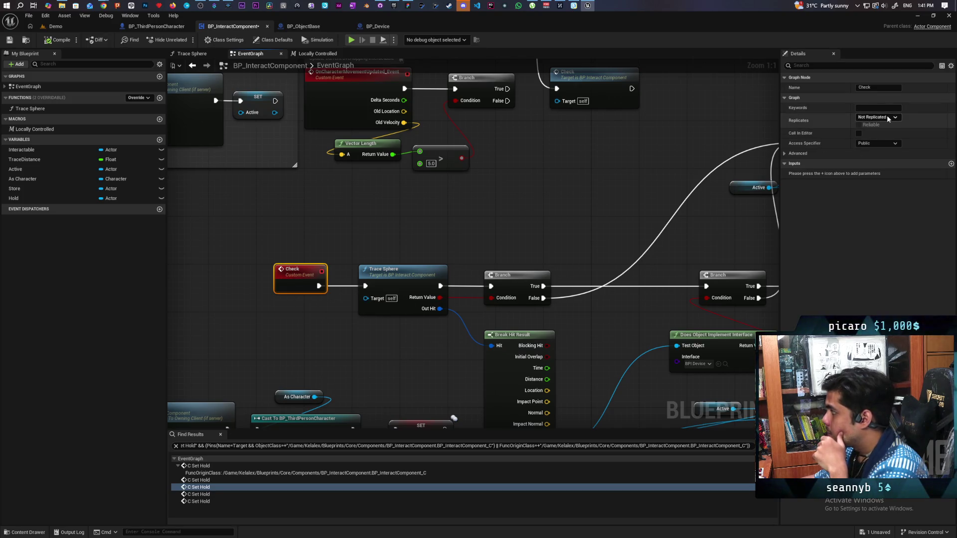
left_click(880, 118)
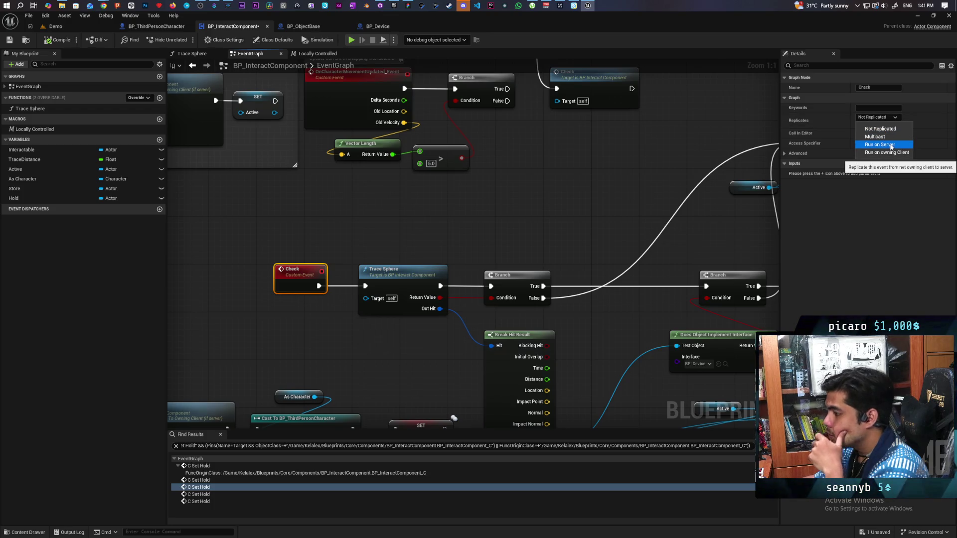
left_click(890, 145)
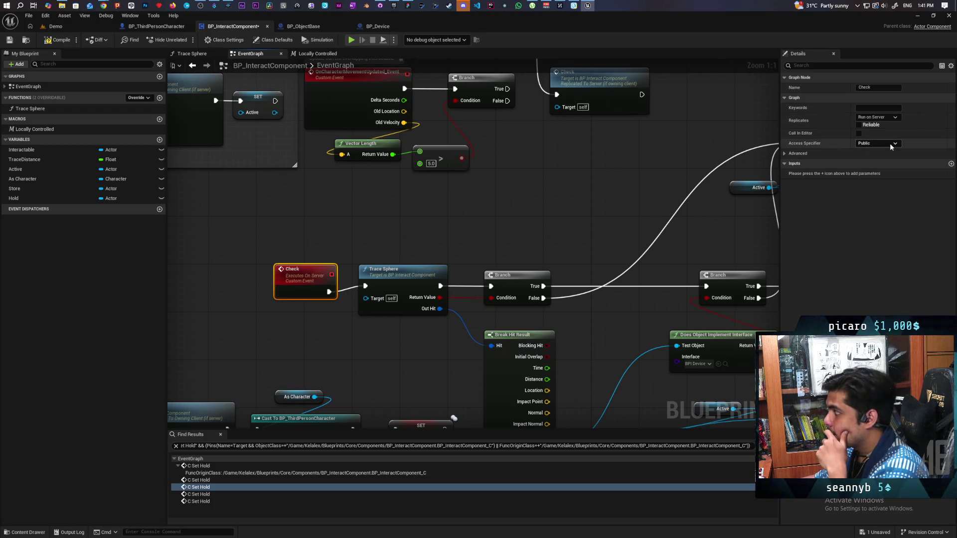
left_click(858, 126)
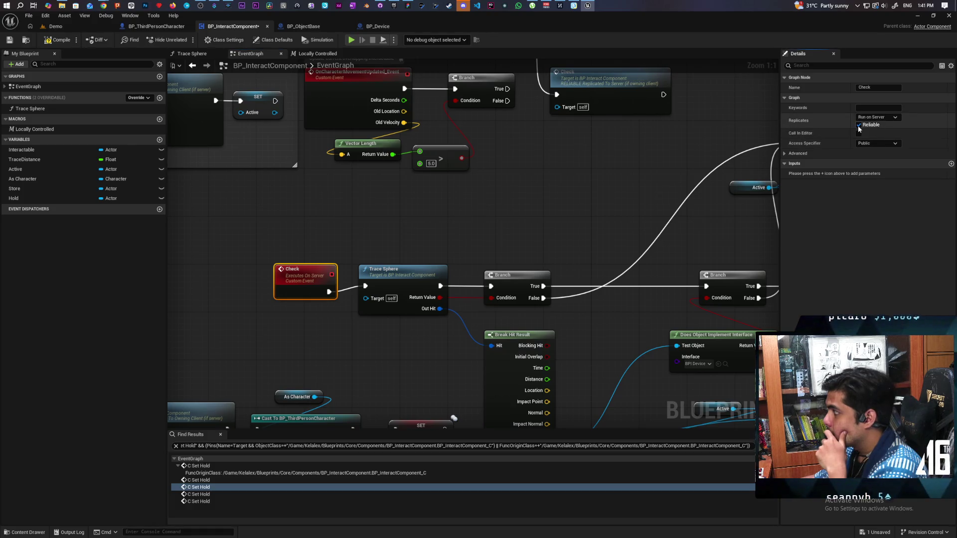
left_click(857, 125)
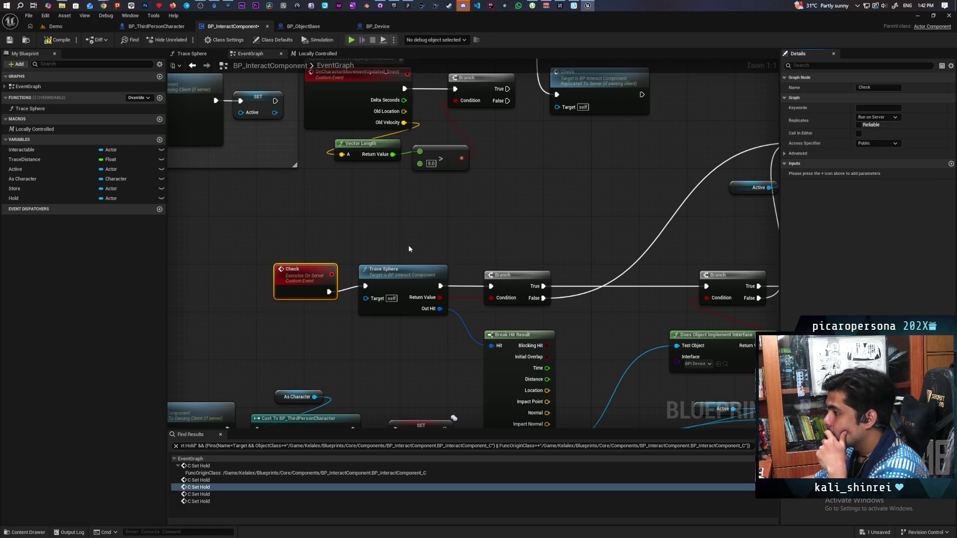
left_click_drag(303, 292, 306, 288)
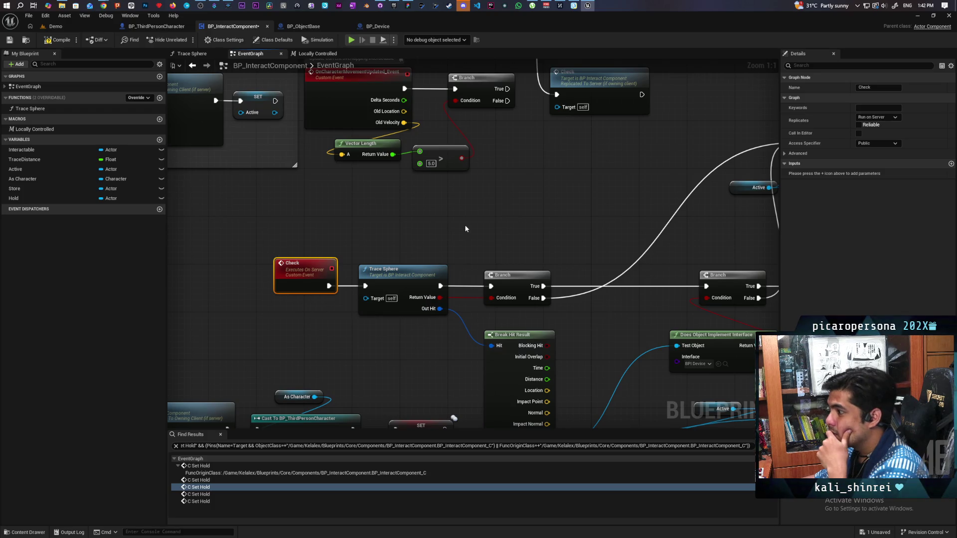
Move the Check call node up level with Event Tick.
scroll(465, 229, "down", 3)
left_click_drag(467, 222, 474, 309)
left_click_drag(576, 230, 571, 186)
Frame the BeginPlay chain and select BeginPlay, Cast To Character and Get Owner.
mouse_move(540, 271)
left_mouse_down()
mouse_move(457, 239)
mouse_move(504, 391)
mouse_move(554, 370)
mouse_move(585, 335)
left_mouse_up()
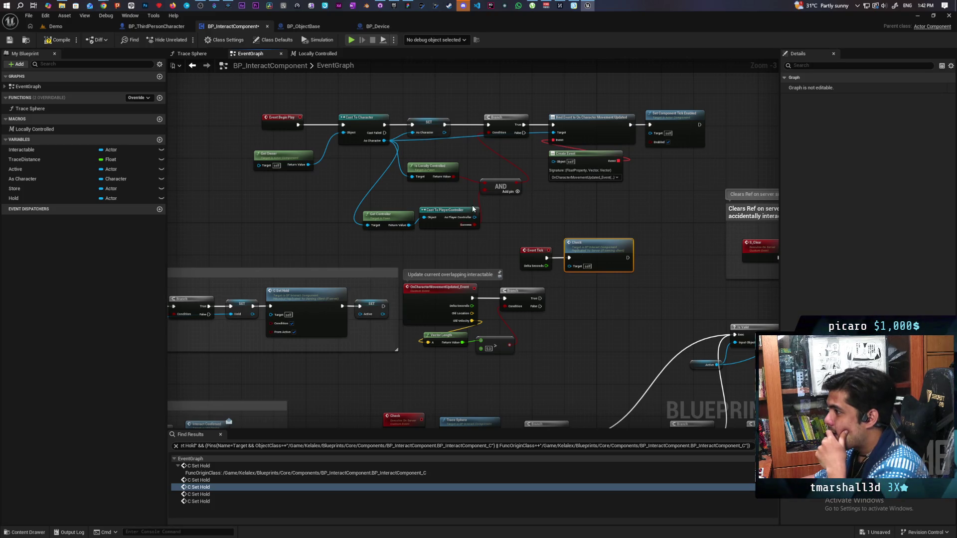
left_click_drag(488, 152, 414, 244)
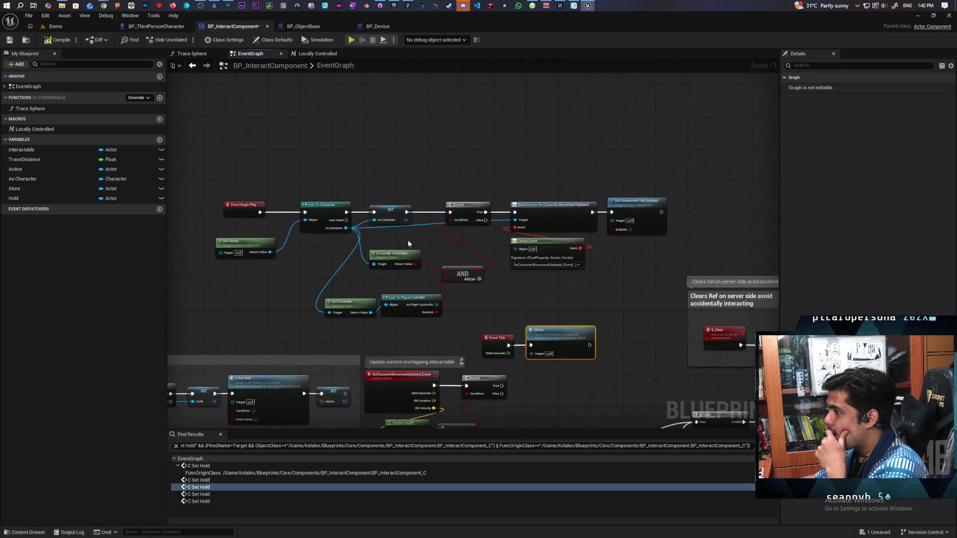
mouse_move(224, 179)
left_mouse_down()
mouse_move(266, 228)
mouse_move(319, 249)
left_mouse_up()
Rearrange the BeginPlay, Cast To Character, Get Owner and SET As Character nodes.
left_click_drag(392, 211, 388, 165)
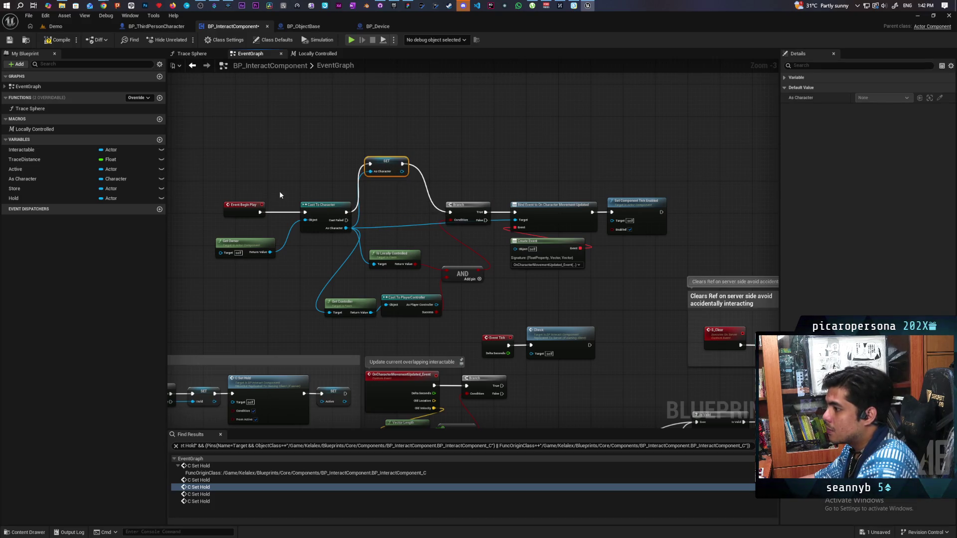
left_click_drag(225, 174, 316, 187)
left_click_drag(231, 193, 319, 264)
left_click_drag(324, 204, 324, 152)
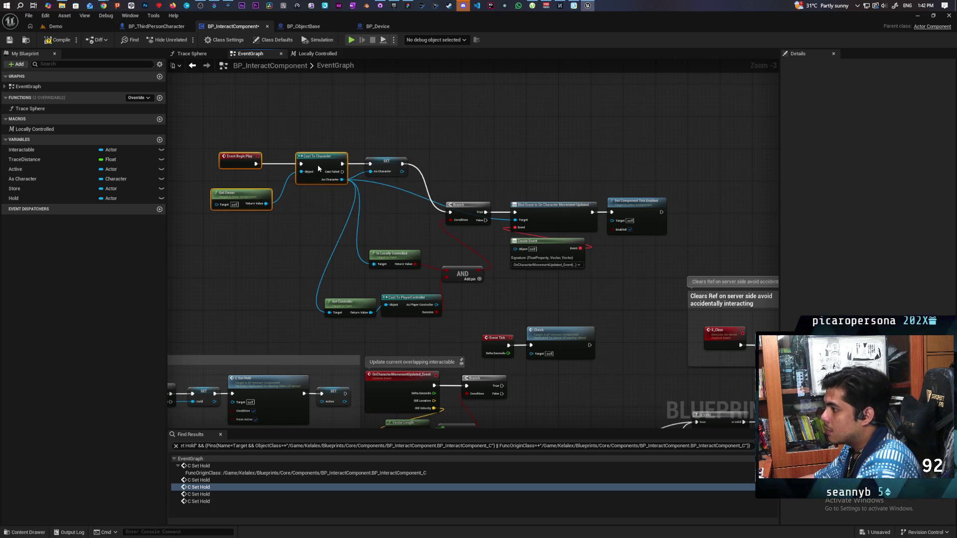
scroll(453, 147, "up", 3)
mouse_move(389, 172)
left_mouse_down()
mouse_move(449, 174)
mouse_move(378, 169)
mouse_move(505, 171)
left_mouse_up()
left_click(423, 155)
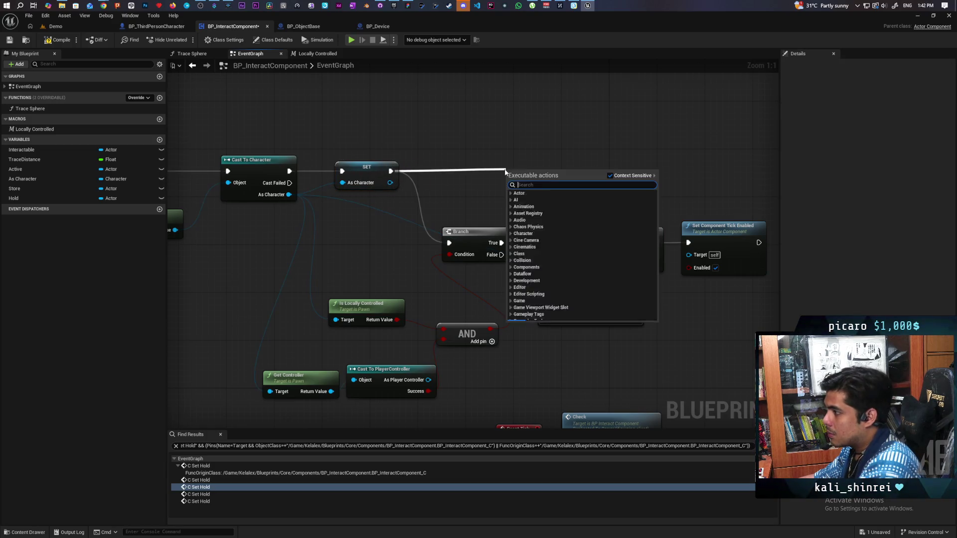
Add a Switch Has Authority node after SET As Character and tidy its position.
type("authority")
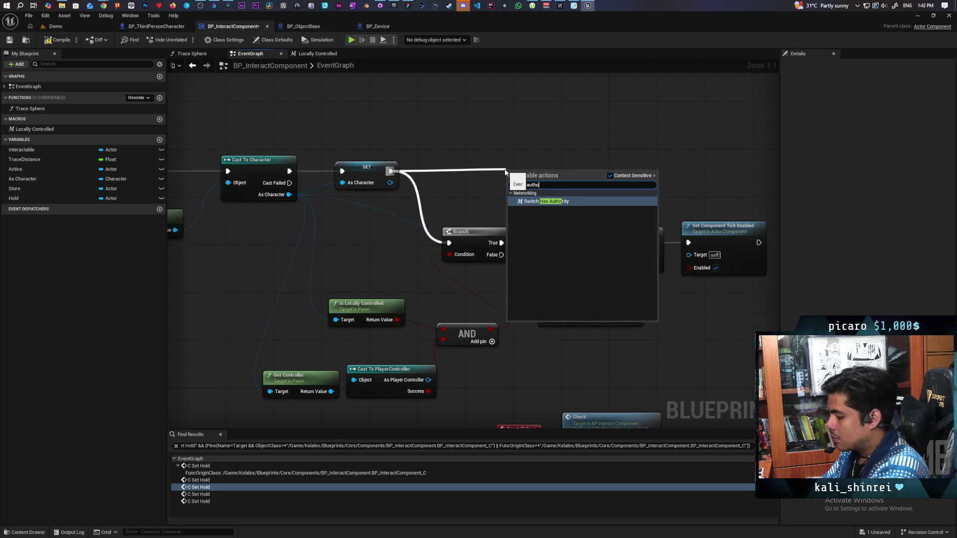
key("Return")
mouse_move(521, 172)
left_mouse_down()
mouse_move(474, 160)
mouse_move(688, 242)
mouse_move(706, 164)
mouse_move(721, 167)
left_mouse_up()
scroll(721, 166, "down", 5)
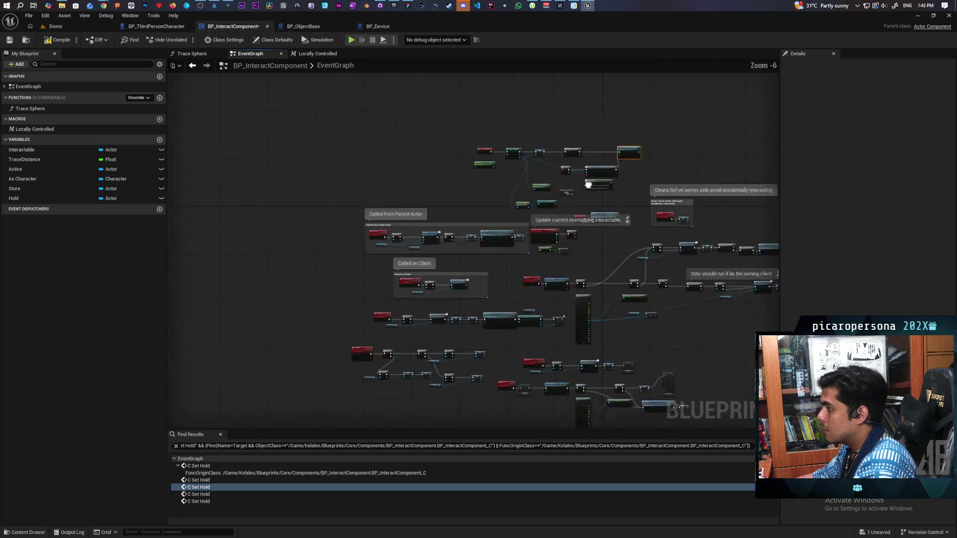
Set the Check custom event's Replicates back to Not Replicated.
scroll(585, 182, "up", 3)
left_click_drag(509, 225, 468, 293)
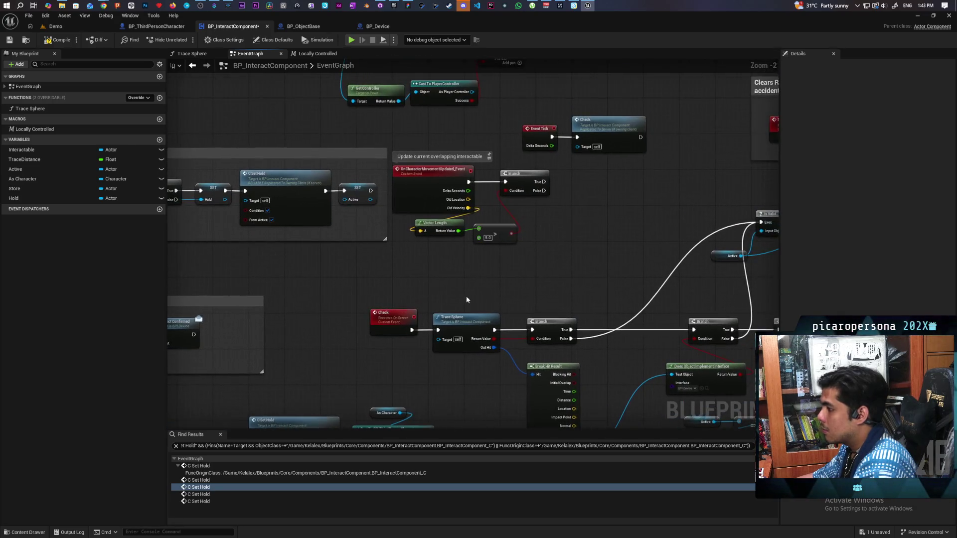
left_click(391, 315)
left_click(878, 117)
left_click(886, 131)
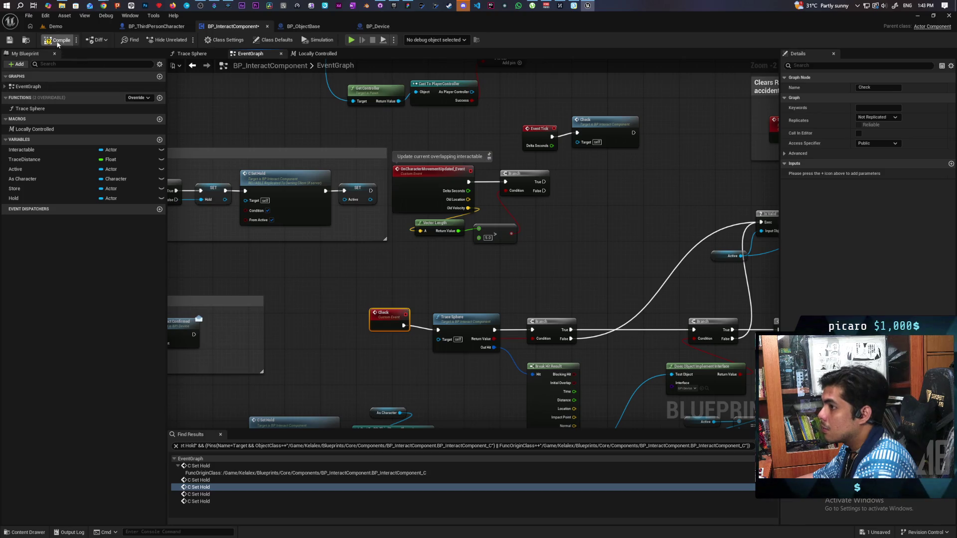
left_click_drag(382, 330, 378, 335)
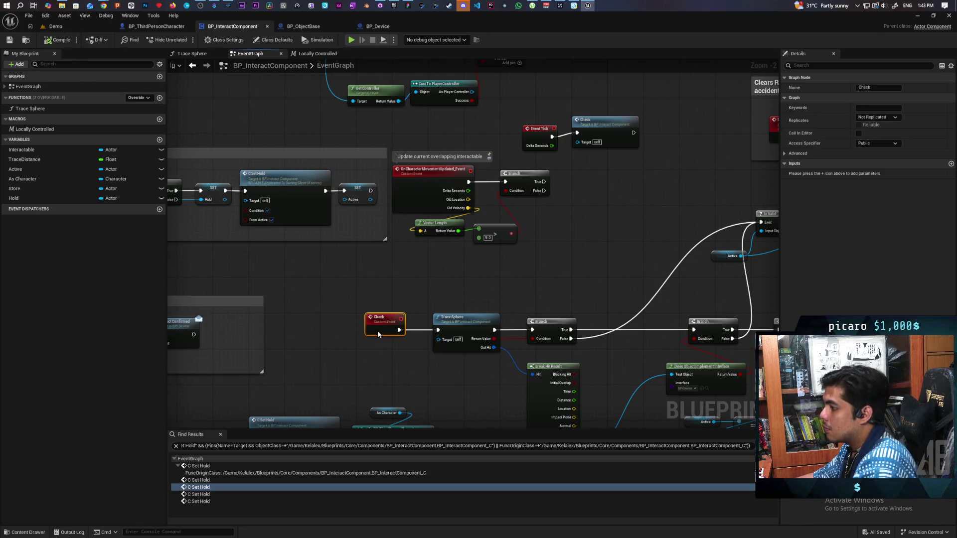
Move Event Tick and its Check call beside the Check event and save the blueprint.
mouse_move(543, 220)
left_mouse_down()
mouse_move(533, 289)
mouse_move(520, 203)
left_mouse_up()
left_click(609, 198, "ctrl")
mouse_move(608, 199)
left_mouse_down()
mouse_move(463, 389)
mouse_move(465, 352)
left_mouse_up()
left_click(527, 348)
left_click_drag(528, 348, 542, 268)
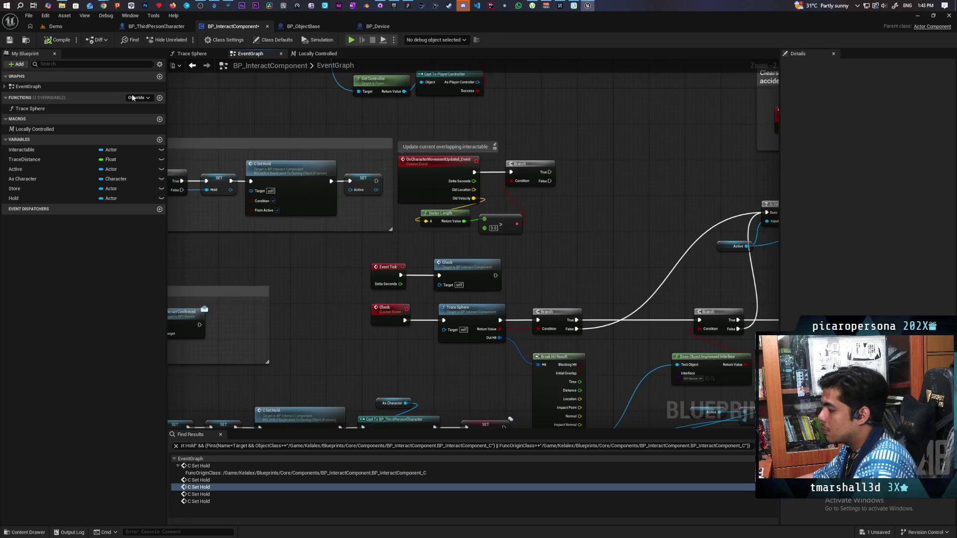
key("ctrl+s")
left_click_drag(562, 223, 444, 160)
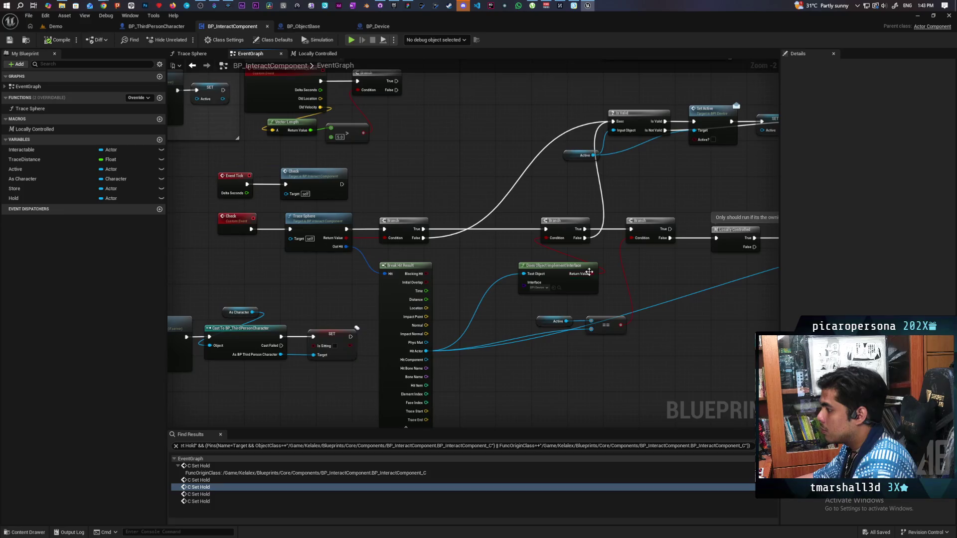
mouse_move(630, 271)
left_mouse_down()
mouse_move(412, 259)
mouse_move(628, 252)
mouse_move(523, 288)
mouse_move(436, 295)
left_mouse_up()
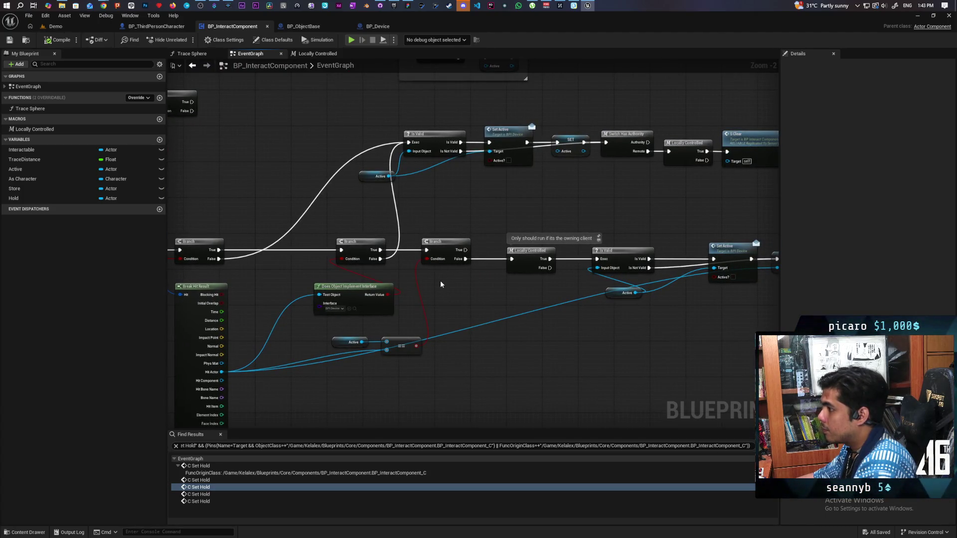
mouse_move(428, 282)
left_mouse_down()
mouse_move(498, 299)
mouse_move(432, 316)
left_mouse_up()
left_click_drag(548, 222, 420, 241)
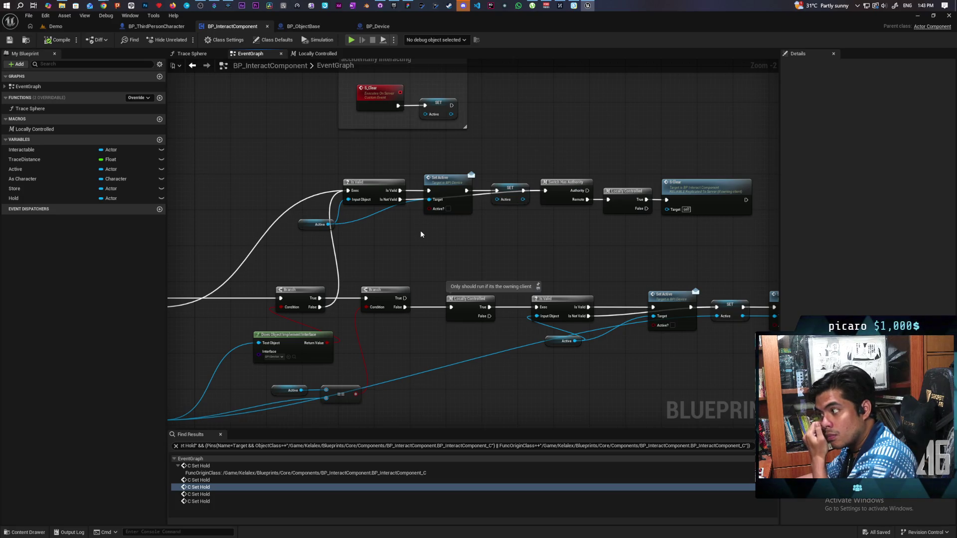
mouse_move(420, 234)
left_mouse_down()
mouse_move(561, 247)
mouse_move(410, 250)
left_mouse_up()
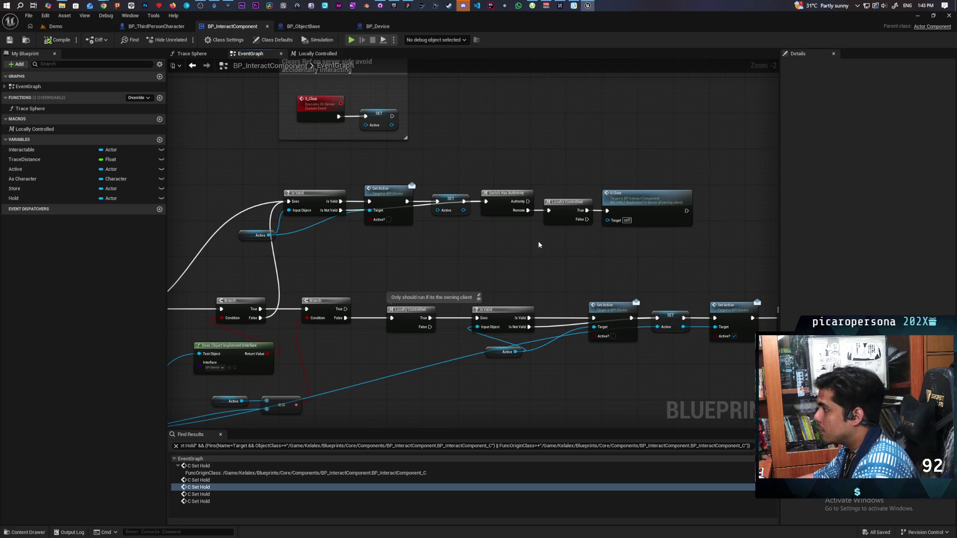
scroll(543, 244, "up", 1)
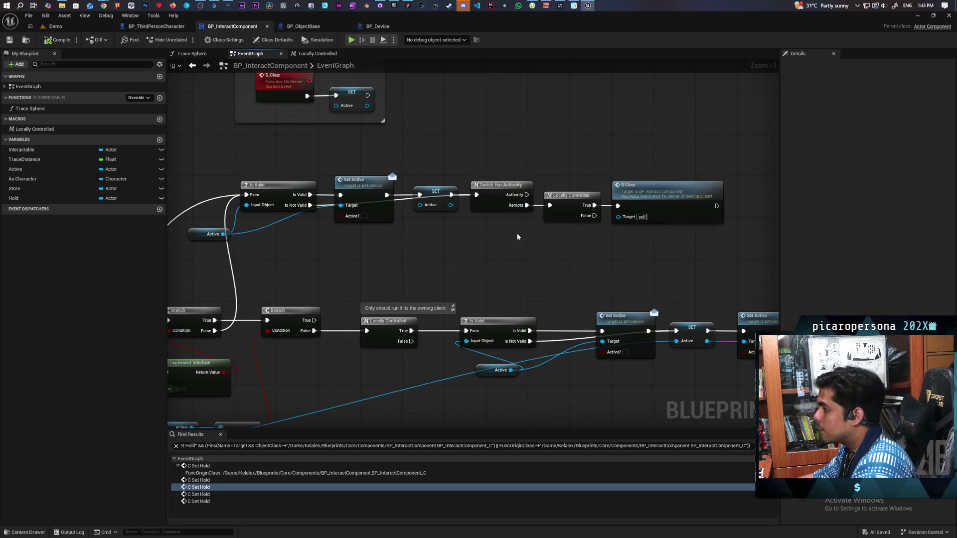
mouse_move(427, 250)
left_mouse_down()
mouse_move(638, 257)
mouse_move(588, 250)
left_mouse_up()
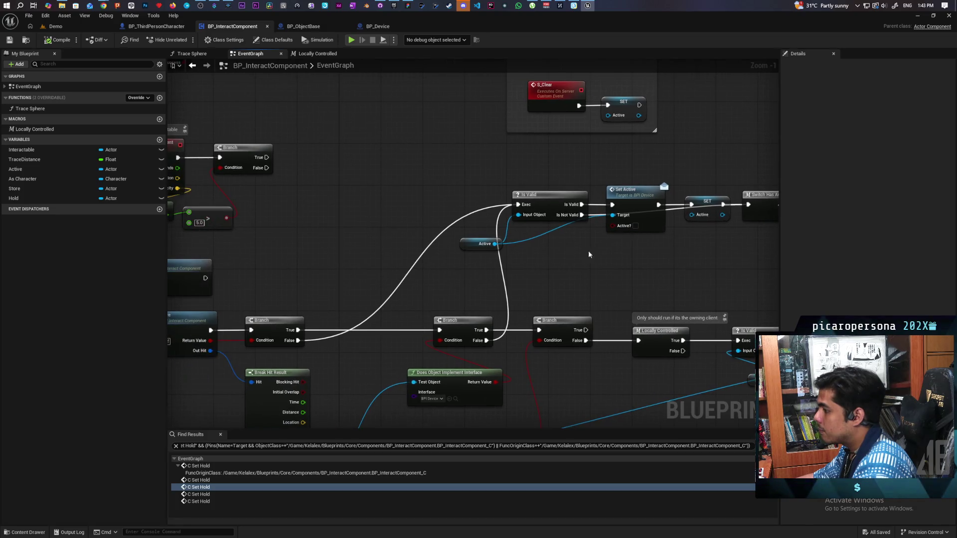
left_click(391, 194)
type("MC_")
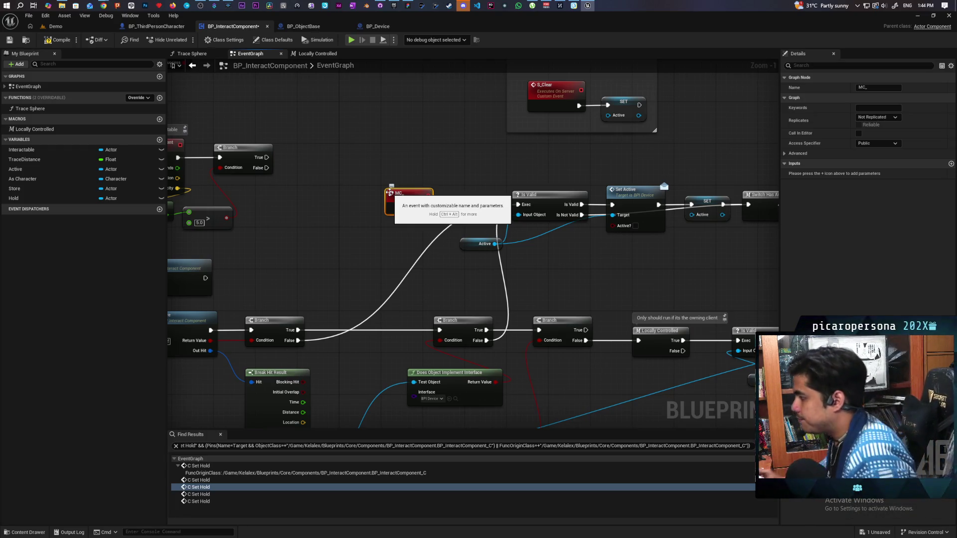
Pan from the new MC_ event over to the Set Active chain.
mouse_move(649, 245)
left_mouse_down()
mouse_move(407, 230)
mouse_move(676, 216)
left_mouse_up()
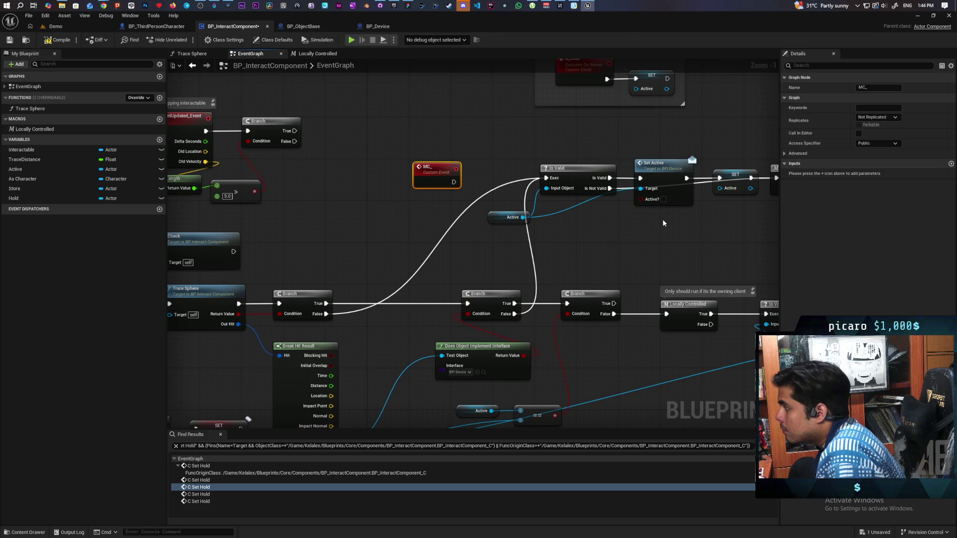
mouse_move(662, 223)
left_mouse_down()
mouse_move(508, 220)
mouse_move(551, 207)
mouse_move(574, 223)
left_mouse_up()
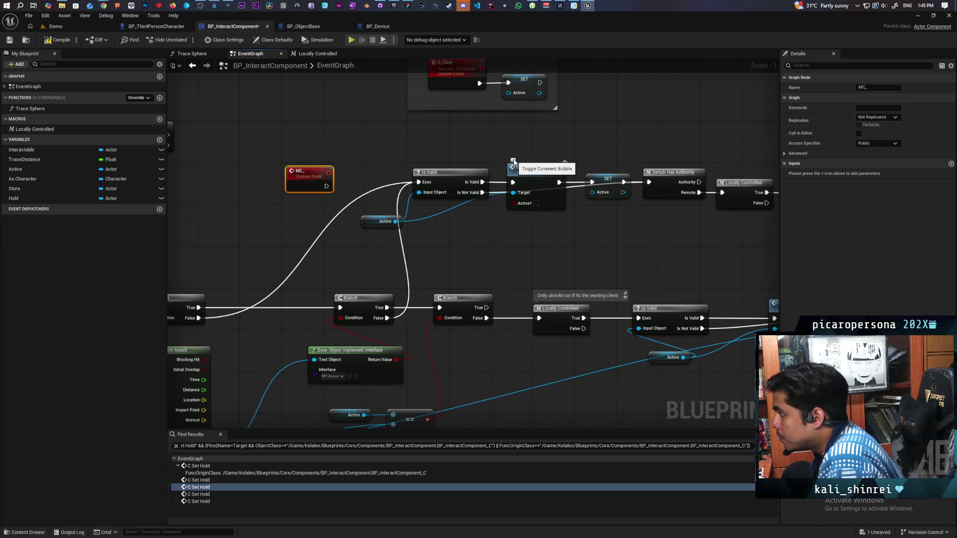
Give the Set Active node the comment 'Show Widget Anim', then select the node.
left_click(514, 161)
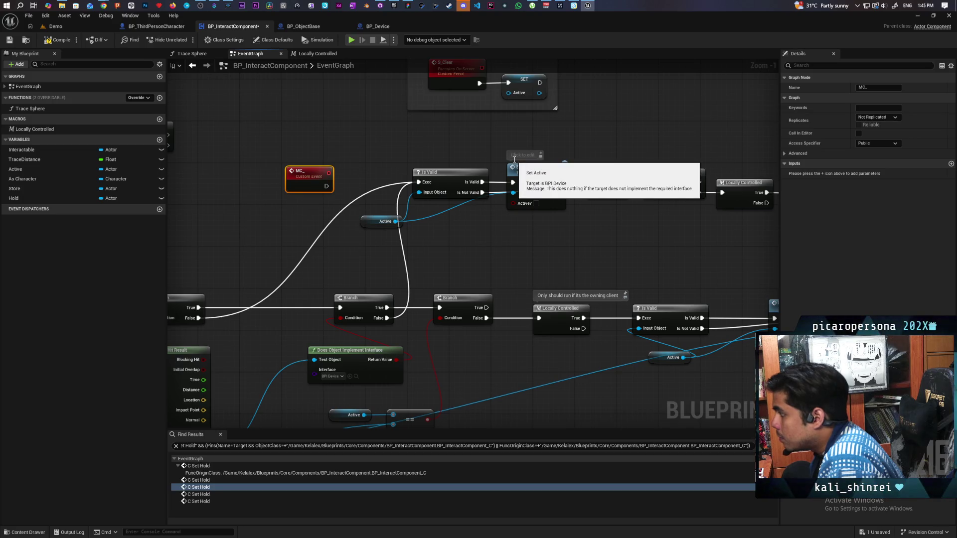
type("Show")
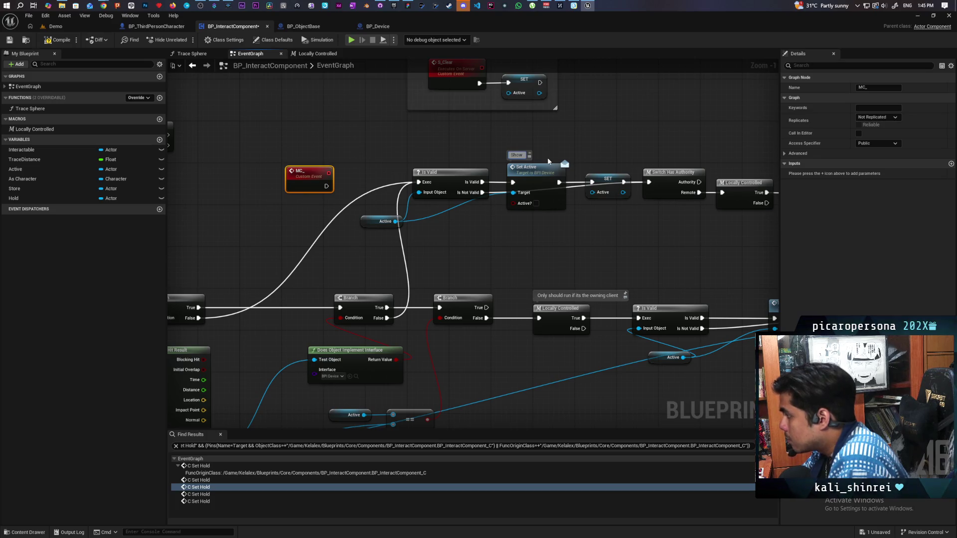
type(" Widget")
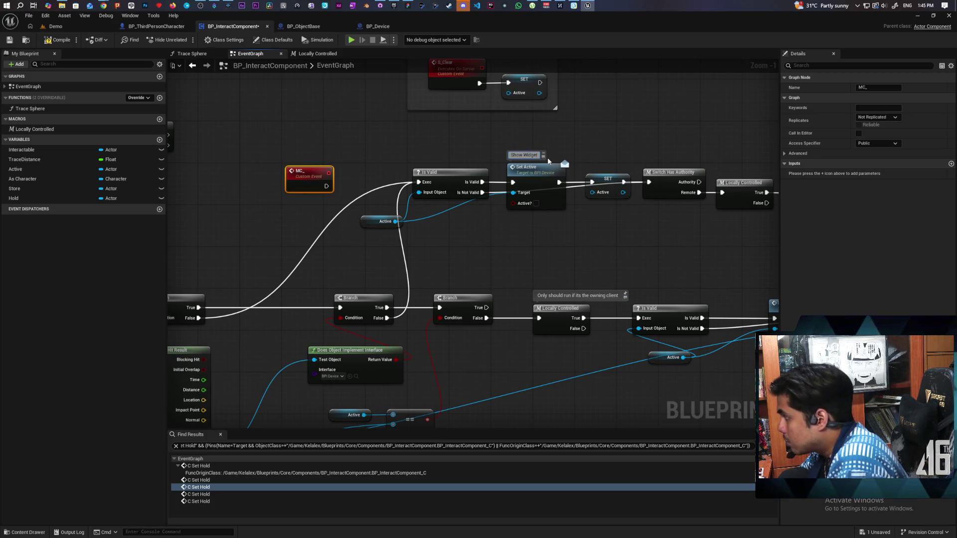
key("BackSpace")
key("BackSpace")
key("BackSpace")
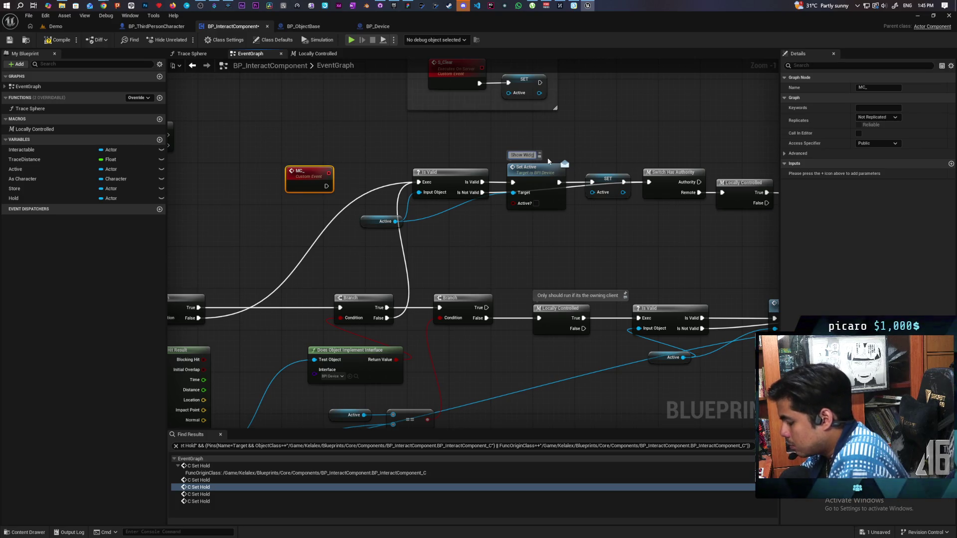
type("et An")
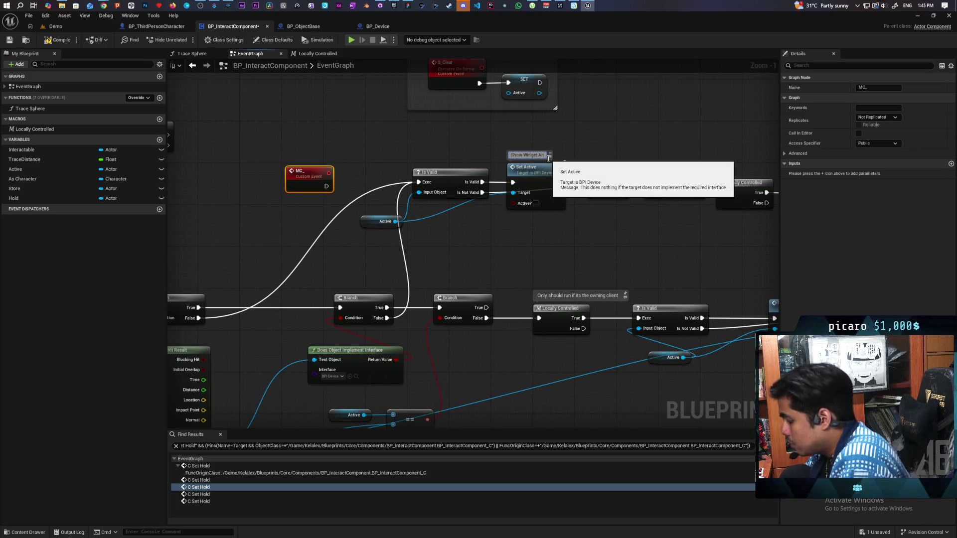
type("bim")
left_click(600, 139)
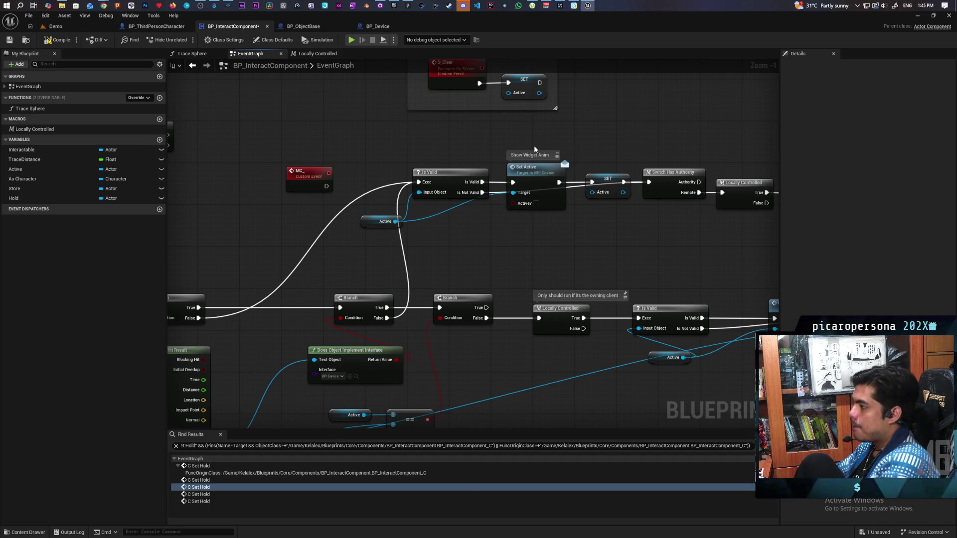
left_click(536, 175)
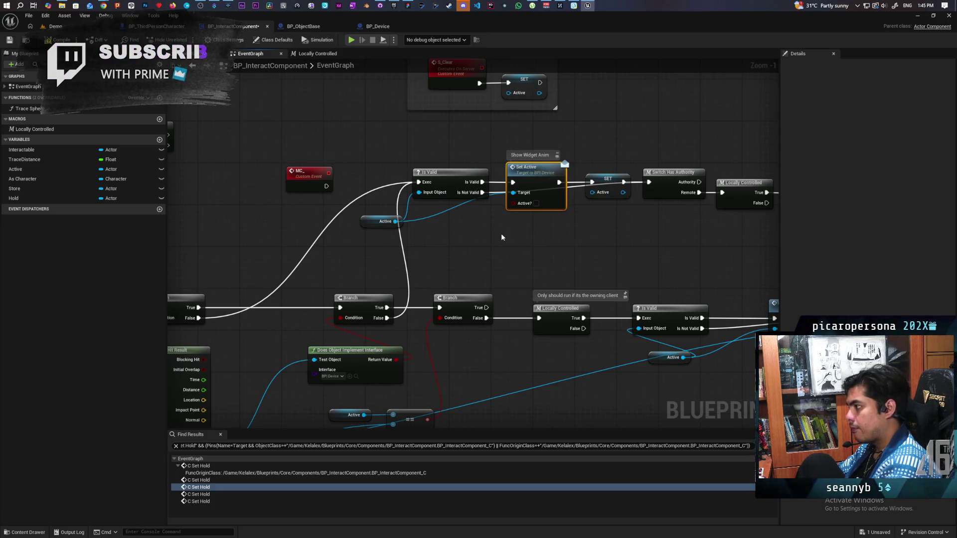
mouse_move(626, 260)
left_mouse_down()
mouse_move(428, 239)
mouse_move(635, 237)
mouse_move(530, 244)
left_mouse_up()
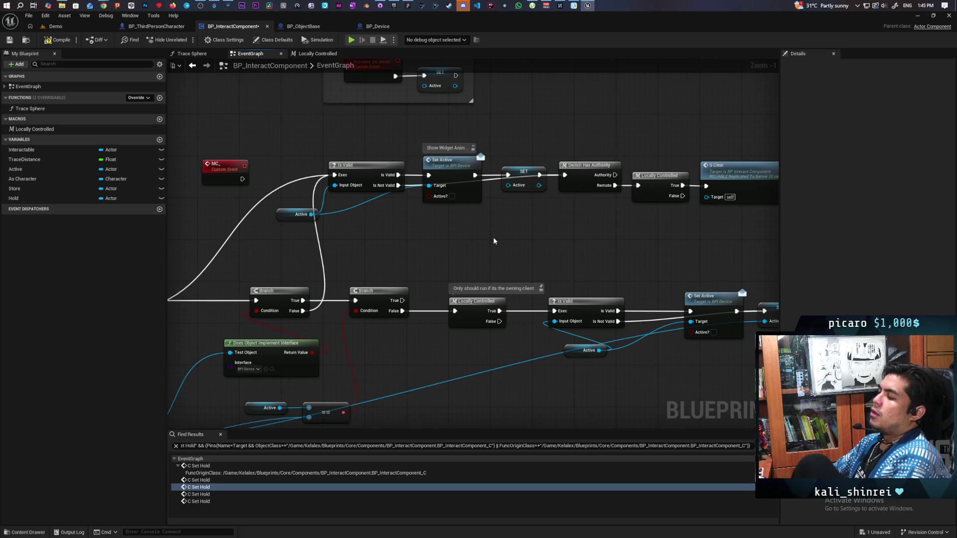
left_click_drag(437, 134, 451, 218)
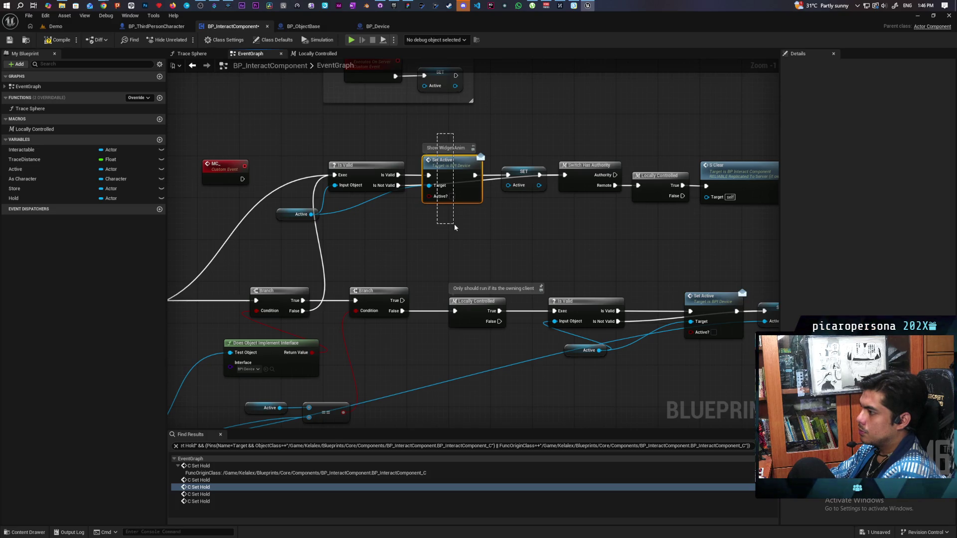
left_click_drag(454, 226, 454, 225)
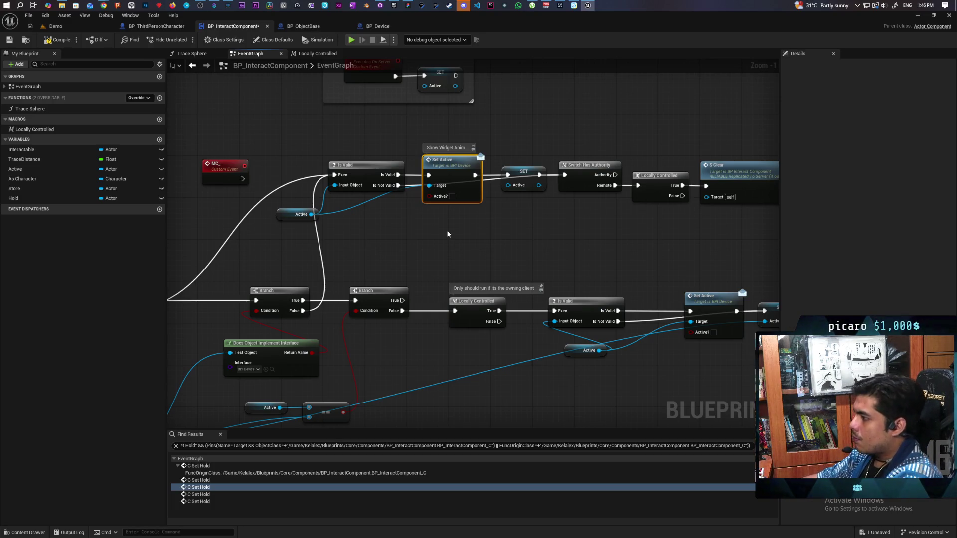
left_click_drag(451, 234, 573, 268)
left_click(337, 207)
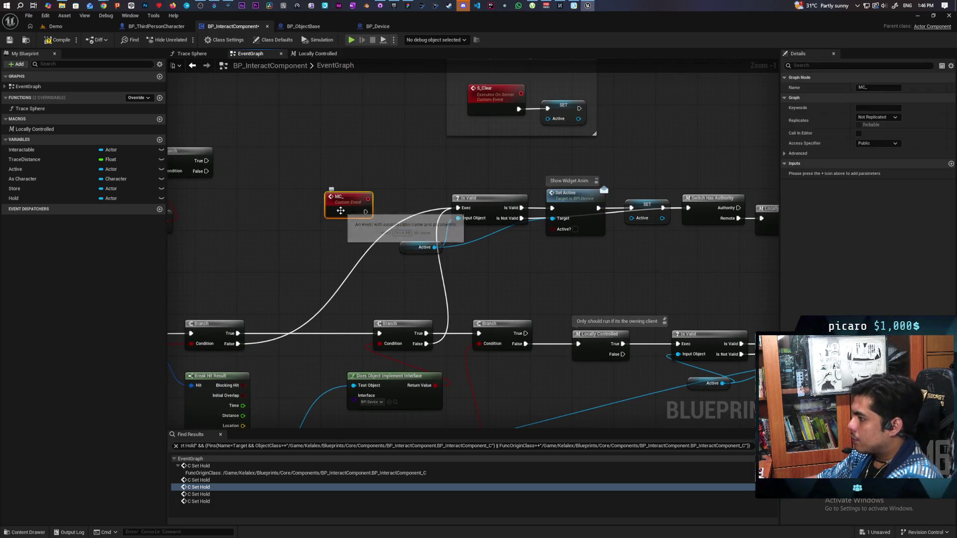
Rename the MC_ custom event to S Set Active.
mouse_move(609, 279)
left_mouse_down()
mouse_move(509, 283)
mouse_move(474, 273)
mouse_move(562, 271)
mouse_move(559, 281)
mouse_move(588, 283)
left_mouse_up()
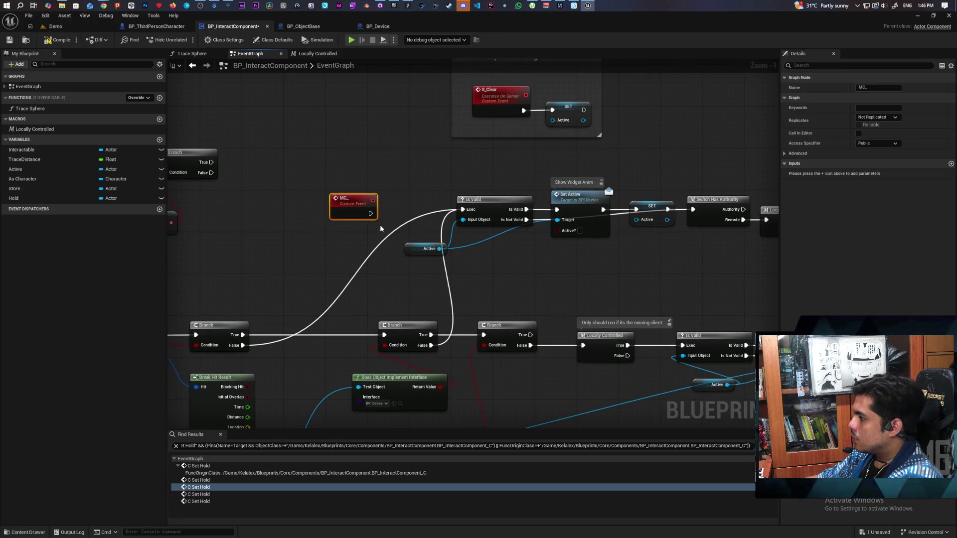
left_click(872, 87)
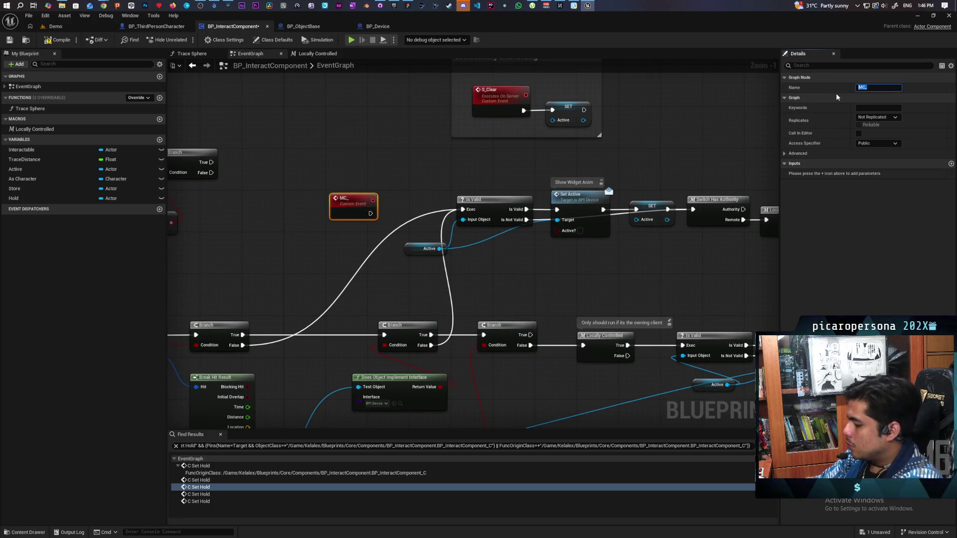
type("S Set")
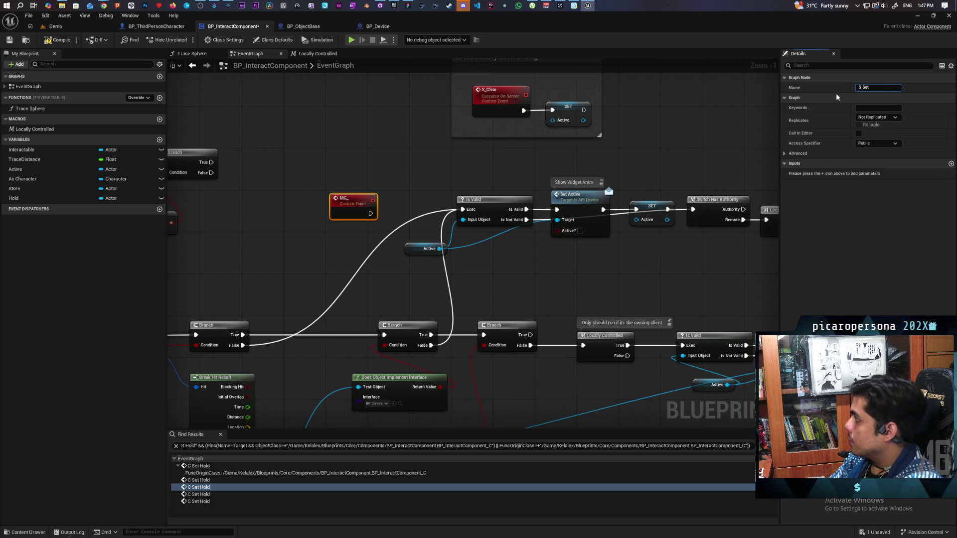
type("Active")
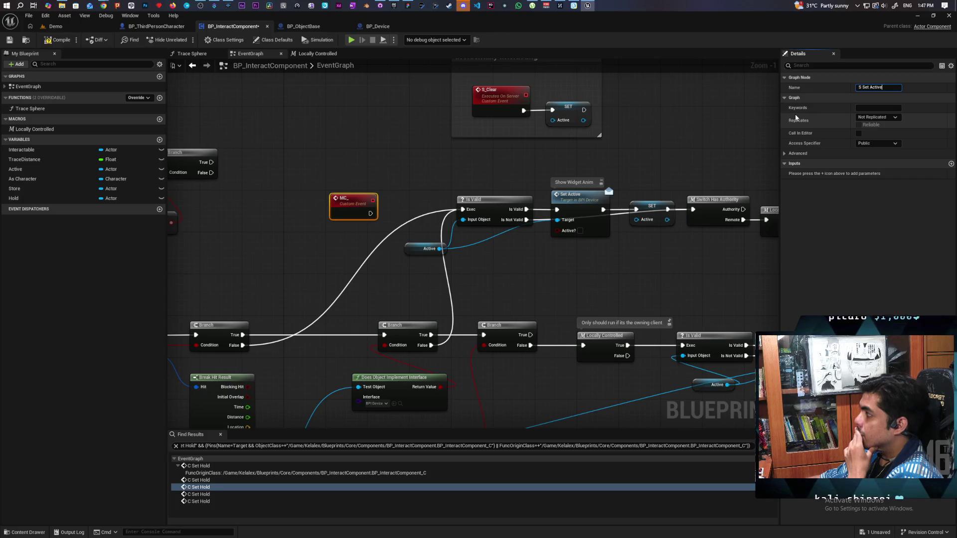
left_click(684, 157)
left_click_drag(343, 208, 348, 177)
Make S Set Active a reliable Run on Server event and add a custom event named C Set Active.
left_click(877, 118)
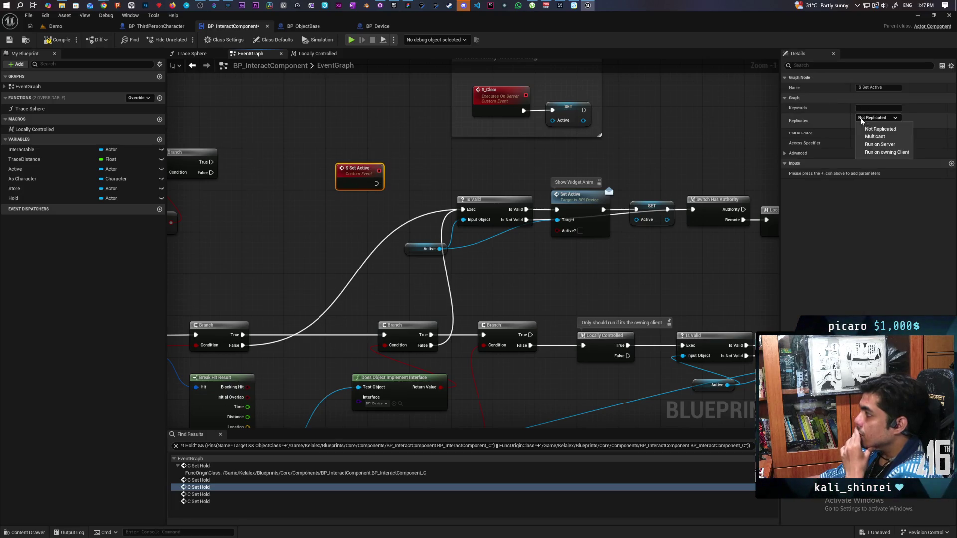
left_click(873, 144)
left_click(859, 125)
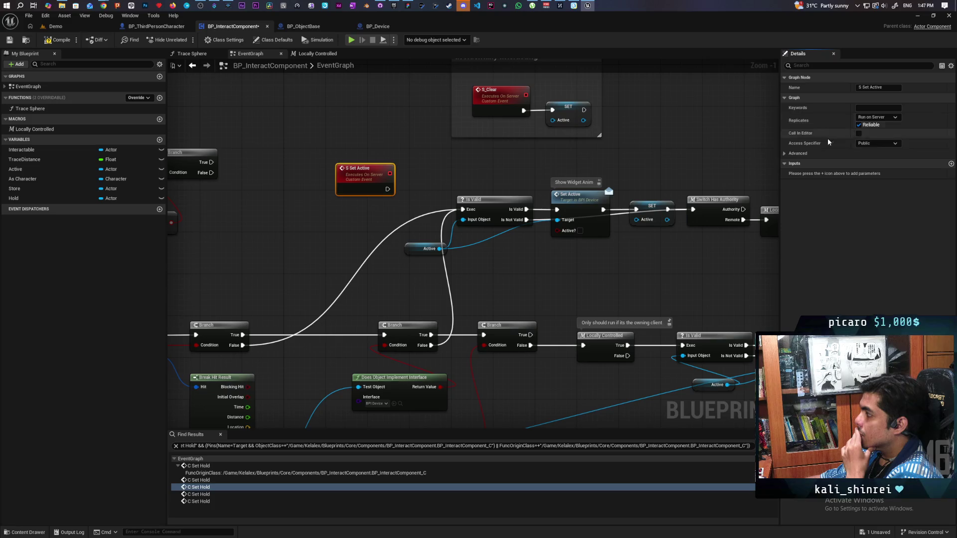
left_click_drag(364, 172, 358, 151)
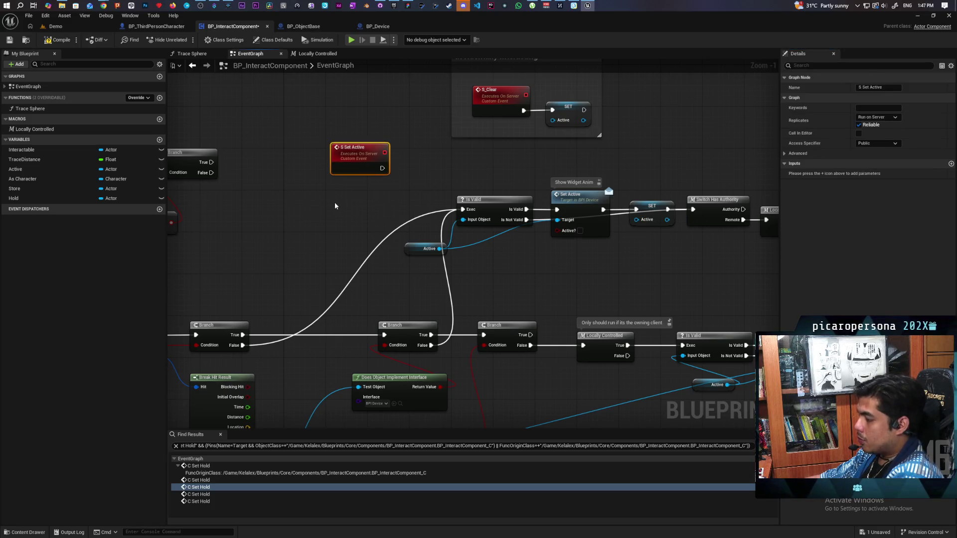
key("ctrl+v")
type("C")
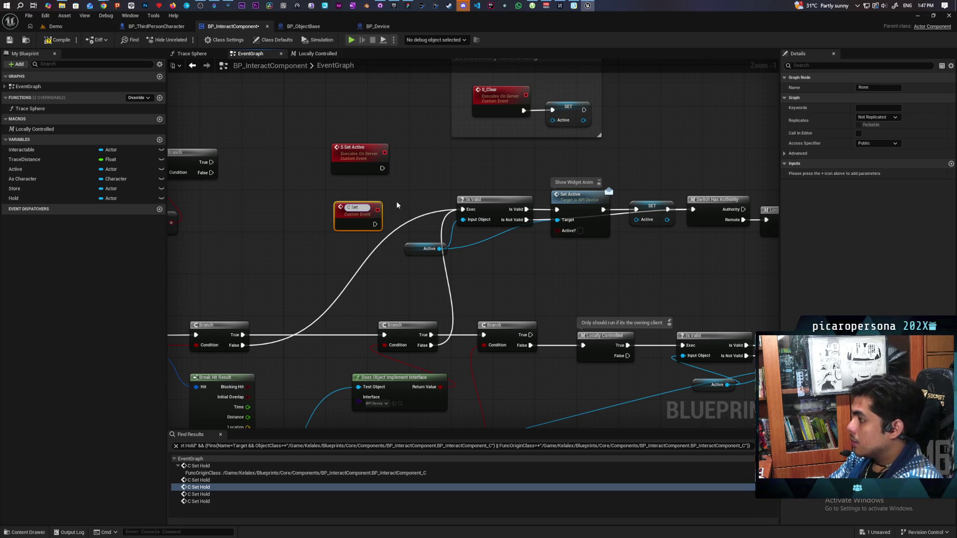
type(" Set Active")
Name the event C Set Active, make it Reliable and Run on owning Client, and save.
key("Return")
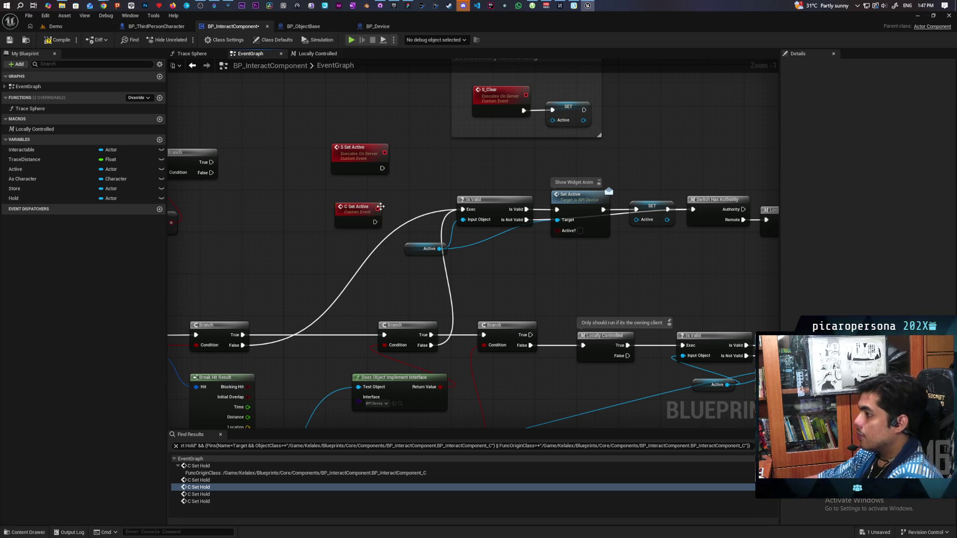
left_click(876, 117)
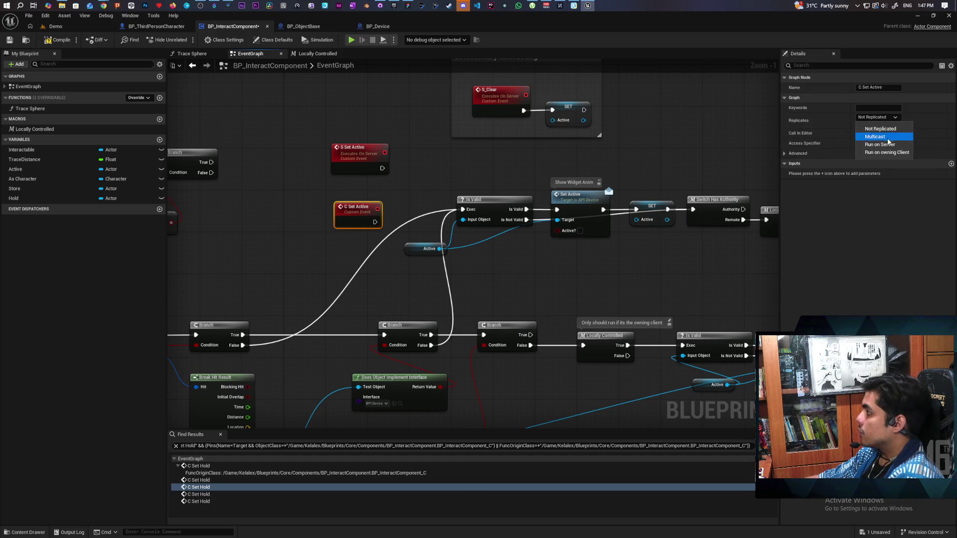
left_click(885, 153)
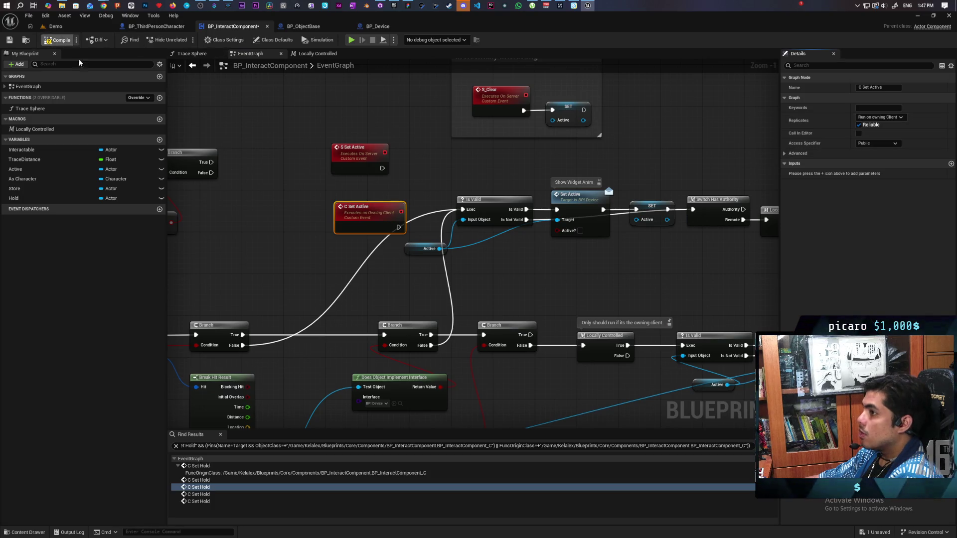
key("ctrl+s")
scroll(429, 194, "up", 1)
Wire both S Set Active and C Set Active into the Is Valid check.
left_click_drag(370, 163, 466, 211)
left_click_drag(389, 231, 466, 211)
mouse_move(367, 213)
left_mouse_down()
mouse_move(343, 198)
mouse_move(358, 191)
mouse_move(345, 200)
left_mouse_up()
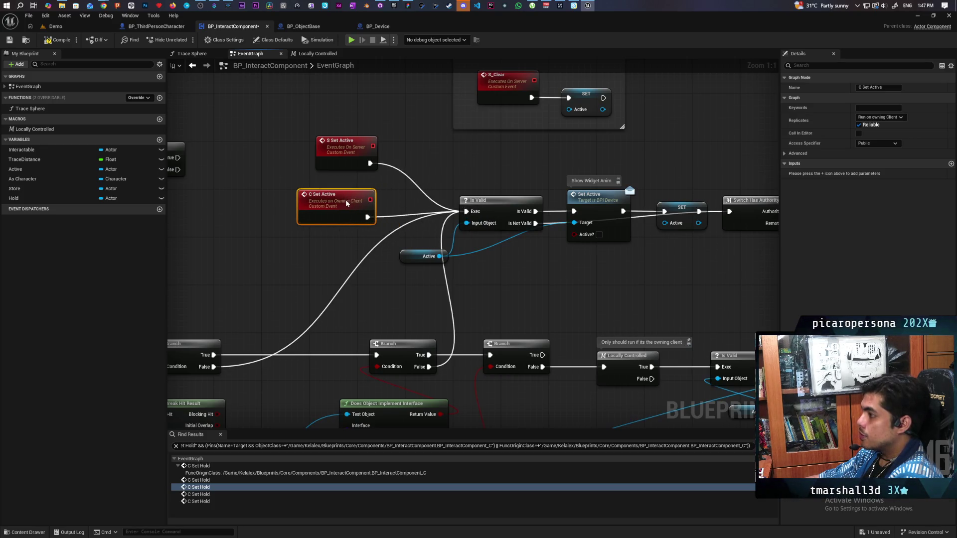
left_click_drag(464, 154, 402, 161)
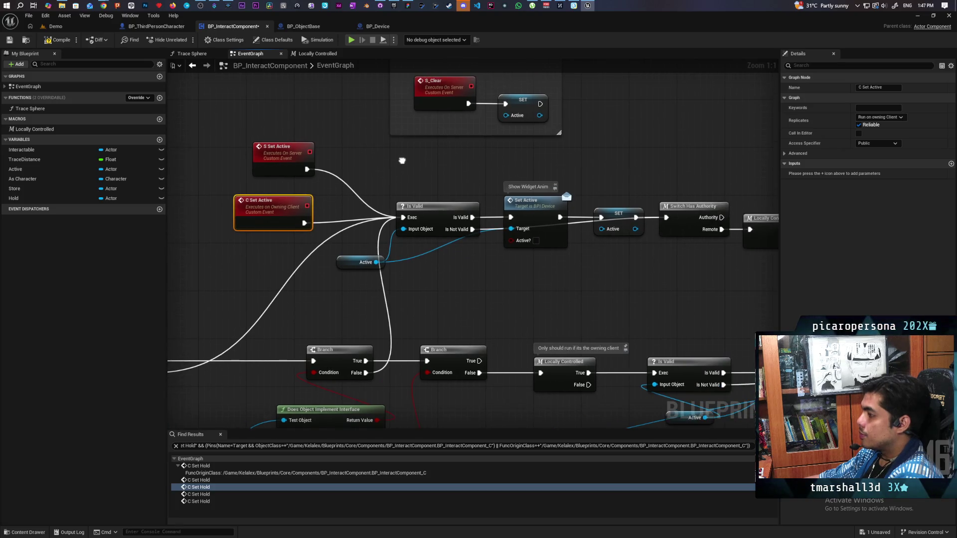
mouse_move(480, 275)
left_mouse_down()
mouse_move(417, 257)
mouse_move(566, 260)
left_mouse_up()
Straighten the C Set Active wire to Is Valid; remove a trial reroute before Switch Has Authority.
left_click_drag(421, 150, 382, 189)
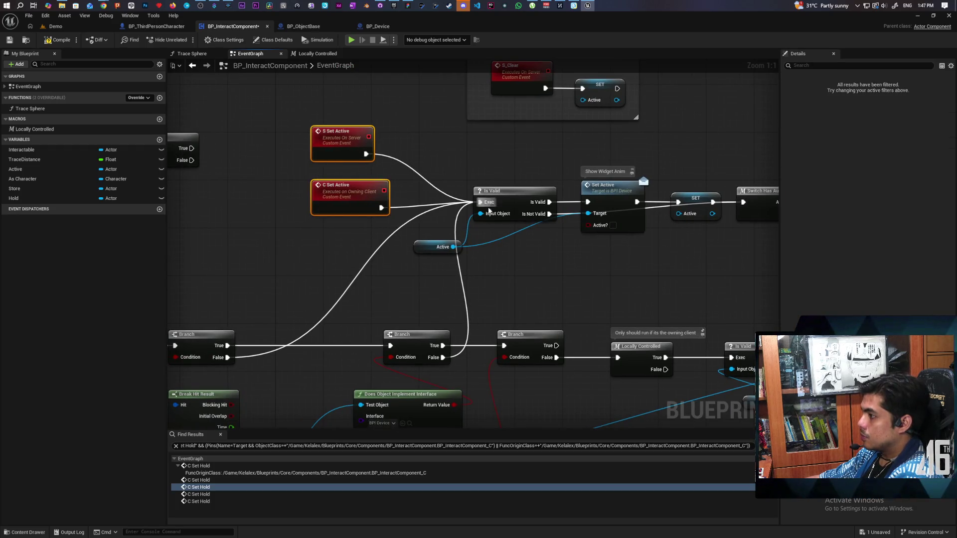
left_click(573, 271)
mouse_move(573, 271)
left_mouse_down()
mouse_move(513, 234)
mouse_move(413, 258)
mouse_move(460, 247)
left_mouse_up()
left_click(279, 190)
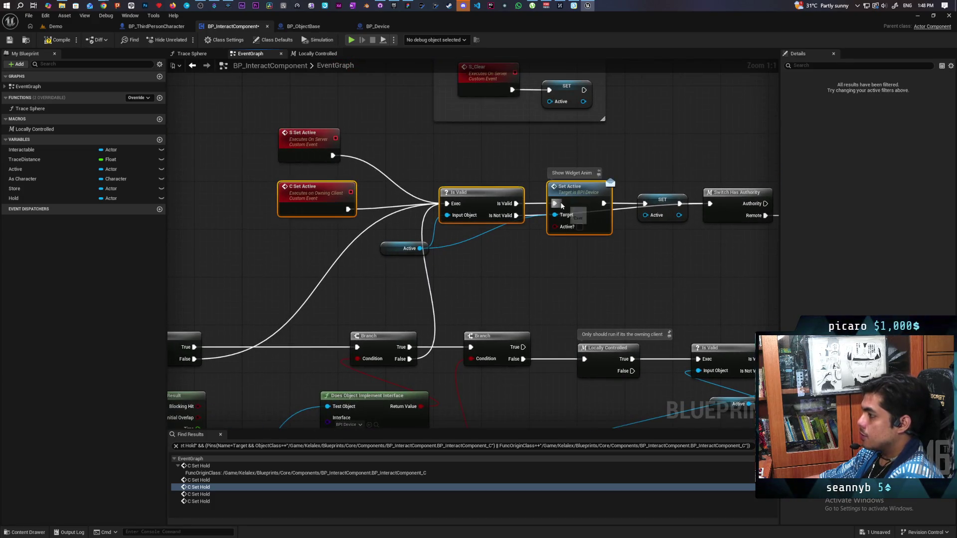
key("q")
left_click(620, 269)
mouse_move(621, 269)
left_mouse_down()
mouse_move(532, 278)
mouse_move(439, 268)
left_mouse_up()
left_click(419, 200)
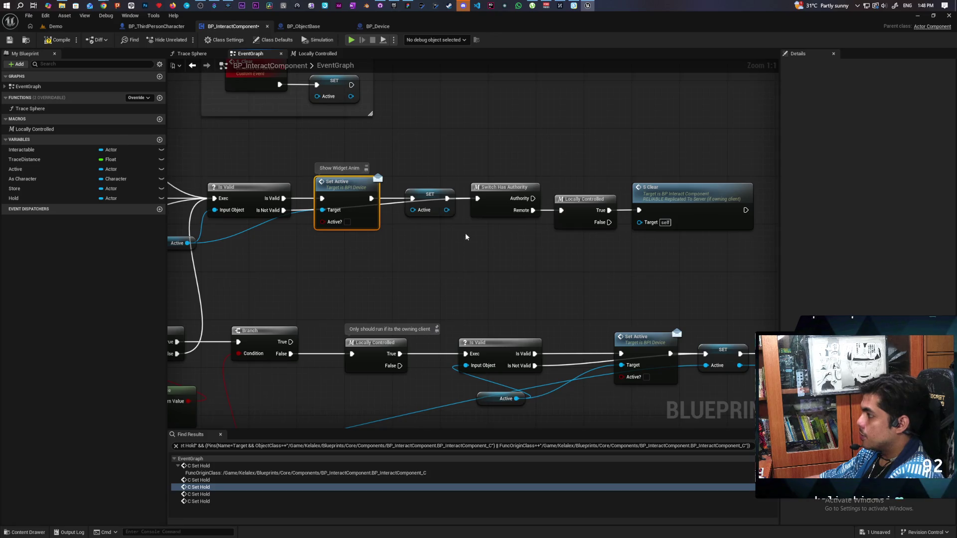
double_click(461, 199)
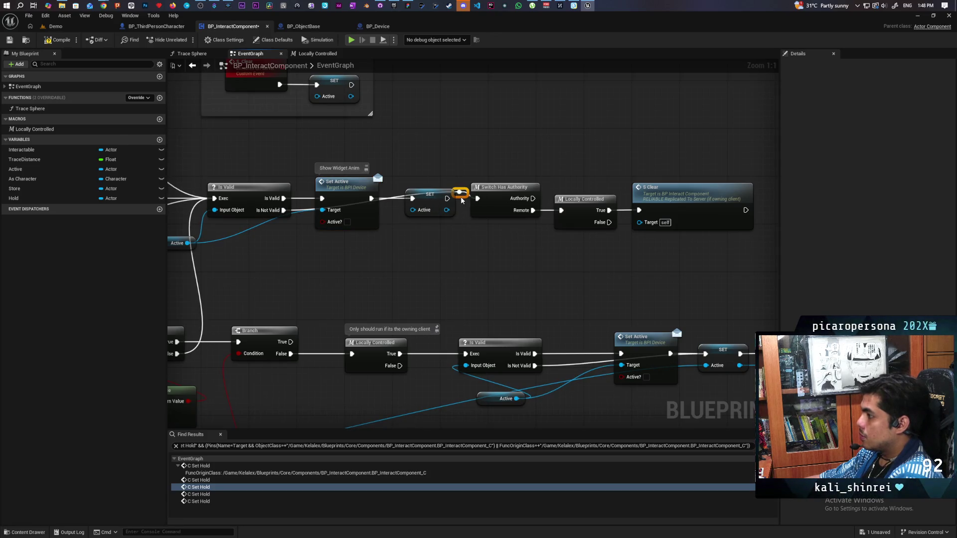
key("Delete")
Move the Switch Has Authority, Locally Controlled and S Clear nodes to the right.
scroll(479, 239, "down", 2)
mouse_move(466, 192)
left_mouse_down()
mouse_move(605, 232)
mouse_move(663, 232)
left_mouse_up()
left_click(515, 246)
mouse_move(487, 248)
left_mouse_down()
mouse_move(555, 238)
mouse_move(433, 241)
left_mouse_up()
scroll(433, 240, "up", 2)
left_click_drag(351, 127, 288, 228)
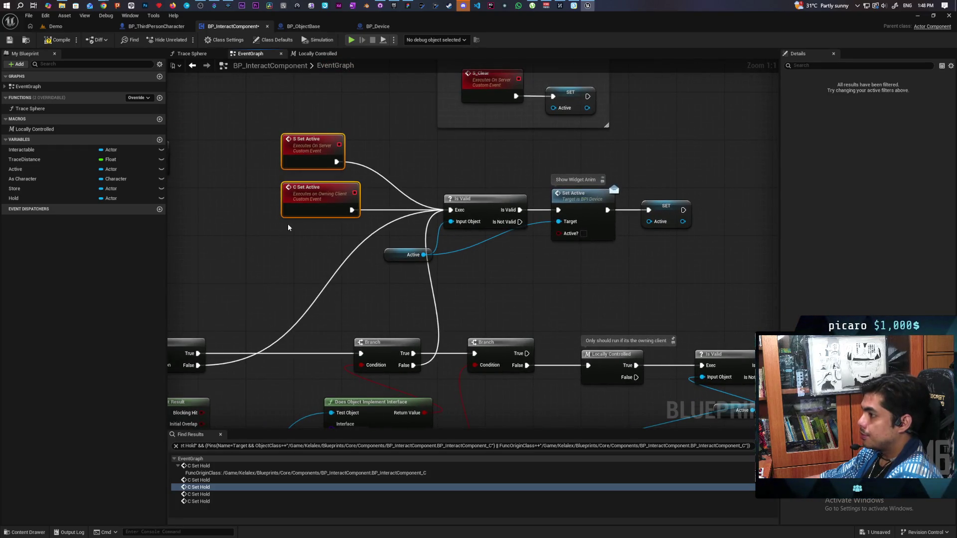
left_click(558, 278)
left_click_drag(234, 188, 687, 204)
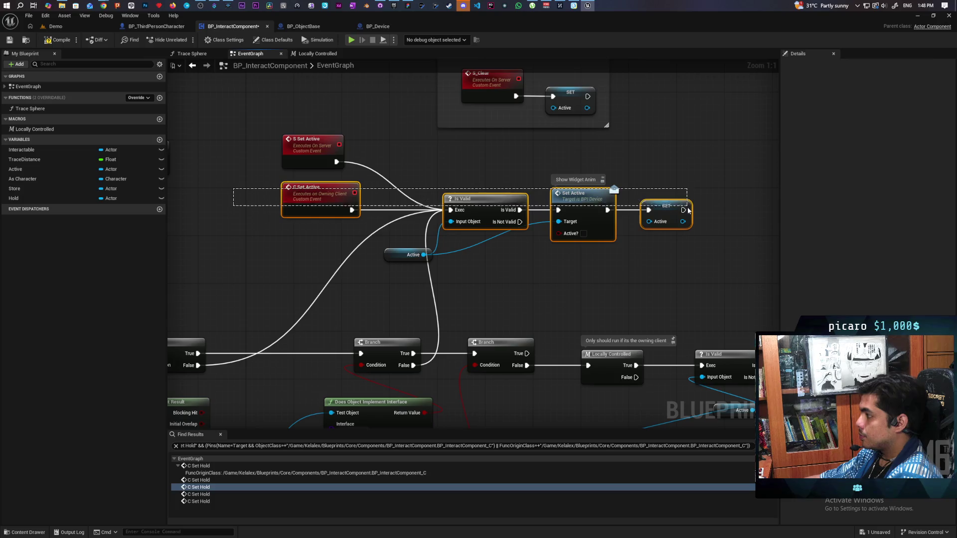
left_click(685, 273)
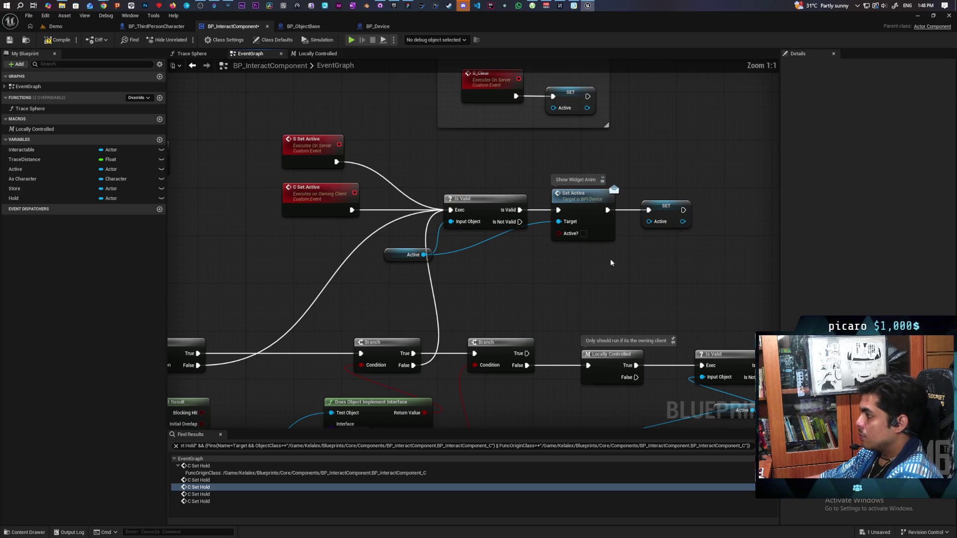
Shift the Set Active and SET nodes to the right.
left_click_drag(594, 281, 527, 274)
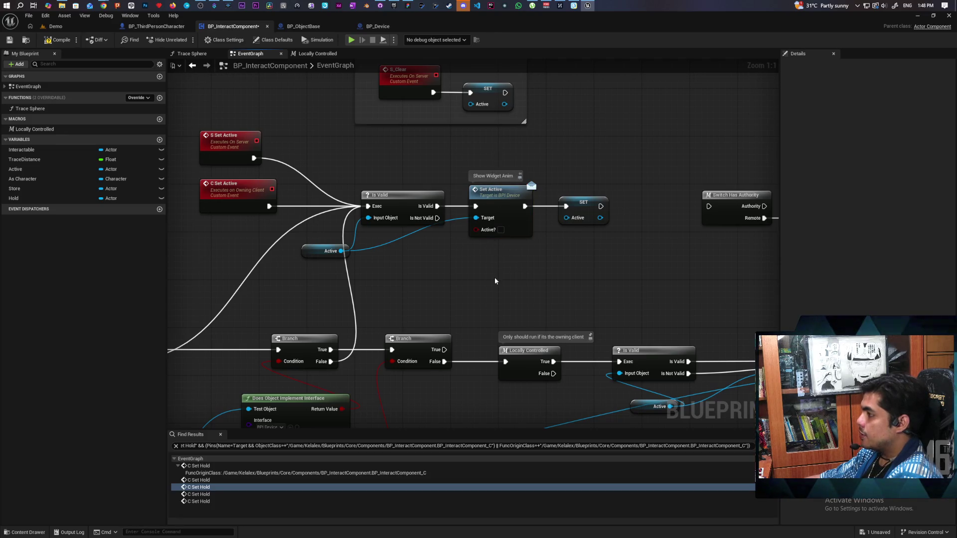
mouse_move(623, 186)
left_mouse_down()
mouse_move(583, 234)
mouse_move(586, 248)
mouse_move(556, 268)
left_mouse_up()
left_click(557, 268)
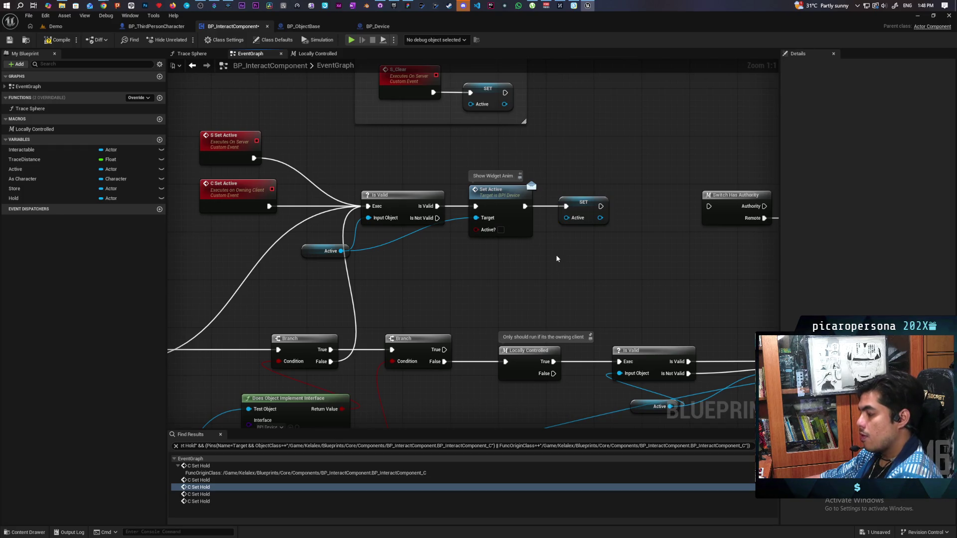
mouse_move(633, 190)
left_mouse_down()
mouse_move(508, 214)
mouse_move(563, 209)
left_mouse_up()
left_click(526, 247)
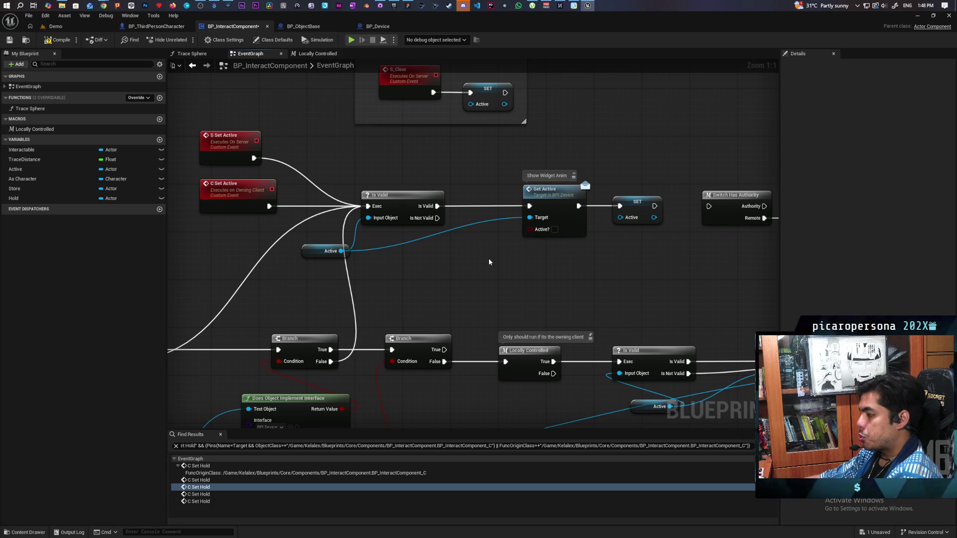
Raise the Active getter and route its wire through a new reroute point.
mouse_move(312, 254)
left_mouse_down()
mouse_move(314, 226)
mouse_move(306, 241)
left_mouse_up()
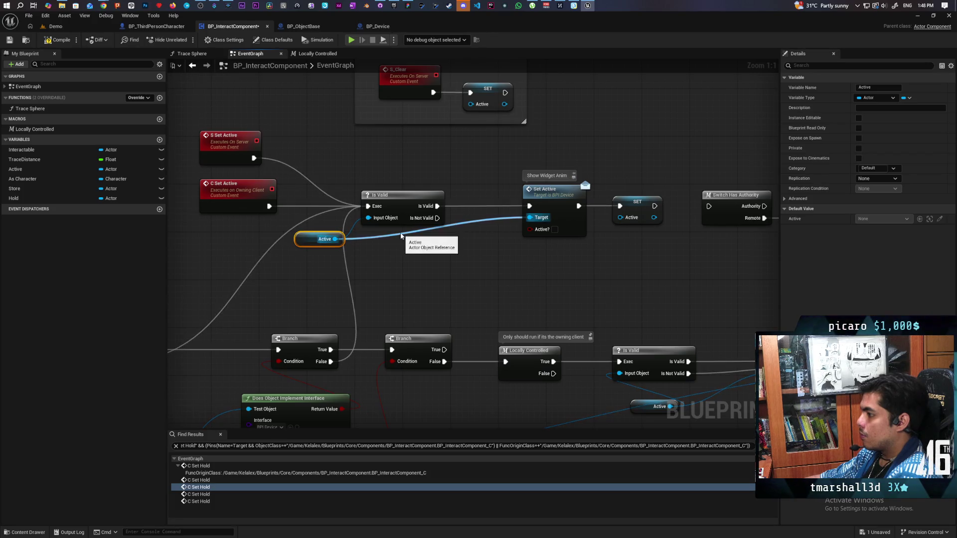
double_click(401, 235)
left_click_drag(399, 236, 506, 236)
left_click(306, 257)
mouse_move(307, 257)
left_mouse_down()
mouse_move(516, 231)
mouse_move(505, 235)
left_mouse_up()
left_click(493, 280)
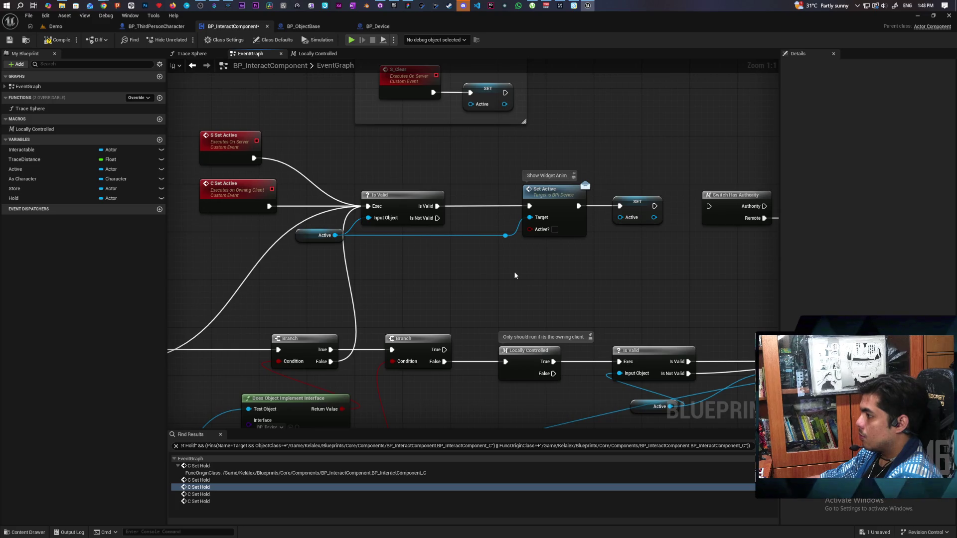
left_click_drag(631, 280, 481, 303)
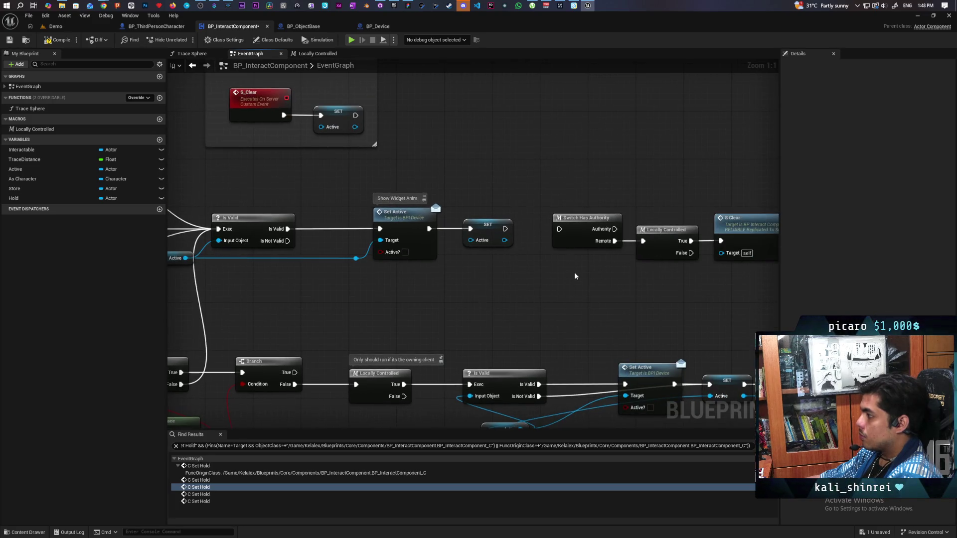
Drop the Locally Controlled macro onto the wire between Is Valid and Set Active.
left_click_drag(341, 236, 441, 241)
left_click_drag(434, 282, 441, 305)
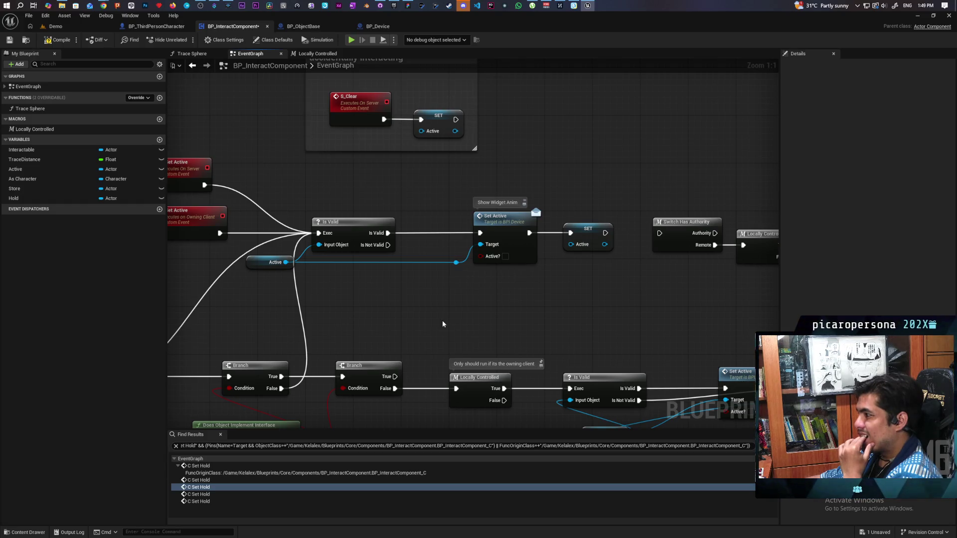
right_click(415, 283)
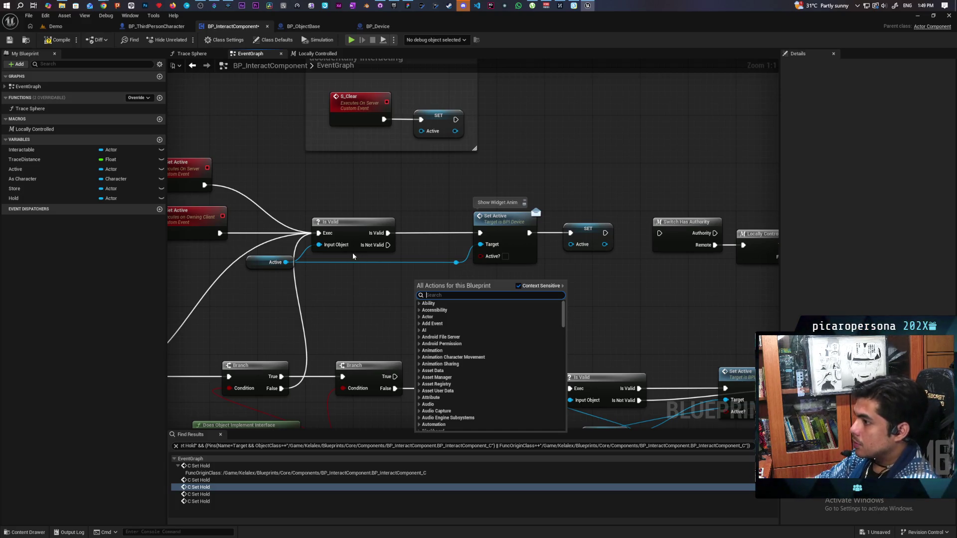
left_click(363, 283)
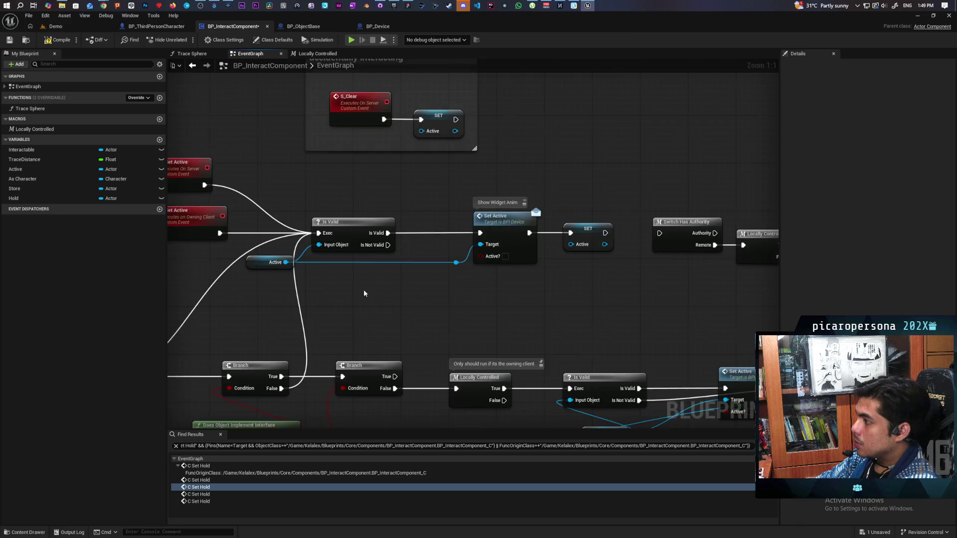
scroll(363, 283, "down", 5)
scroll(433, 304, "up", 2)
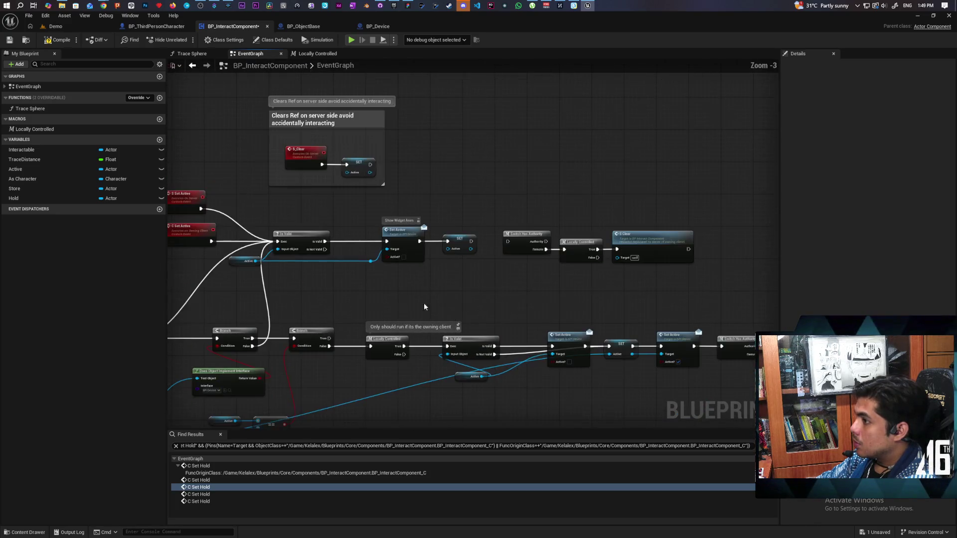
mouse_move(30, 129)
left_mouse_down()
mouse_move(20, 130)
mouse_move(374, 232)
mouse_move(393, 223)
mouse_move(398, 261)
mouse_move(388, 262)
mouse_move(477, 258)
mouse_move(518, 279)
mouse_move(544, 262)
left_mouse_up()
scroll(393, 223, "up", 3)
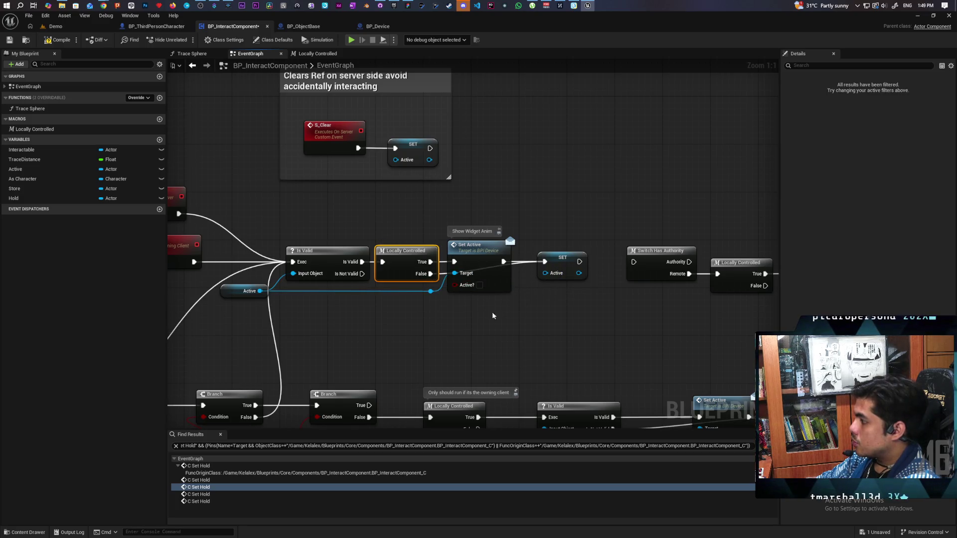
Save the BP_InteractComponent blueprint.
key("ctrl+s")
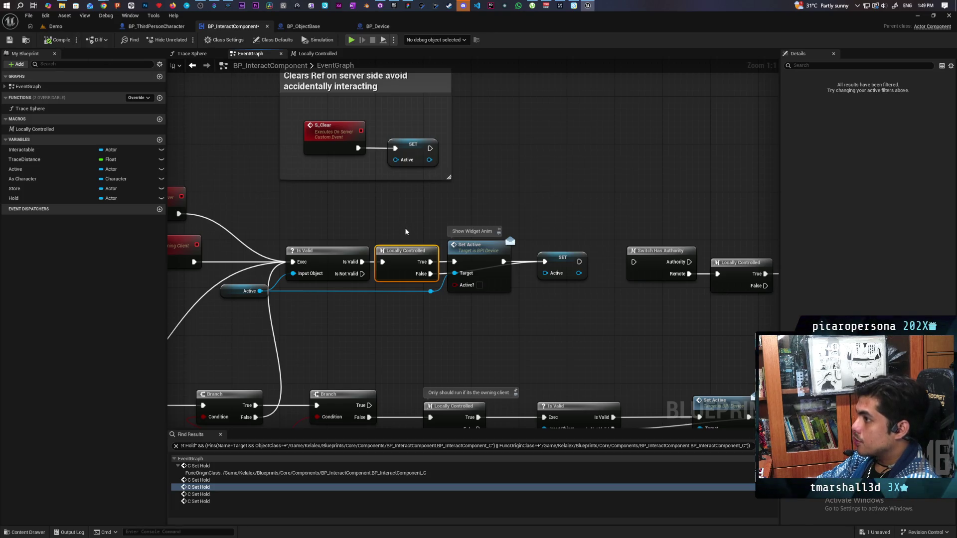
left_click_drag(403, 225, 453, 231)
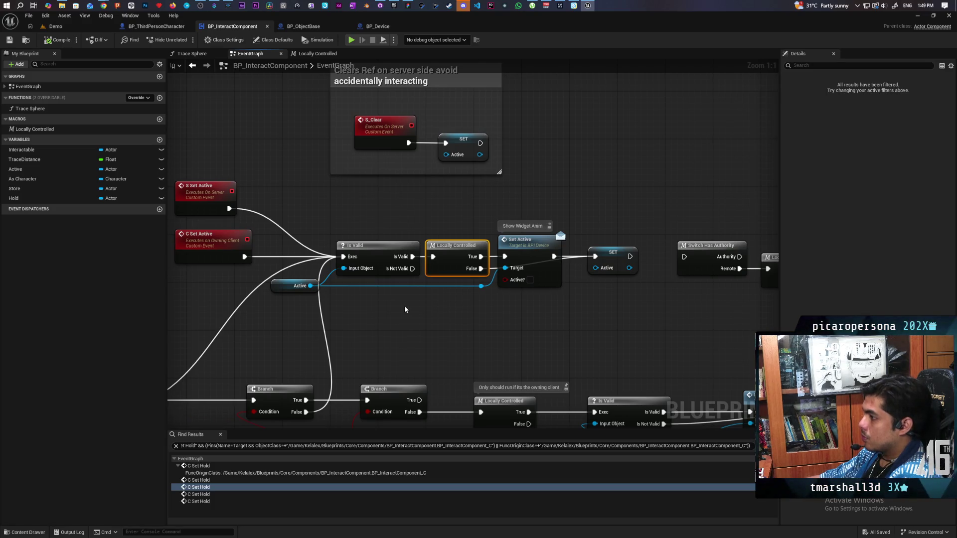
mouse_move(390, 313)
left_mouse_down()
mouse_move(456, 331)
mouse_move(461, 315)
left_mouse_up()
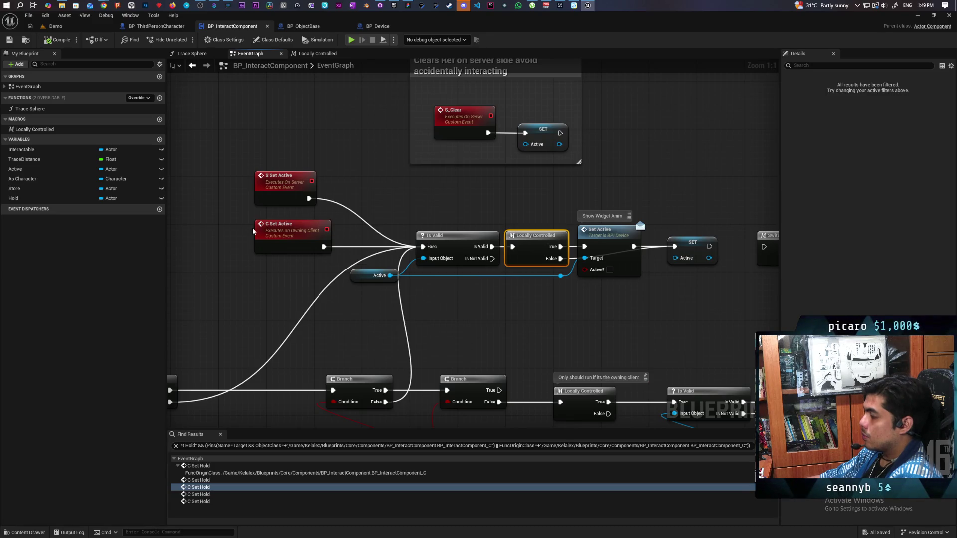
Add an S Set Active call from a Branch False output, placed above the Branch row.
scroll(319, 286, "down", 3)
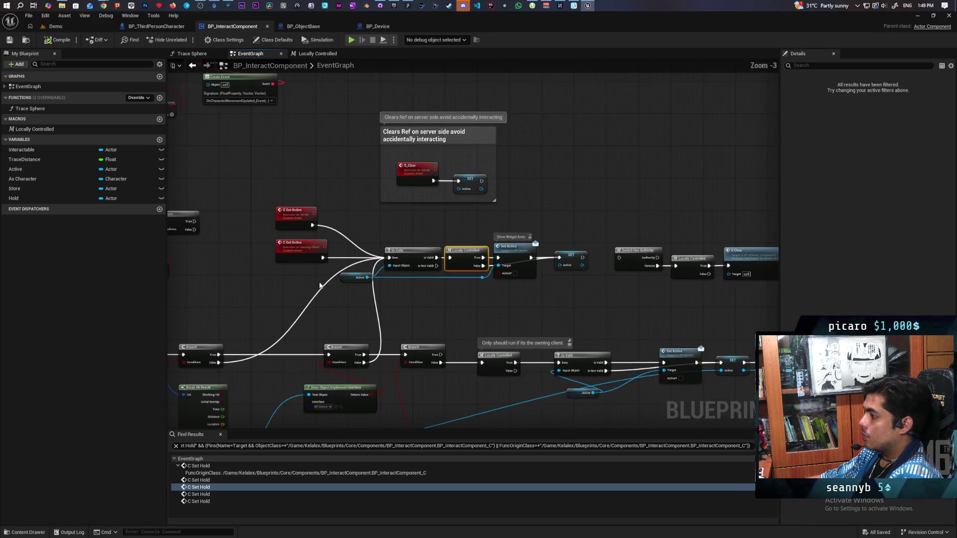
mouse_move(352, 335)
left_mouse_down()
mouse_move(378, 207)
mouse_move(380, 235)
mouse_move(352, 252)
left_mouse_up()
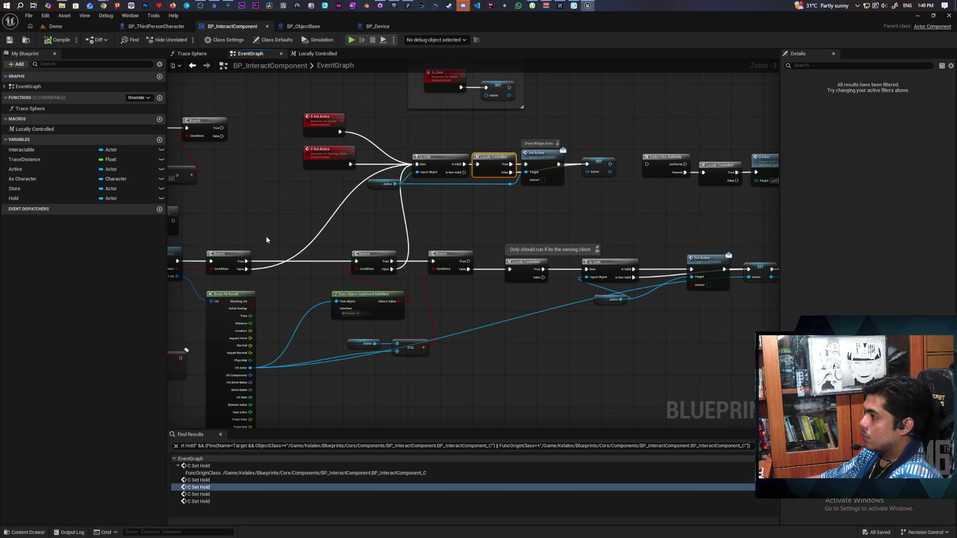
scroll(299, 249, "up", 3)
left_click_drag(304, 264, 337, 293)
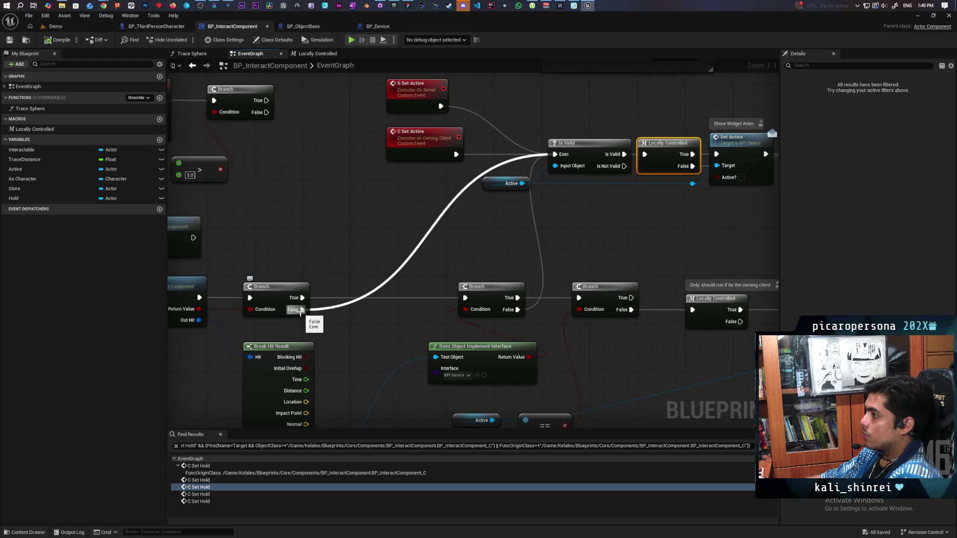
left_click_drag(368, 224, 289, 357)
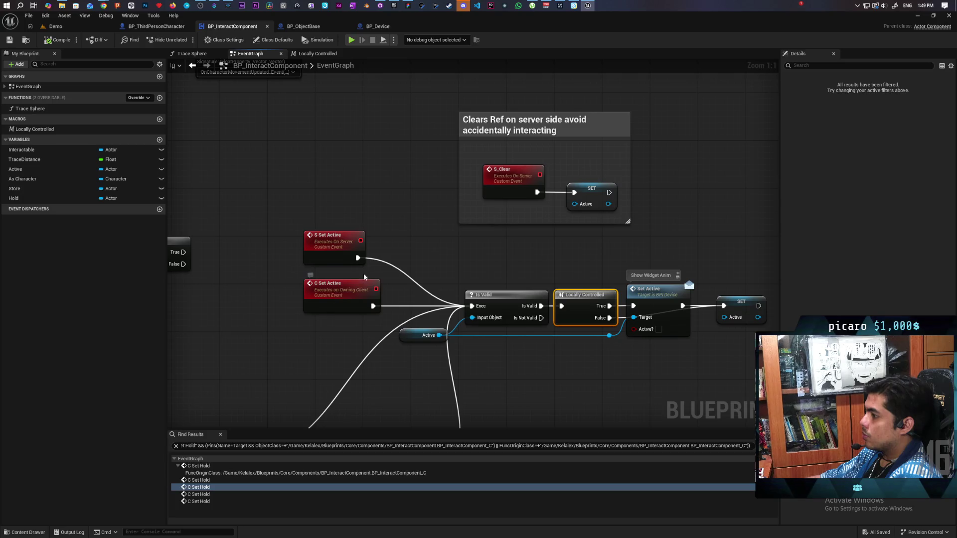
left_click_drag(340, 294, 357, 253)
mouse_move(267, 331)
left_mouse_down()
mouse_move(310, 301)
mouse_move(316, 270)
left_mouse_up()
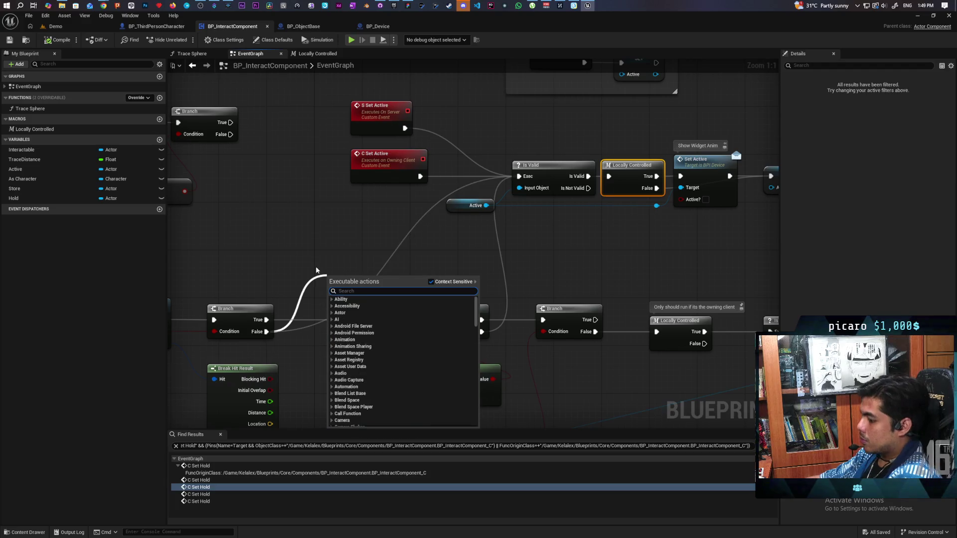
type("s set act")
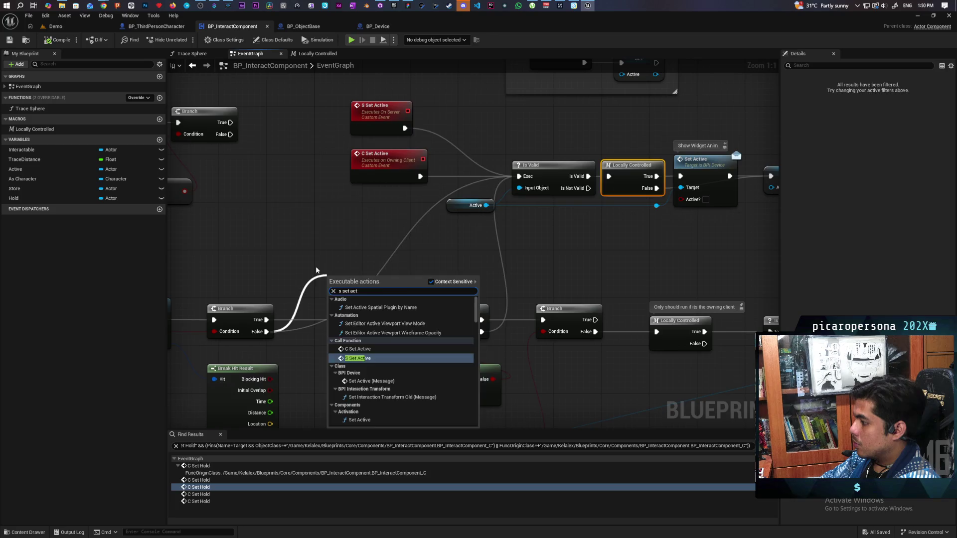
key("Return")
left_click_drag(363, 284, 357, 260)
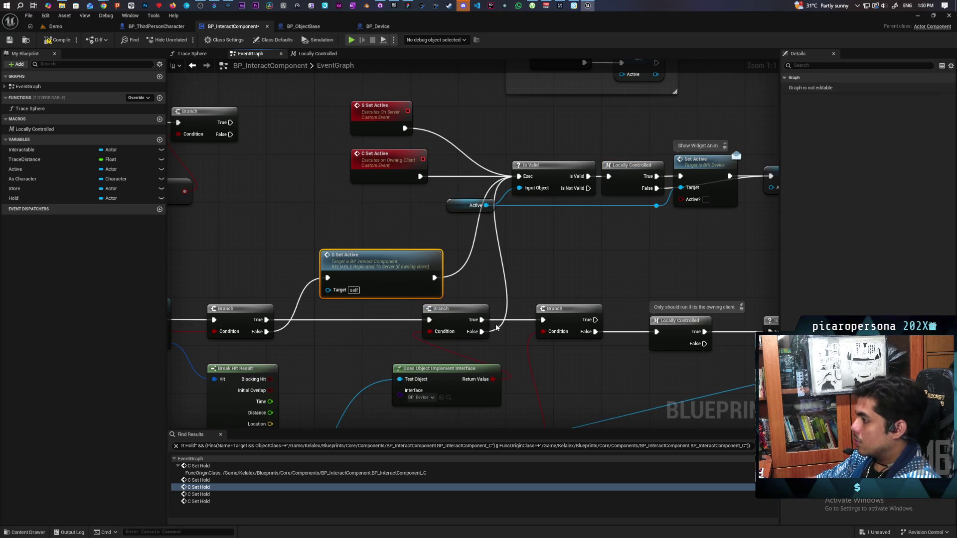
Wire the middle Branch False to S Set Active, unhook its Is Valid link, add a reroute.
mouse_move(482, 332)
left_mouse_down()
mouse_move(349, 304)
mouse_move(328, 277)
left_mouse_up()
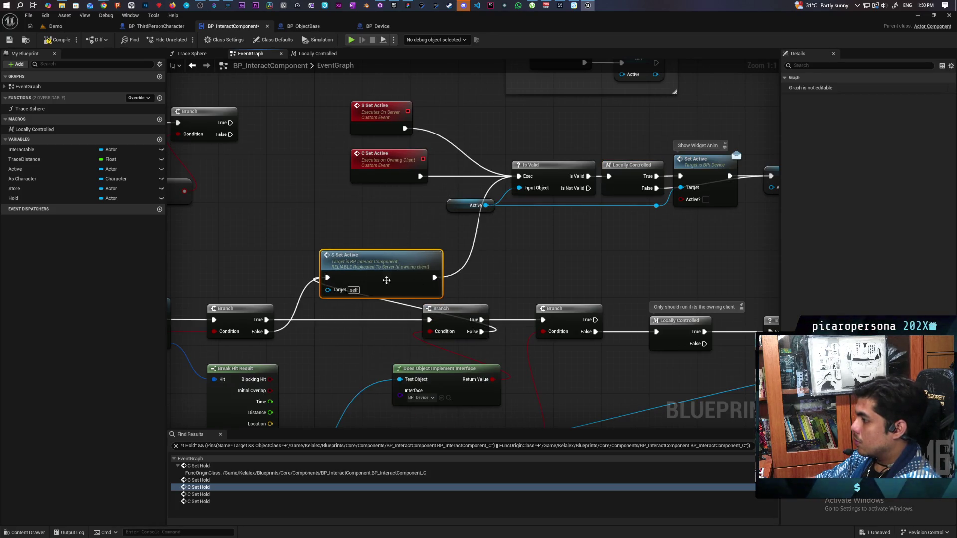
left_click(434, 278, "alt")
mouse_move(387, 264)
left_mouse_down()
mouse_move(522, 244)
mouse_move(561, 252)
mouse_move(569, 366)
mouse_move(612, 366)
mouse_move(556, 368)
mouse_move(618, 368)
mouse_move(601, 366)
mouse_move(591, 268)
mouse_move(575, 253)
mouse_move(598, 253)
left_mouse_up()
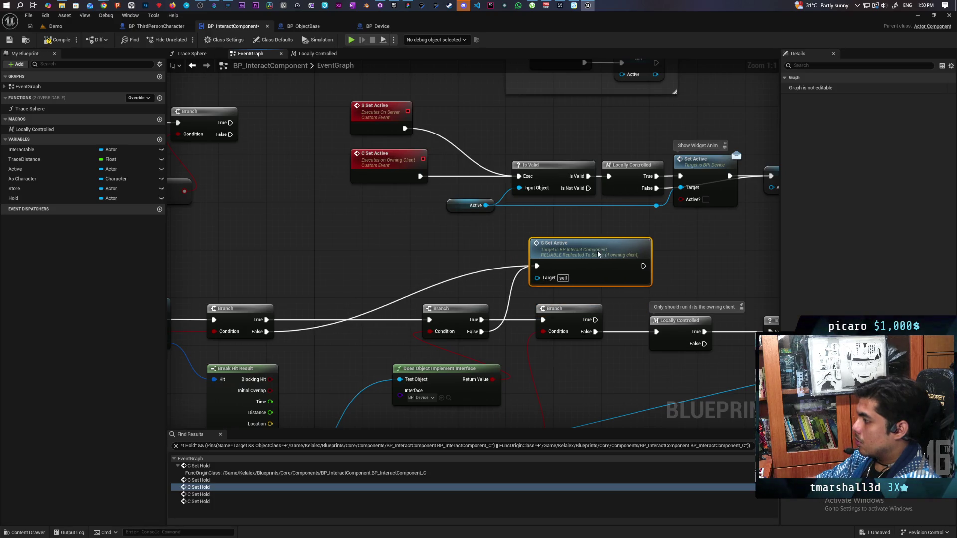
double_click(435, 284)
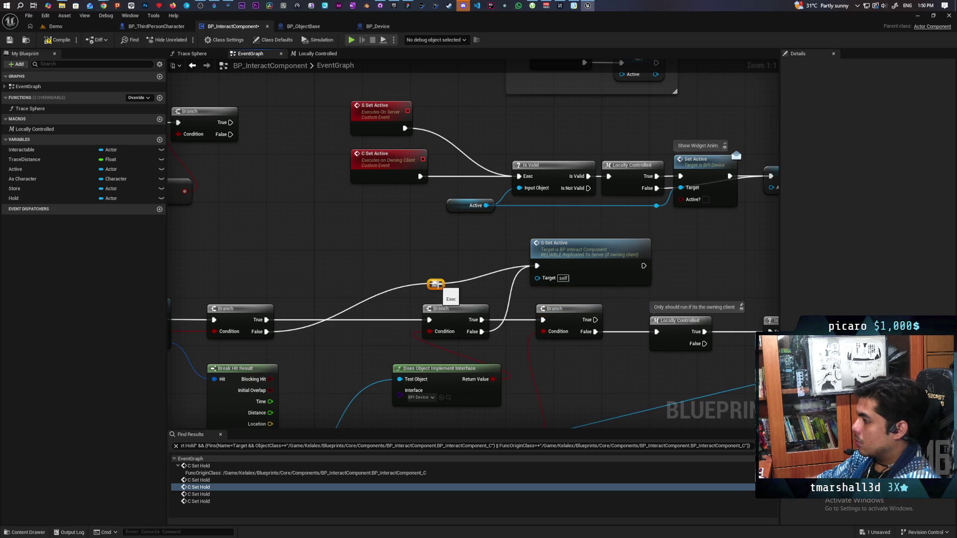
mouse_move(445, 289)
left_mouse_down()
mouse_move(376, 272)
mouse_move(296, 276)
mouse_move(309, 270)
left_mouse_up()
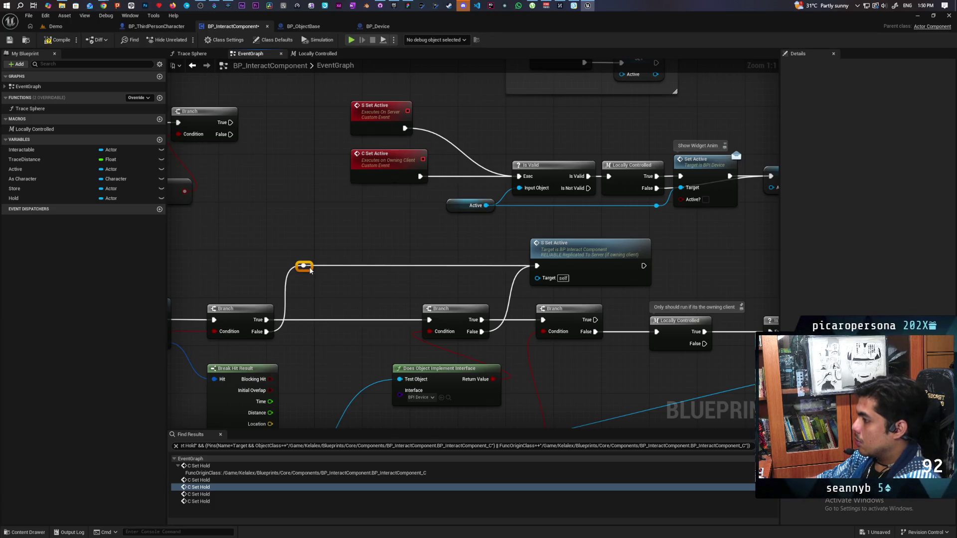
scroll(335, 294, "up", 5)
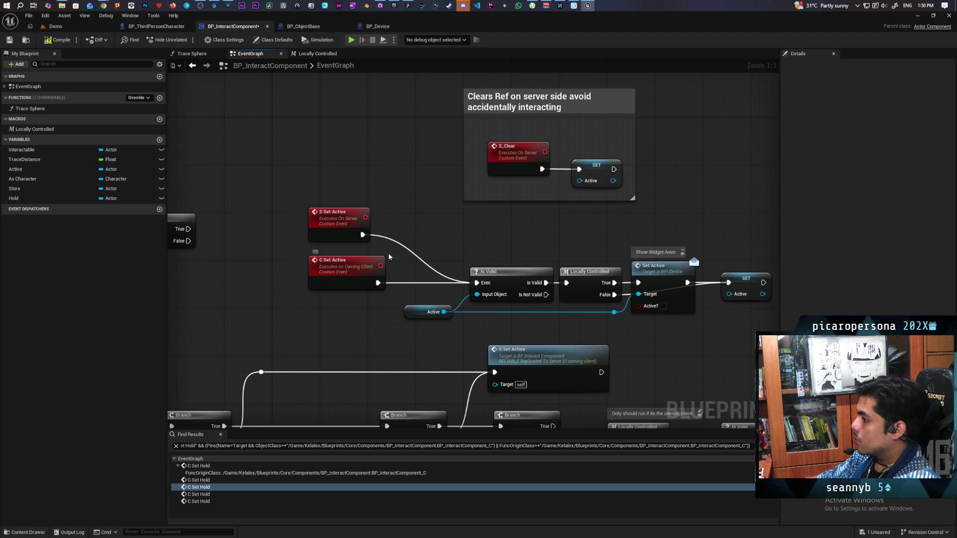
Have the S Set Active server event call C Set Active, then save.
mouse_move(363, 236)
left_mouse_down()
mouse_move(428, 240)
mouse_move(418, 233)
left_mouse_up()
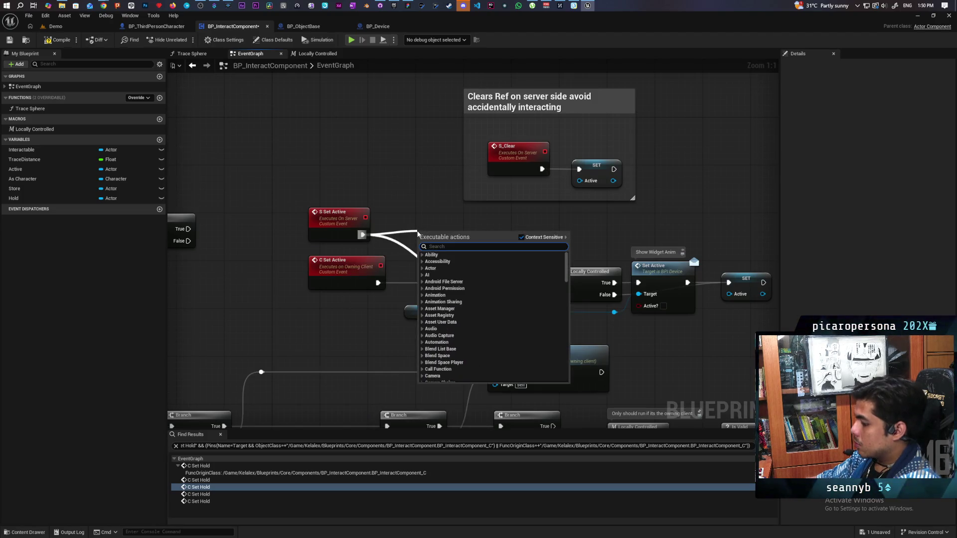
type("c set")
key("Return")
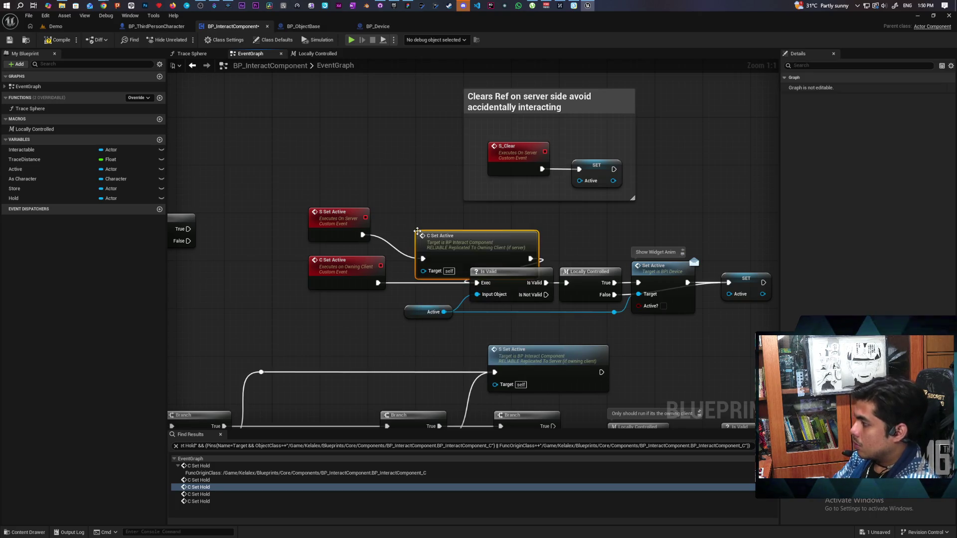
left_click_drag(455, 245, 424, 221)
mouse_move(337, 190)
left_mouse_down()
mouse_move(417, 217)
mouse_move(348, 216)
left_mouse_up()
left_click(393, 143)
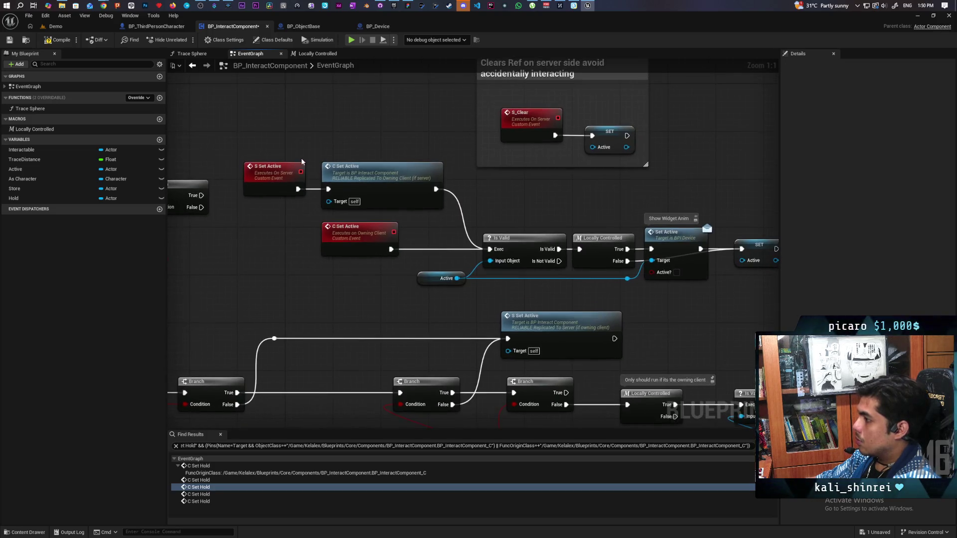
key("ctrl+s")
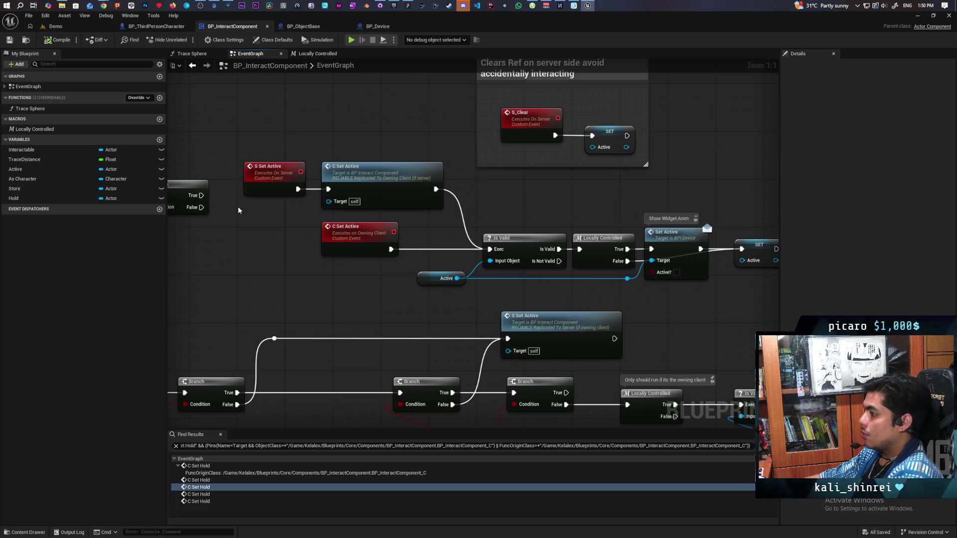
Shift the Locally Controlled, Set Active and SET nodes further right.
scroll(377, 287, "down", 1)
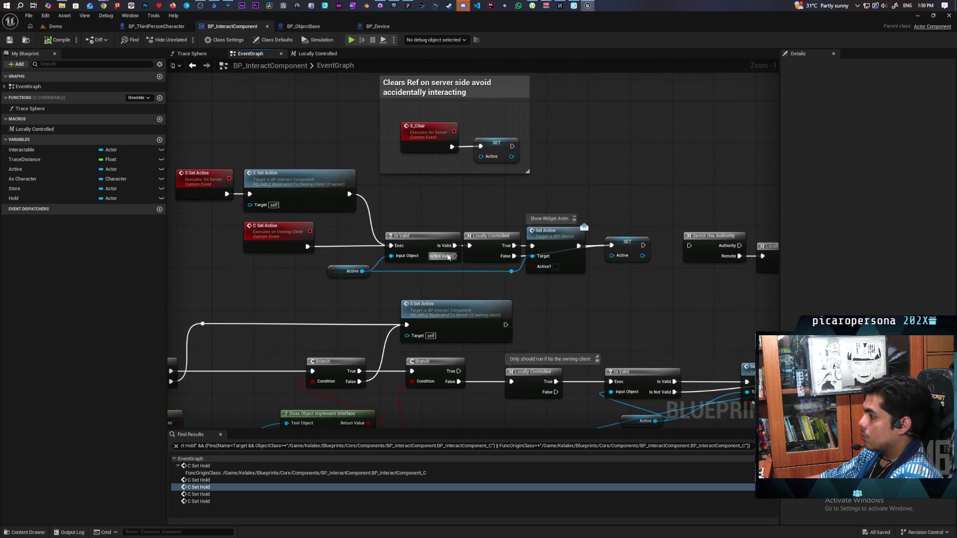
left_click_drag(466, 272, 624, 258)
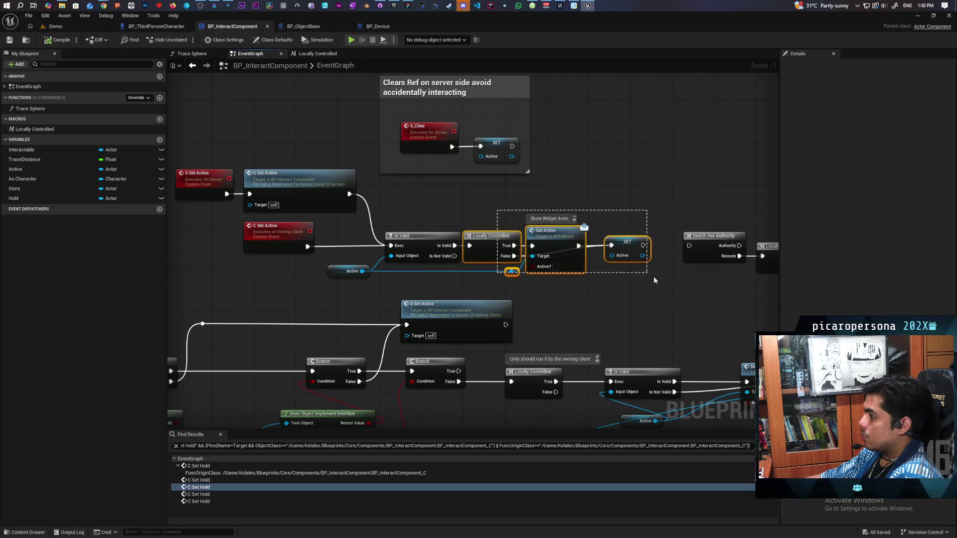
left_click_drag(486, 242, 501, 244)
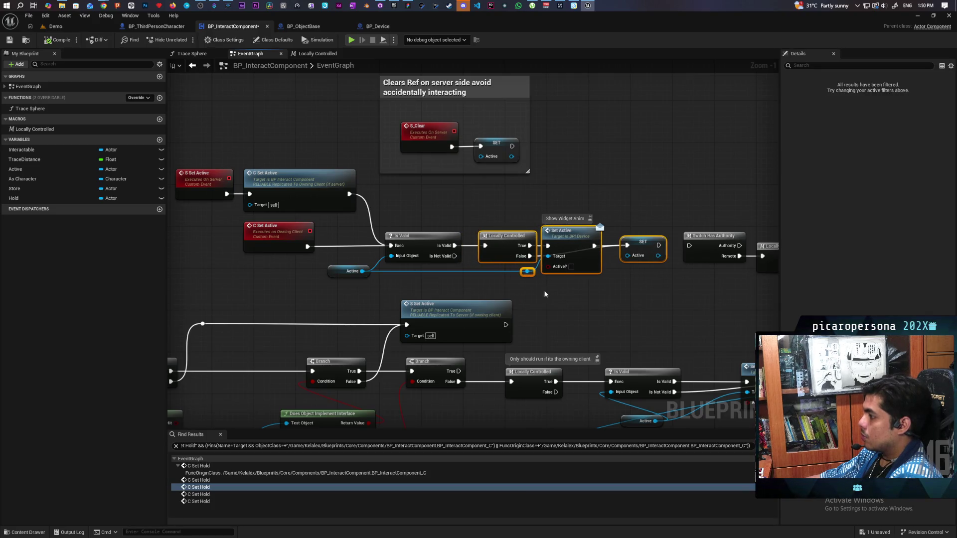
left_click_drag(544, 294, 502, 289)
left_click_drag(491, 202, 568, 292)
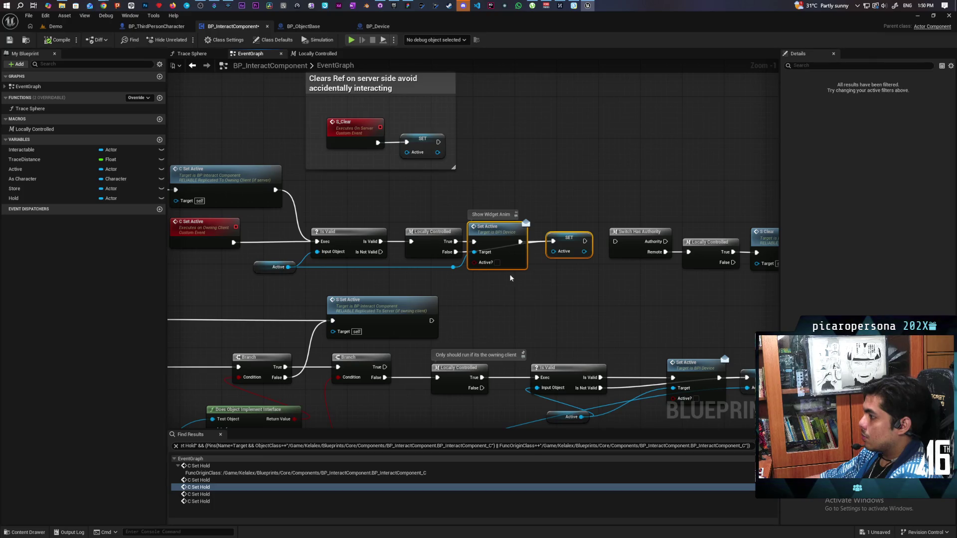
left_click_drag(499, 249, 516, 251)
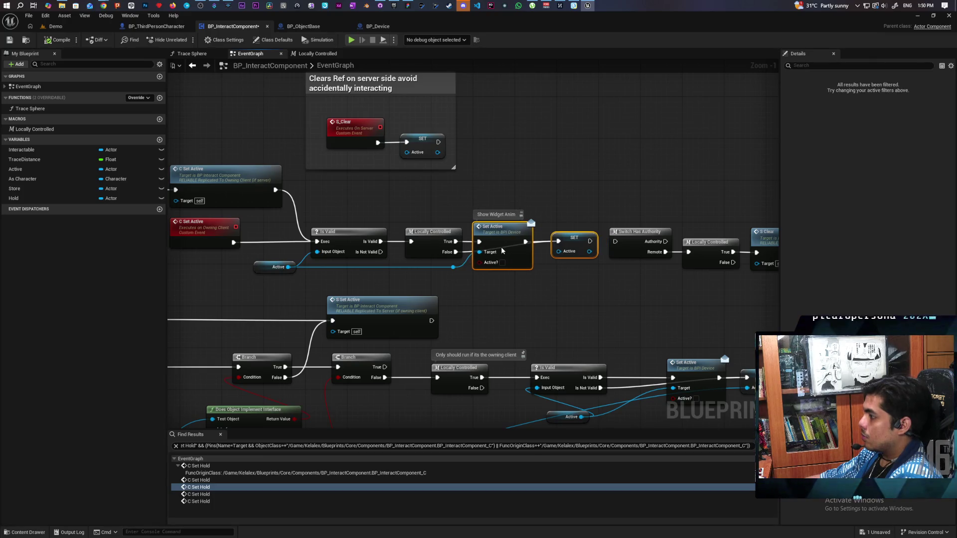
Move the Switch Has Authority group to the right.
left_click_drag(646, 294, 504, 274)
left_click_drag(495, 192, 705, 269)
left_click_drag(655, 225, 696, 224)
left_click(626, 260)
left_click_drag(626, 259, 560, 240)
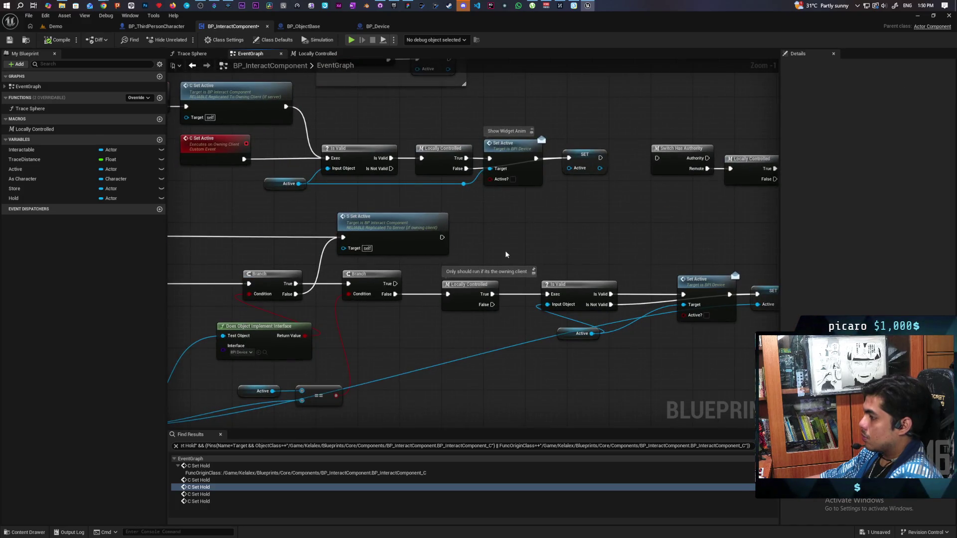
left_click_drag(506, 254, 566, 231)
scroll(451, 277, "down", 2)
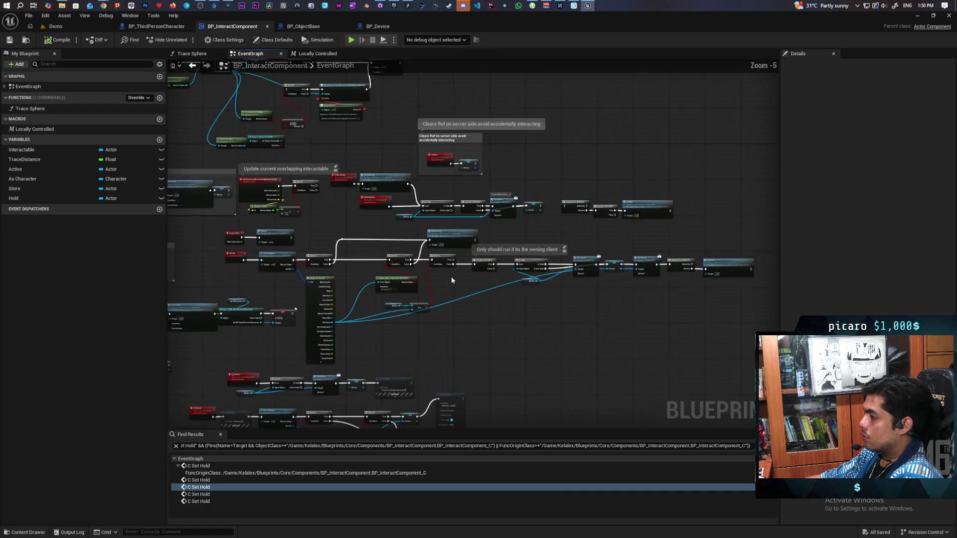
Replace the Check custom event's comment with 'Only on Server'.
scroll(470, 287, "up", 3)
mouse_move(470, 287)
left_mouse_down()
mouse_move(237, 336)
mouse_move(592, 321)
mouse_move(494, 310)
mouse_move(551, 278)
mouse_move(593, 277)
left_mouse_up()
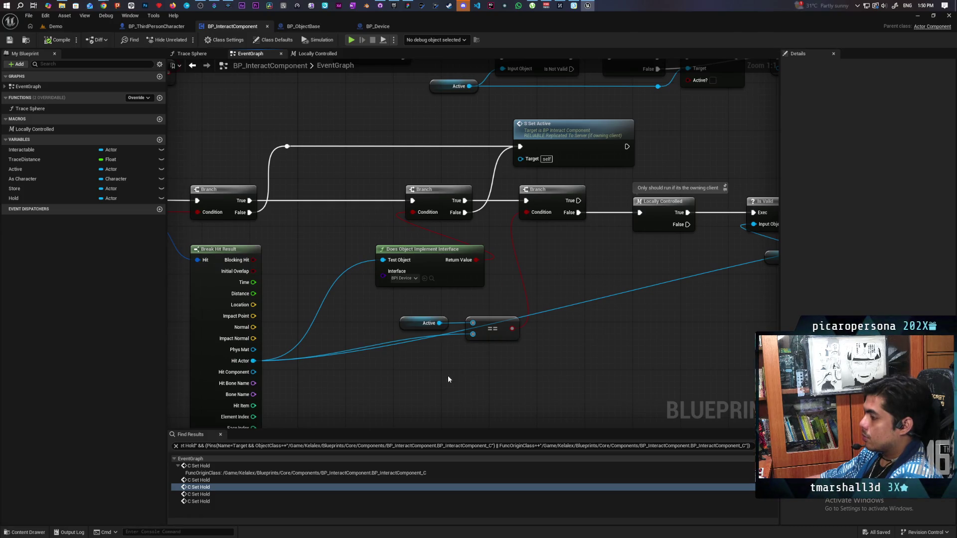
scroll(435, 363, "down", 3)
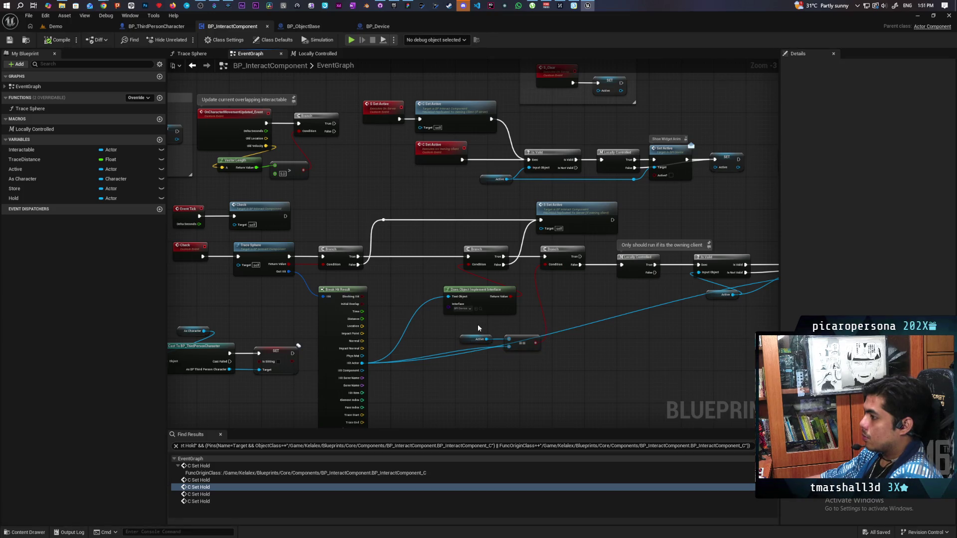
left_click_drag(217, 277, 360, 270)
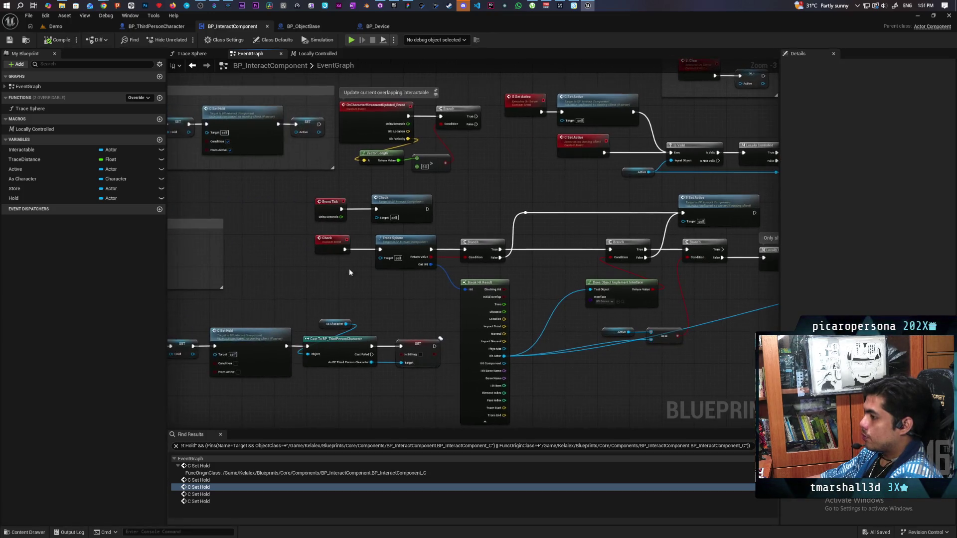
scroll(334, 266, "up", 3)
left_click_drag(306, 291, 435, 258)
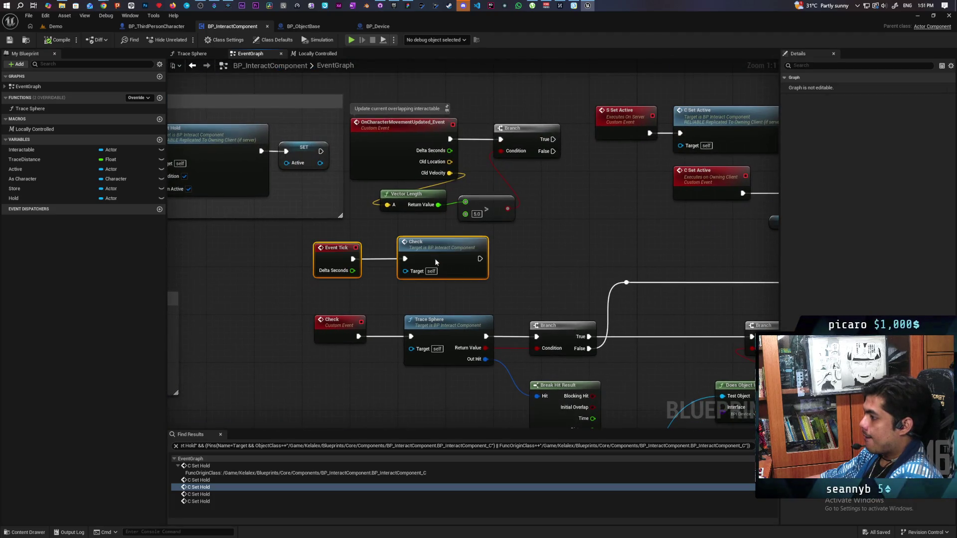
left_click(331, 323)
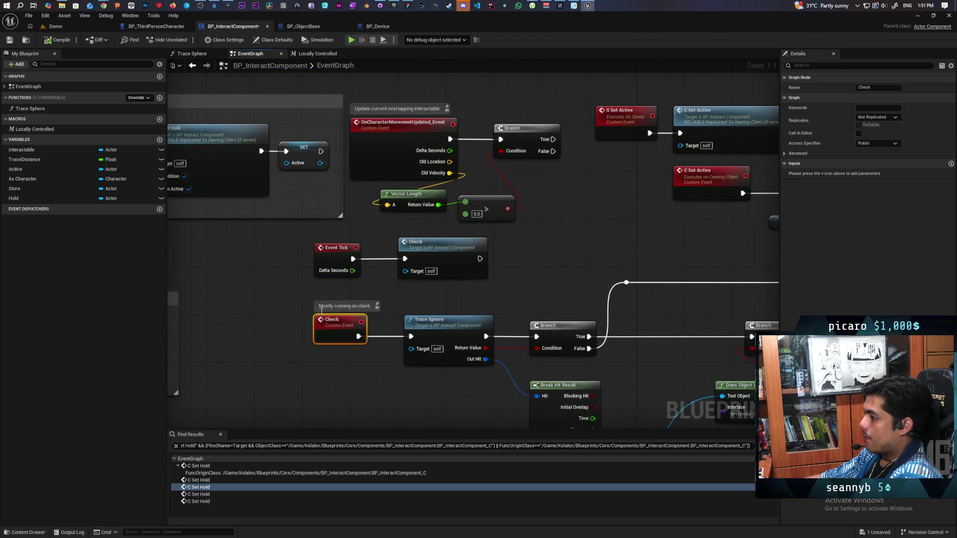
double_click(325, 306)
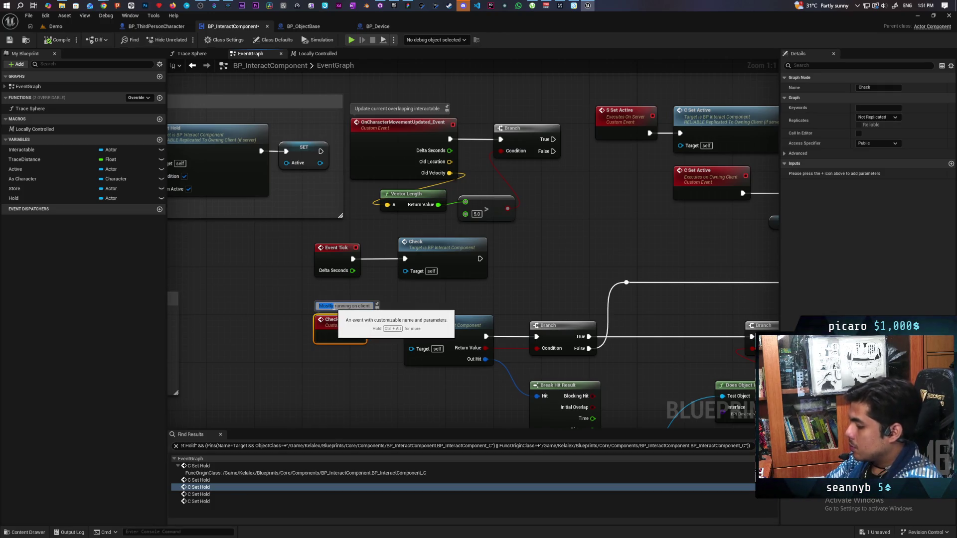
type("Only on")
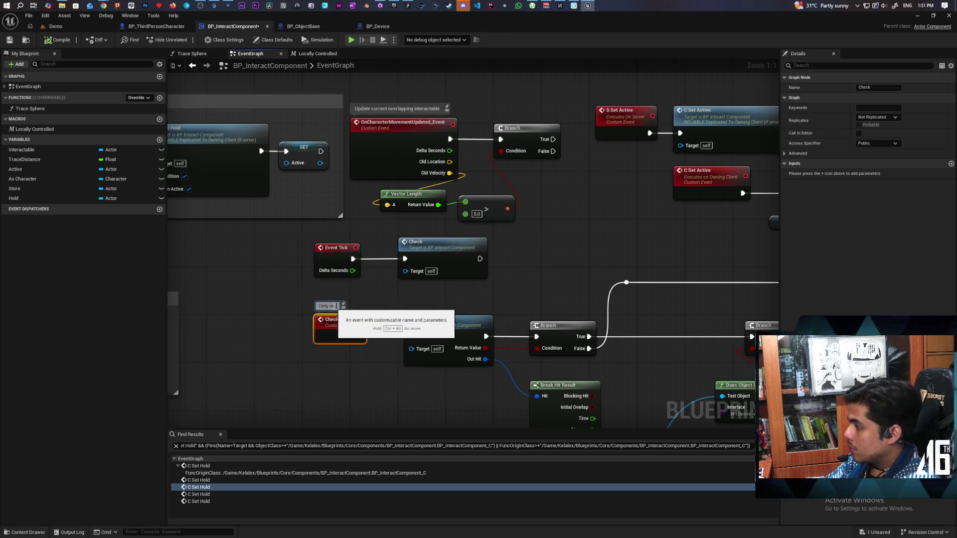
type(" Serevr")
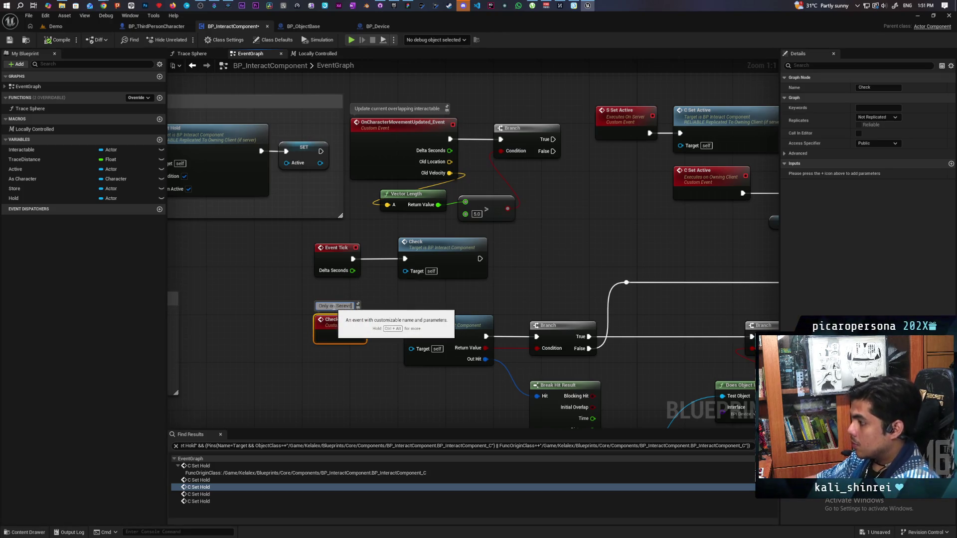
key("BackSpace")
key("BackSpace")
key("BackSpace")
type("ver")
key("Return")
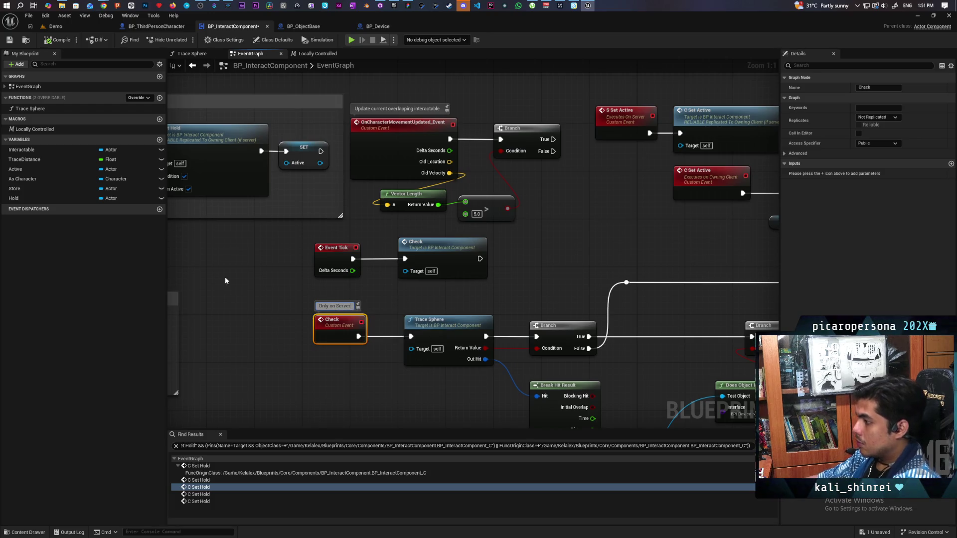
left_click(399, 284)
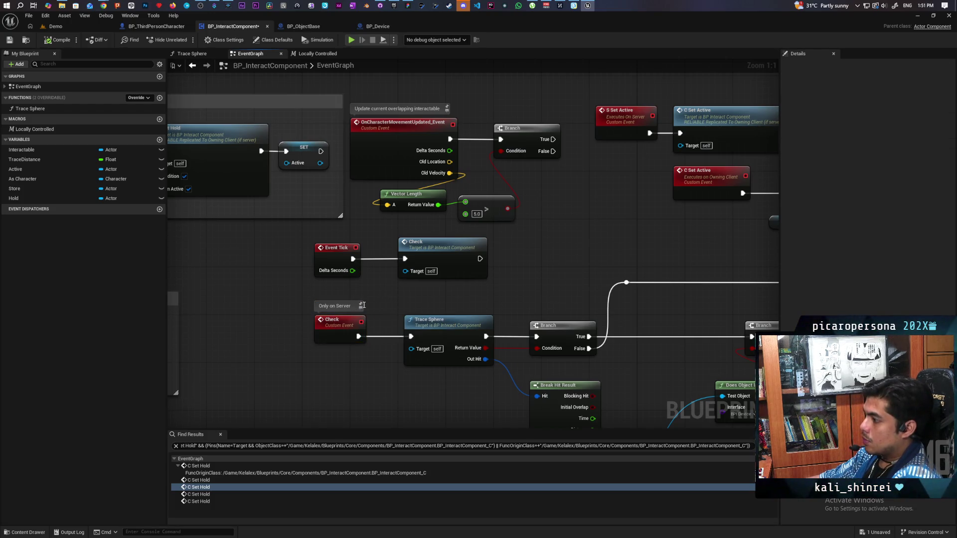
scroll(438, 233, "down", 1)
left_click_drag(498, 304, 399, 199)
Save, then delete the Locally Controlled node and its owning-client comment.
key("ctrl+s")
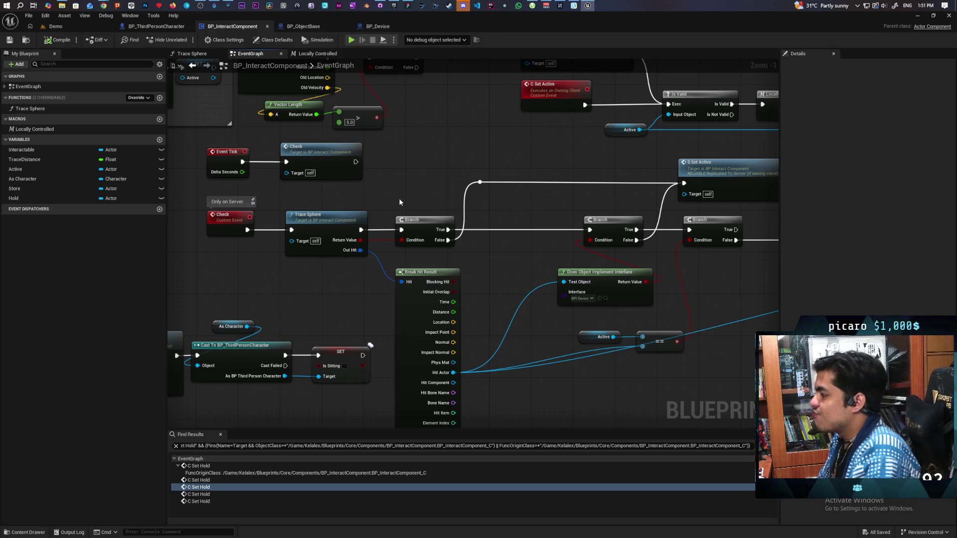
left_click_drag(444, 183, 328, 298)
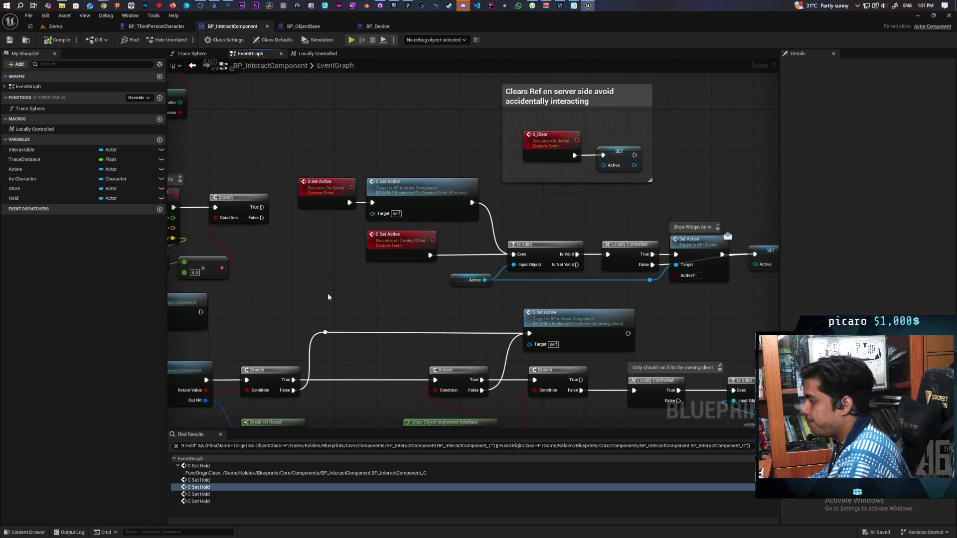
left_click_drag(328, 297, 289, 158)
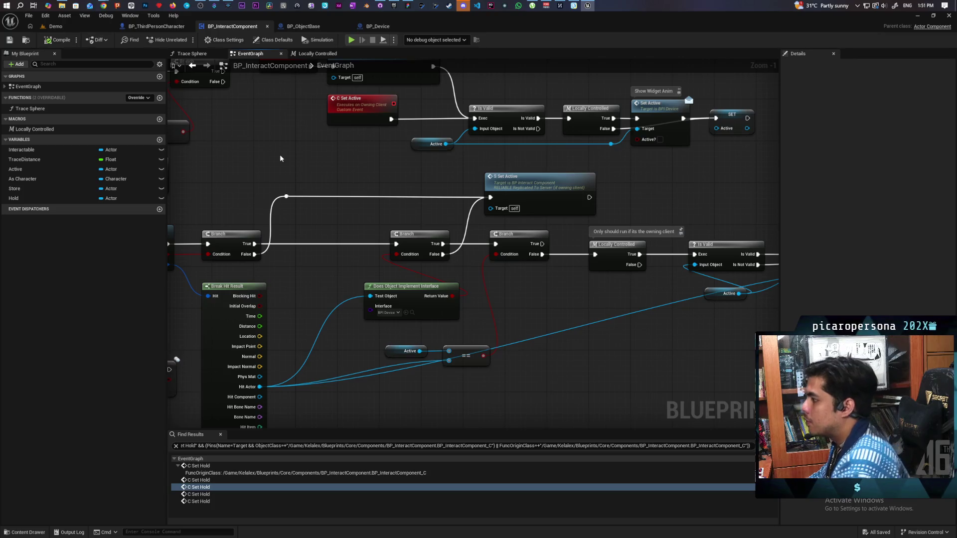
mouse_move(492, 273)
left_mouse_down()
mouse_move(562, 267)
mouse_move(495, 222)
mouse_move(421, 284)
mouse_move(237, 289)
mouse_move(472, 276)
left_mouse_up()
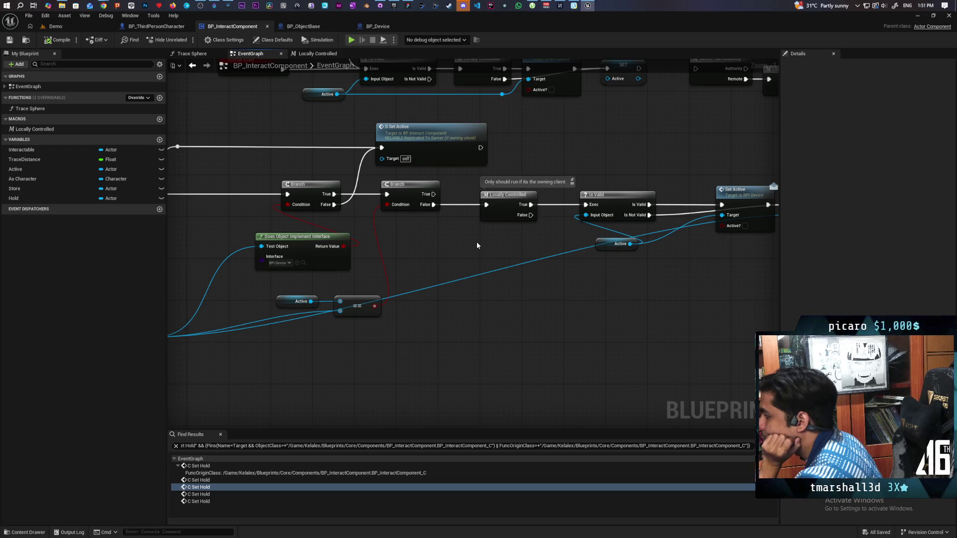
left_click_drag(662, 289, 369, 294)
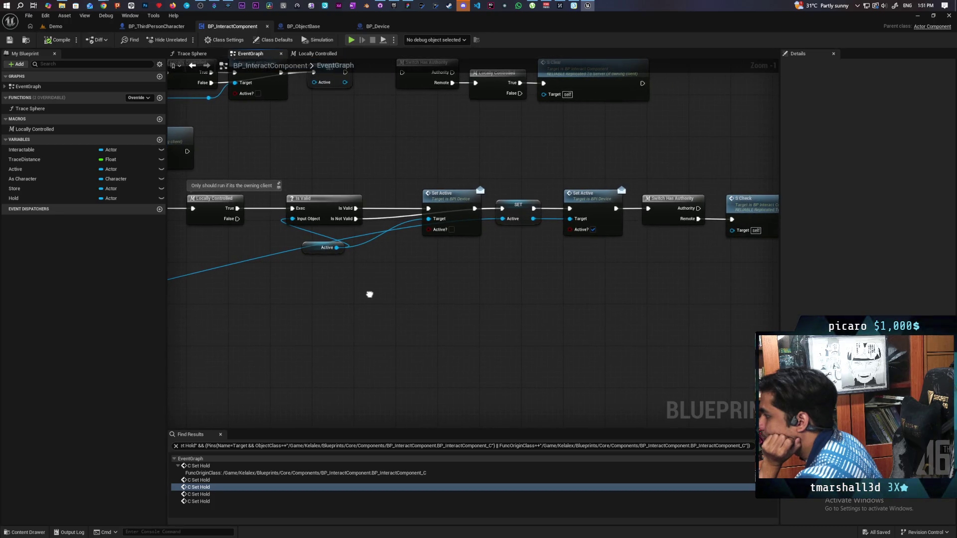
left_click_drag(369, 295, 622, 280)
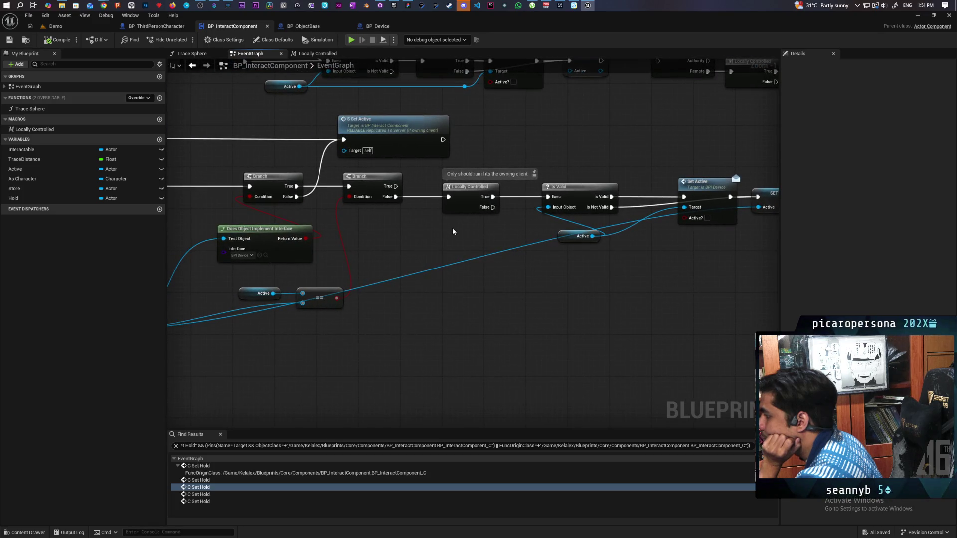
left_click(468, 187)
key("Delete")
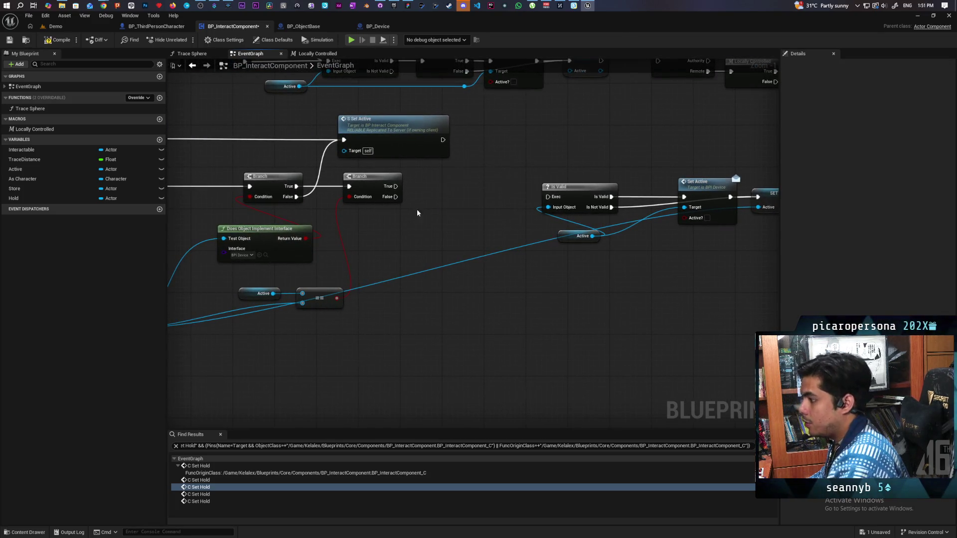
Select the Active getter and == nodes, then paste a new custom event near Is Valid.
left_click_drag(418, 213, 576, 176)
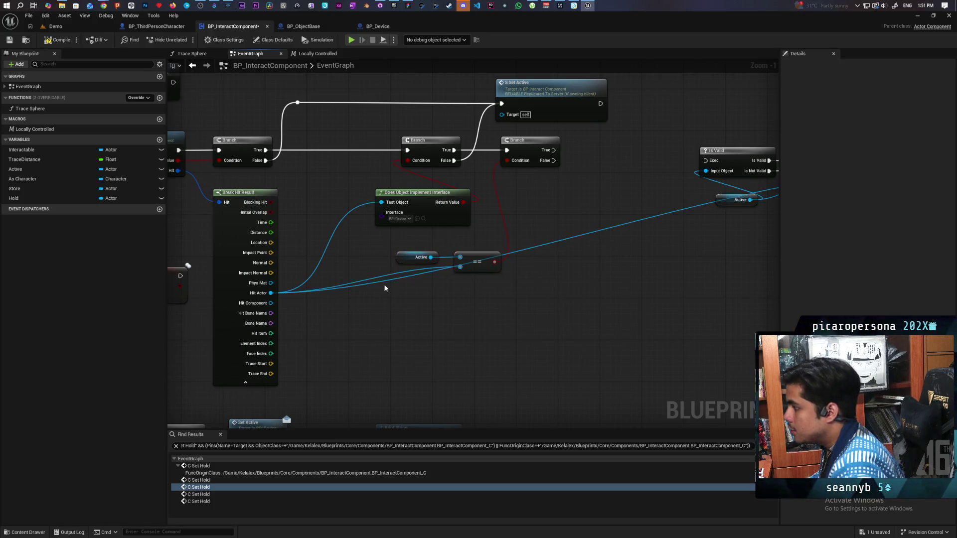
left_click_drag(409, 286, 506, 247)
mouse_move(567, 228)
left_mouse_down()
mouse_move(434, 211)
mouse_move(519, 284)
mouse_move(538, 282)
left_mouse_up()
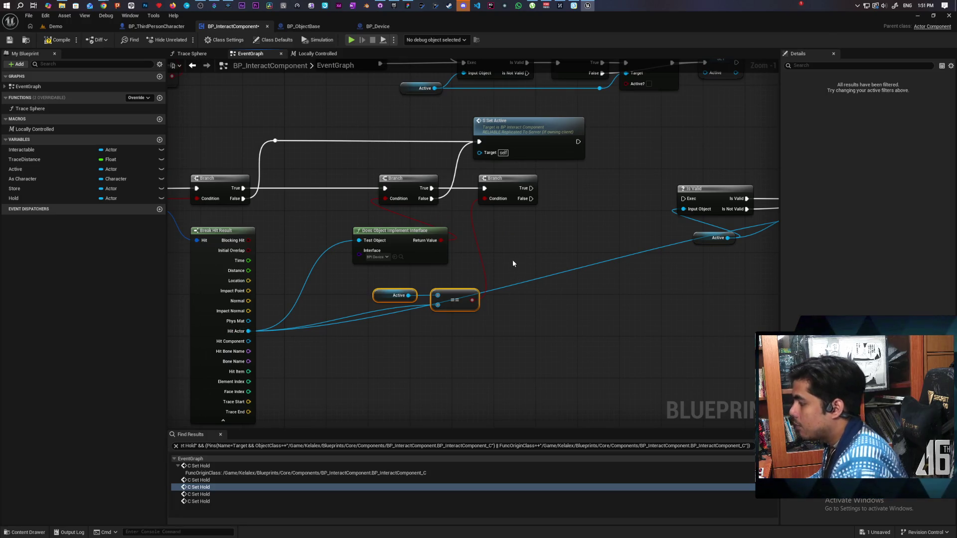
mouse_move(599, 228)
left_mouse_down()
mouse_move(458, 258)
mouse_move(552, 215)
mouse_move(435, 222)
left_mouse_up()
scroll(435, 223, "down", 2)
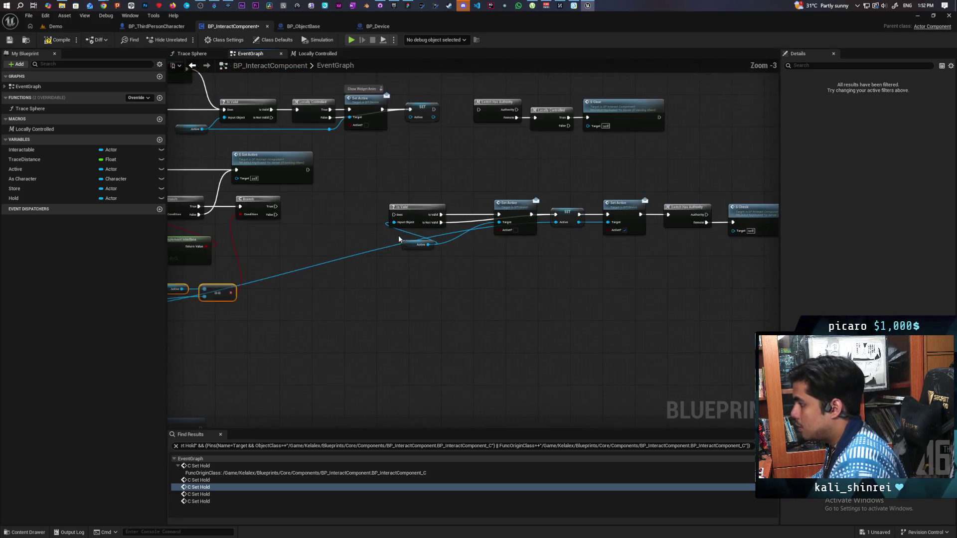
mouse_move(358, 266)
left_mouse_down()
mouse_move(454, 229)
mouse_move(523, 218)
mouse_move(456, 225)
mouse_move(475, 226)
left_mouse_up()
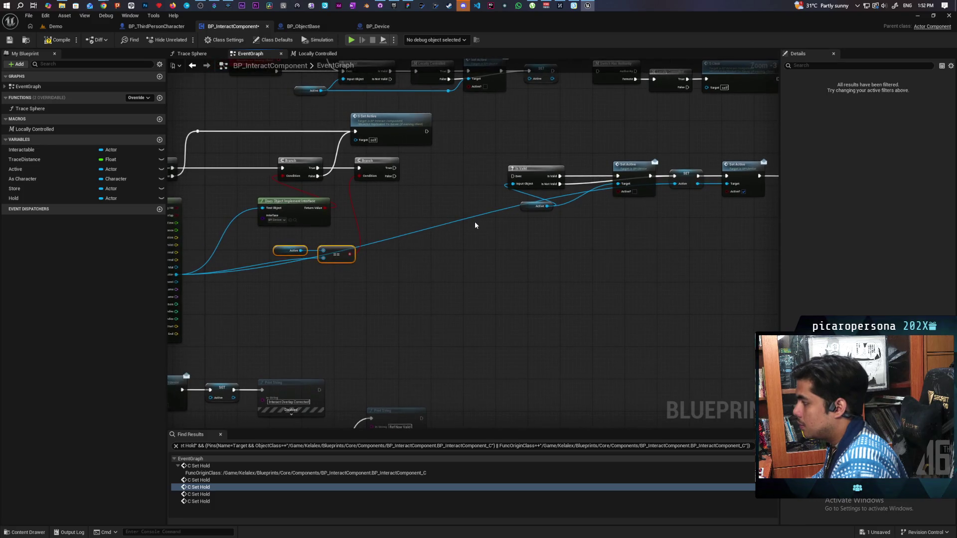
key("ctrl+v")
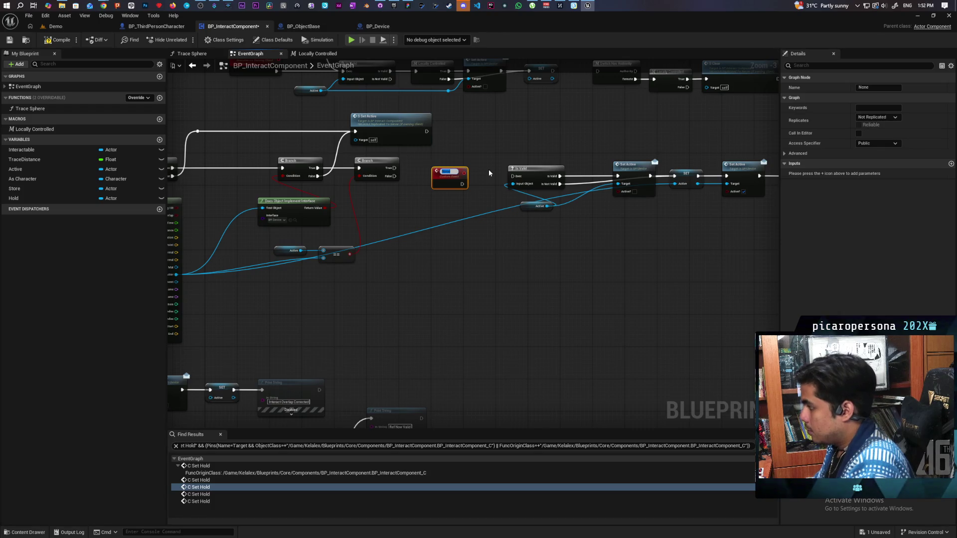
Name the pasted custom event 'S', then select the S Set Active event.
type("S")
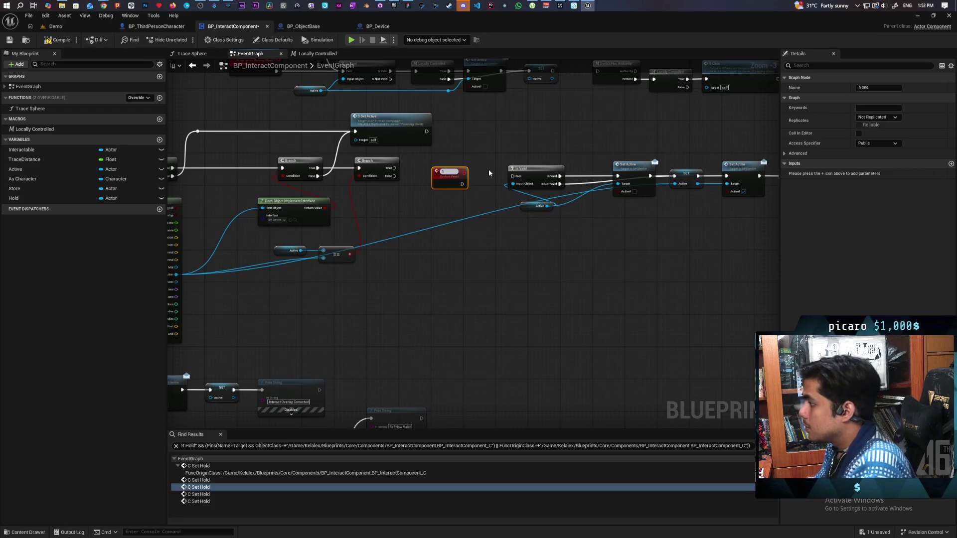
left_click(478, 146)
mouse_move(474, 139)
left_mouse_down()
mouse_move(518, 216)
mouse_move(568, 233)
mouse_move(530, 260)
mouse_move(628, 253)
mouse_move(513, 234)
mouse_move(568, 228)
mouse_move(549, 208)
mouse_move(459, 201)
mouse_move(539, 219)
left_mouse_up()
mouse_move(409, 223)
left_mouse_down()
mouse_move(496, 244)
mouse_move(293, 231)
mouse_move(224, 216)
left_mouse_up()
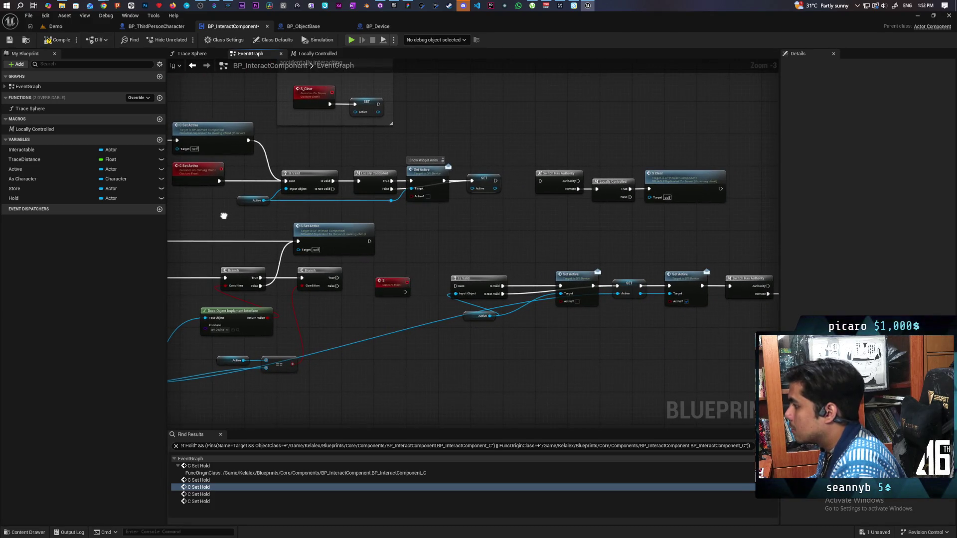
left_click_drag(411, 222, 593, 243)
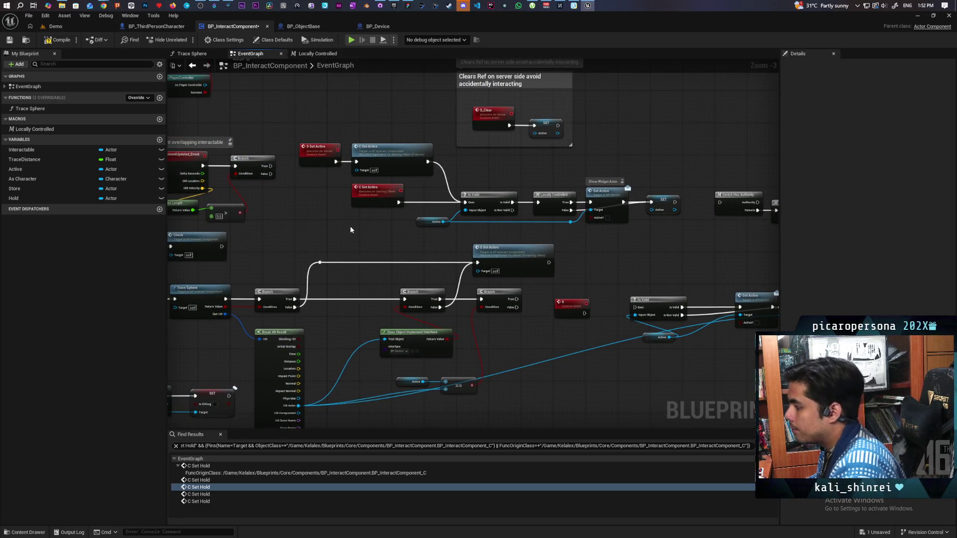
left_click(319, 150)
Rename the events to S Remove Active and C Remove Active.
double_click(866, 87)
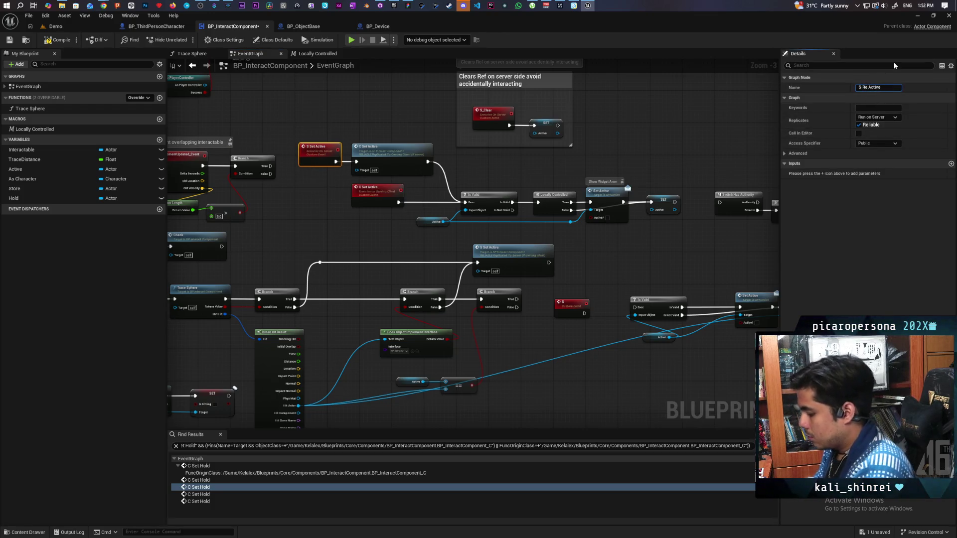
type("emov")
left_click(372, 197)
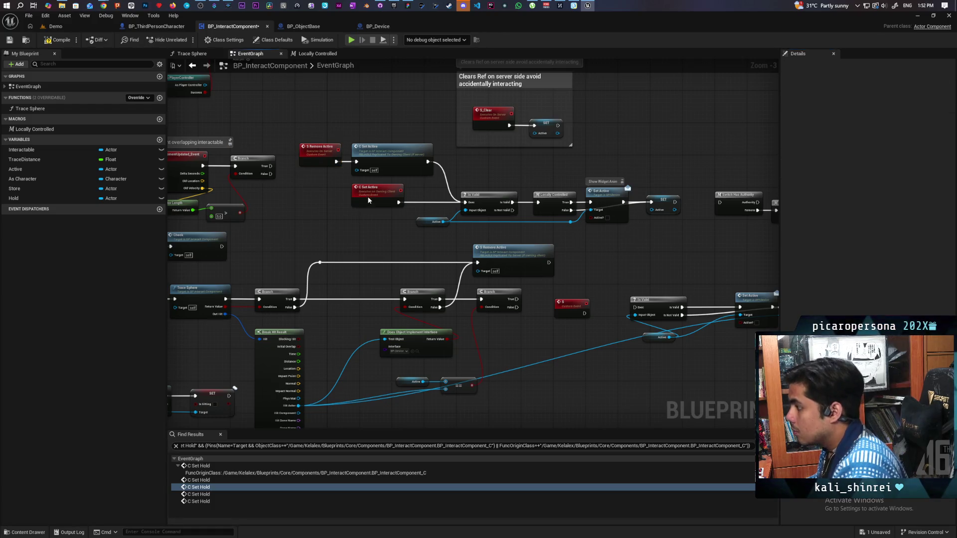
key("F2")
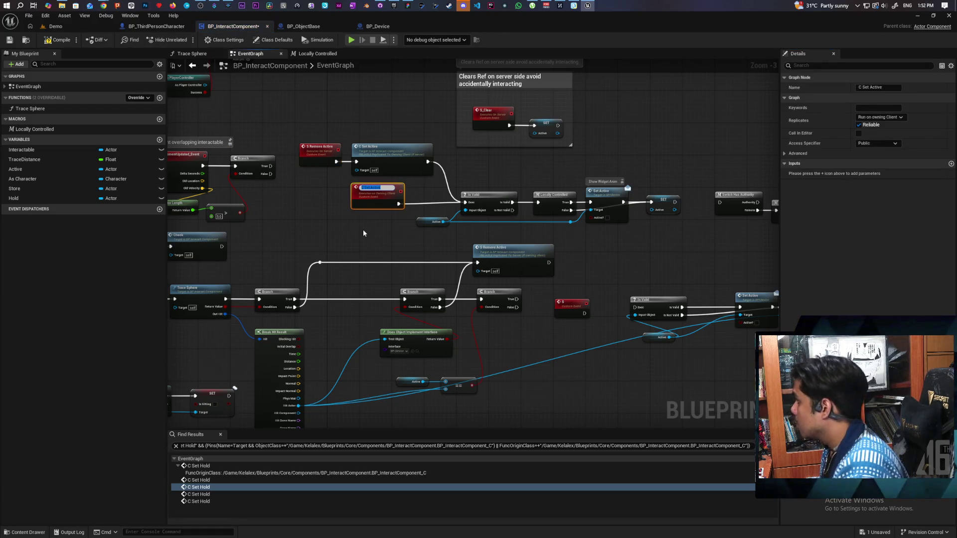
key("End")
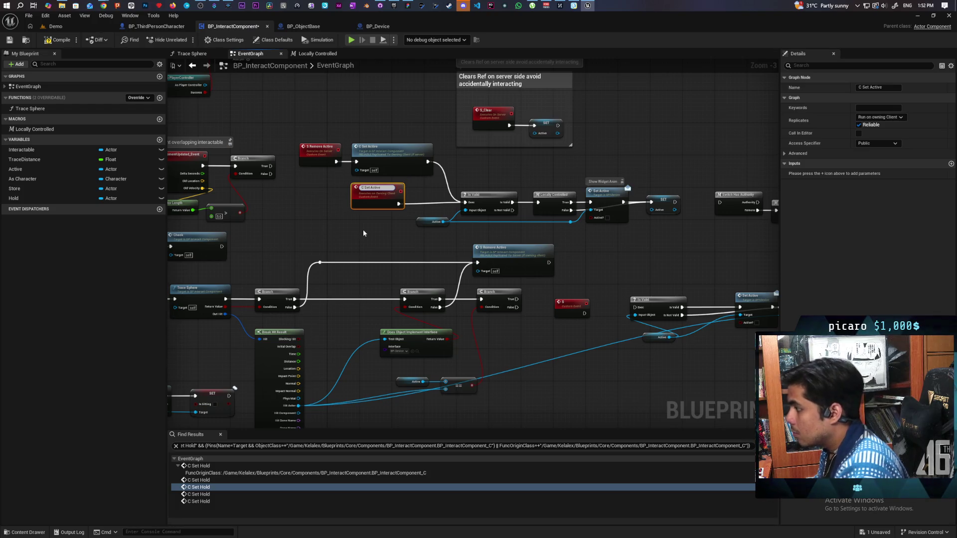
key("ctrl+Left")
key("ctrl+BackSpace")
type("Remove")
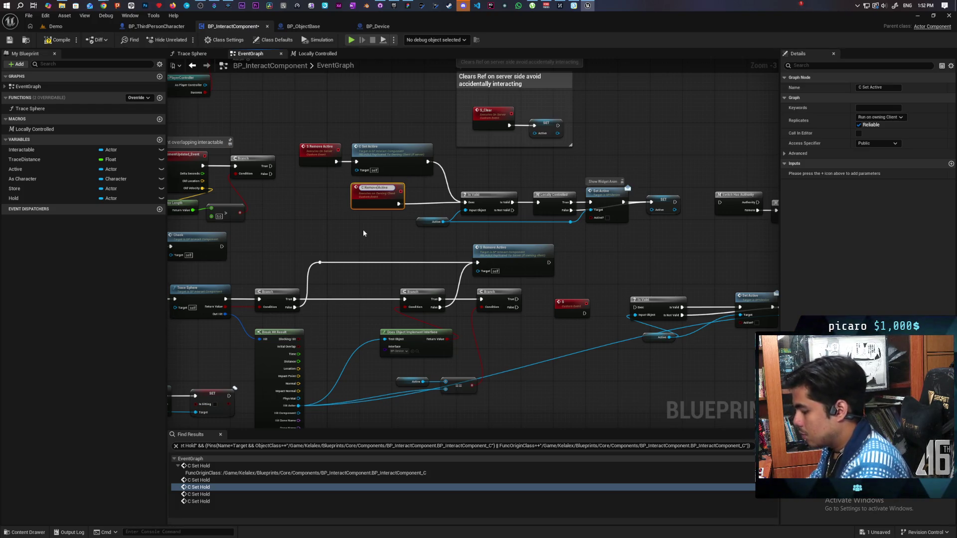
left_click(393, 238)
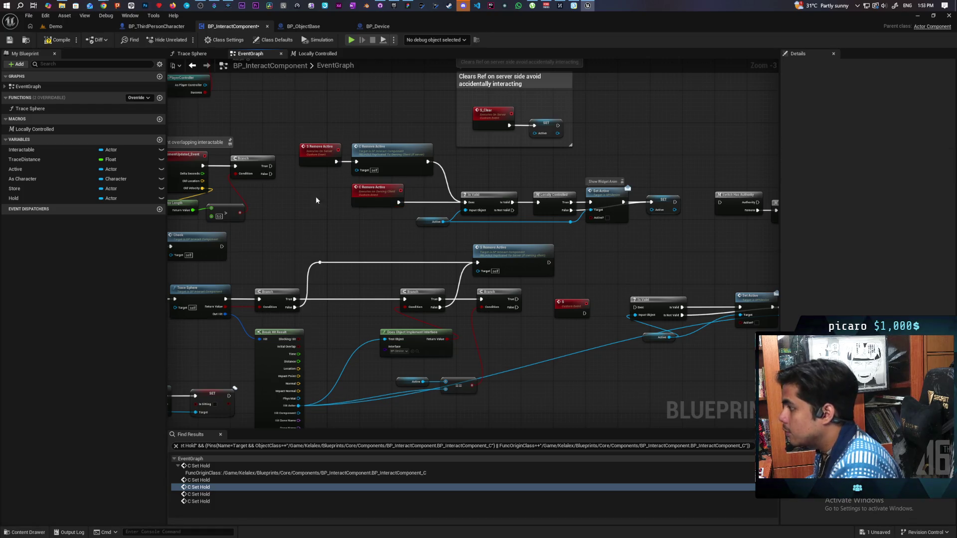
Select the new red S custom event and begin renaming it.
mouse_move(328, 161)
left_mouse_down()
mouse_move(509, 141)
mouse_move(549, 202)
mouse_move(491, 259)
left_mouse_up()
left_click(491, 259)
key("F2")
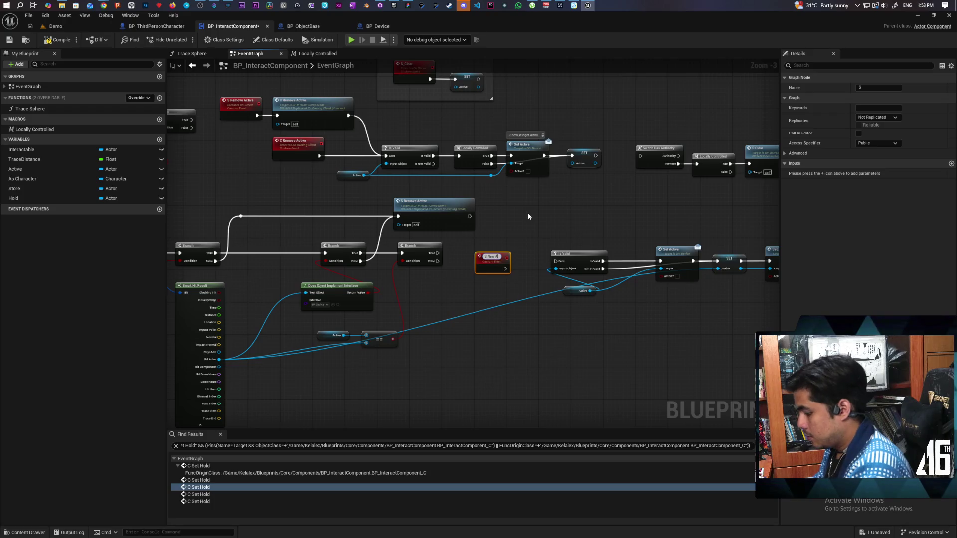
Give the S New Active event an Active actor input and wire its exec into Is Valid.
left_click(528, 216)
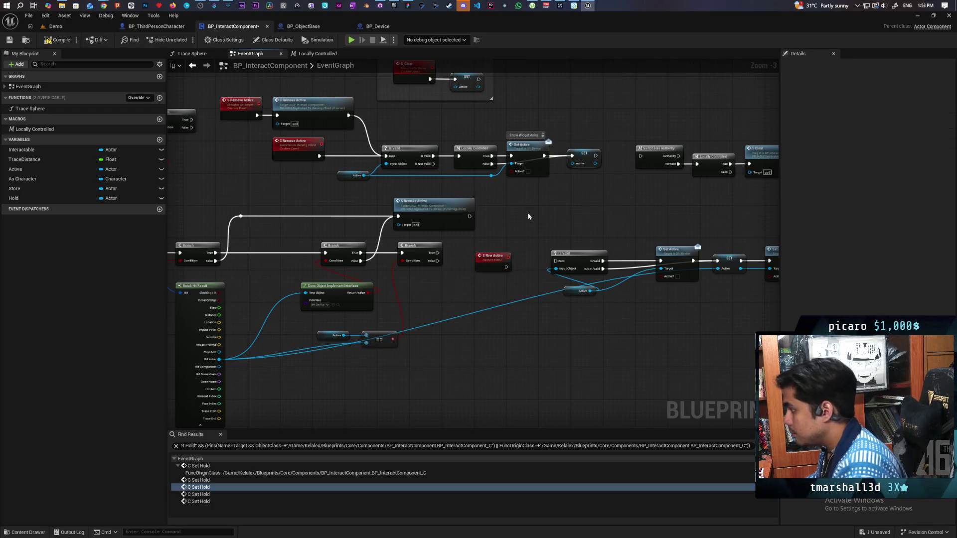
scroll(528, 220, "down", 3)
scroll(528, 219, "up", 5)
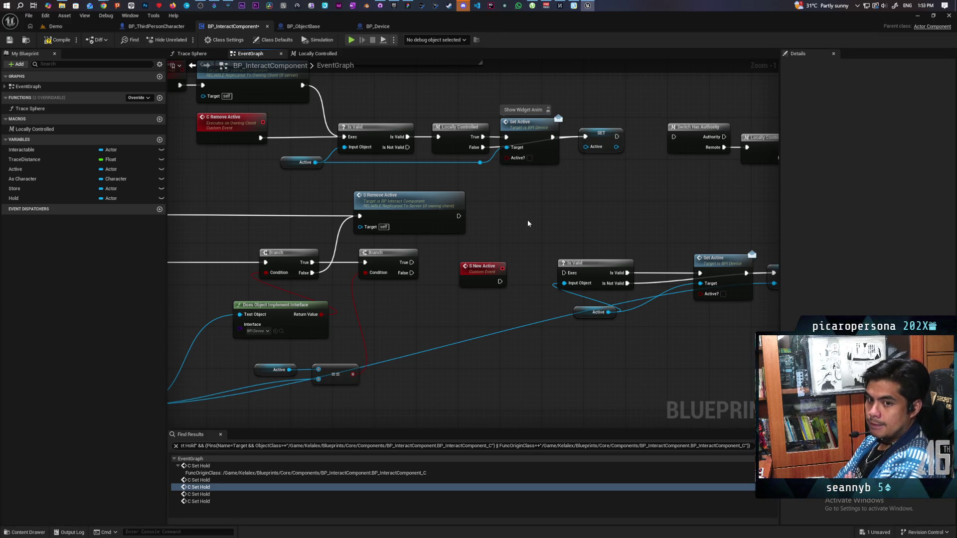
left_click_drag(525, 196, 434, 188)
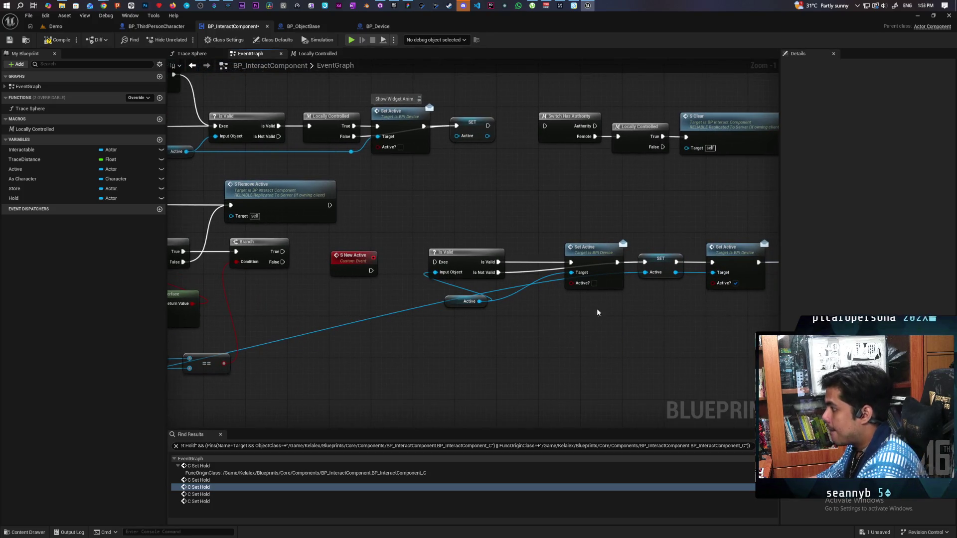
mouse_move(645, 272)
left_mouse_down()
mouse_move(319, 275)
mouse_move(433, 262)
left_mouse_up()
left_click_drag(357, 273, 371, 265)
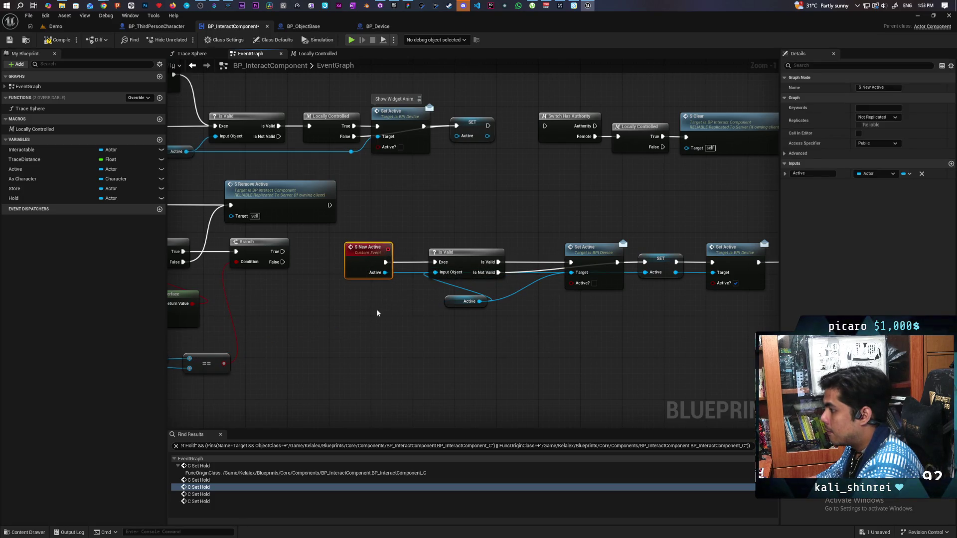
Pull a new connection from the Branch node's False output.
scroll(375, 313, "down", 2)
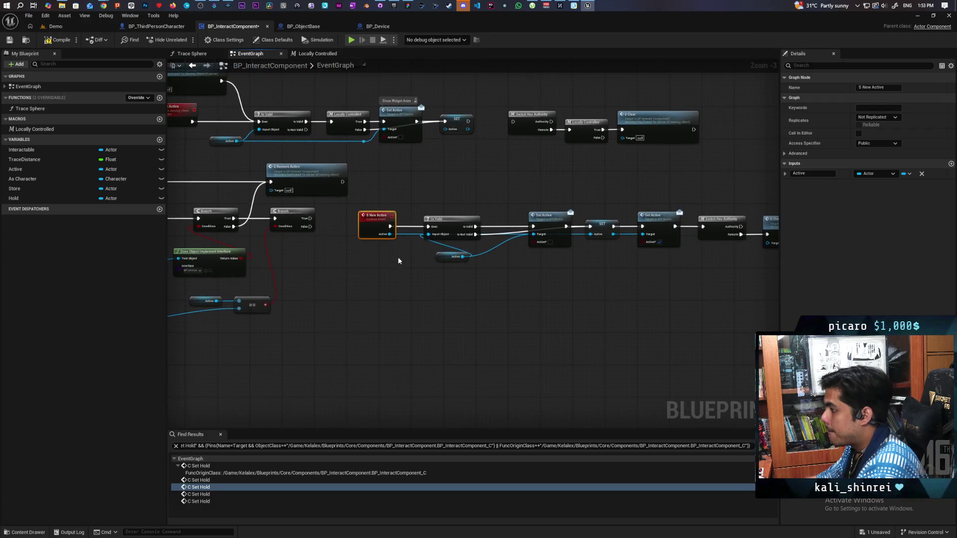
scroll(393, 249, "up", 2)
mouse_move(362, 216)
left_mouse_down()
mouse_move(376, 269)
mouse_move(366, 266)
left_mouse_up()
Place an S New Active call on Branch False and feed the trace hit into its Active input.
type("s new active")
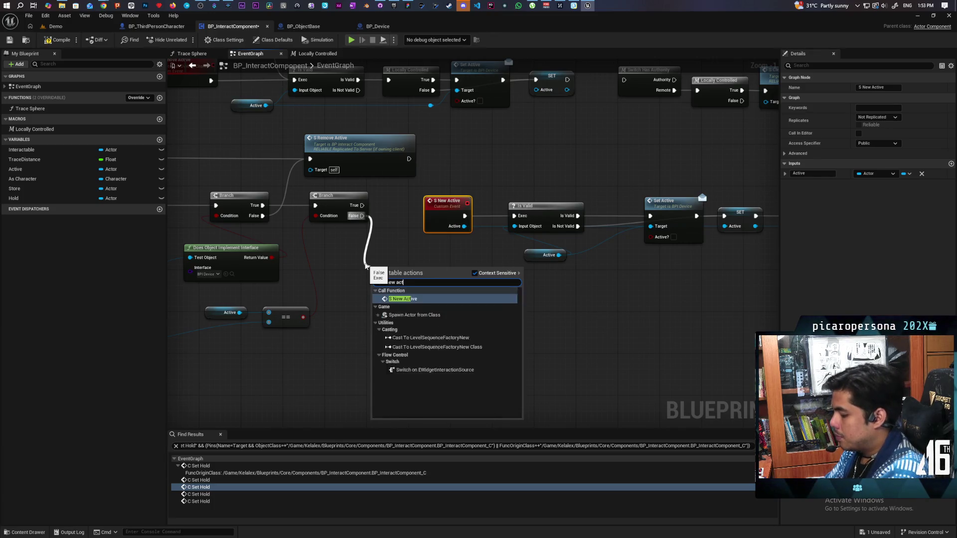
key("Return")
left_click_drag(272, 341, 431, 308)
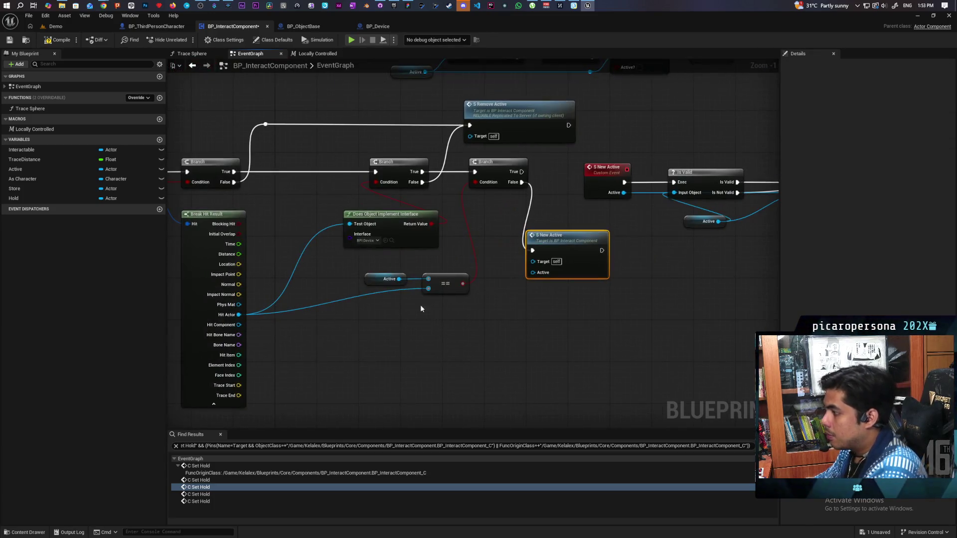
mouse_move(239, 325)
left_mouse_down()
mouse_move(289, 329)
mouse_move(533, 273)
left_mouse_up()
scroll(456, 333, "down", 3)
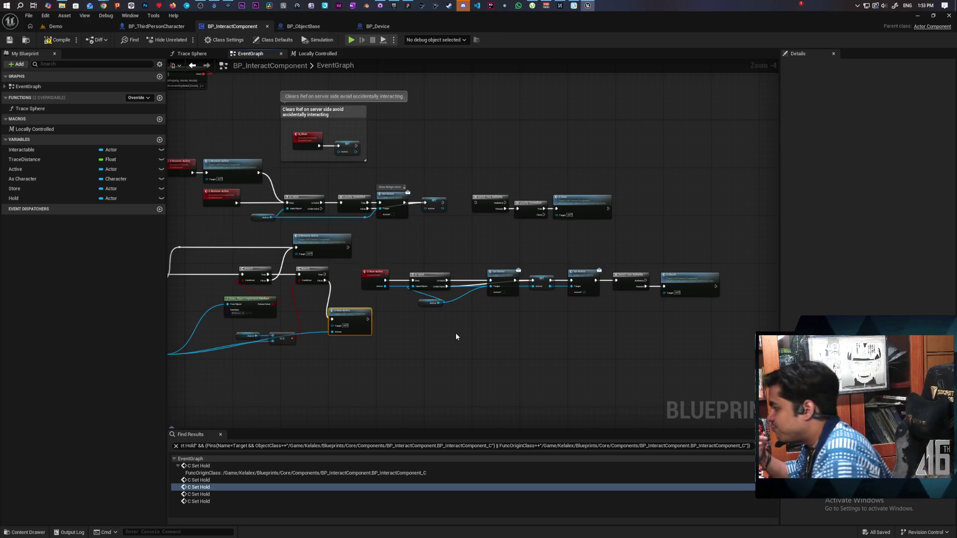
scroll(602, 273, "up", 3)
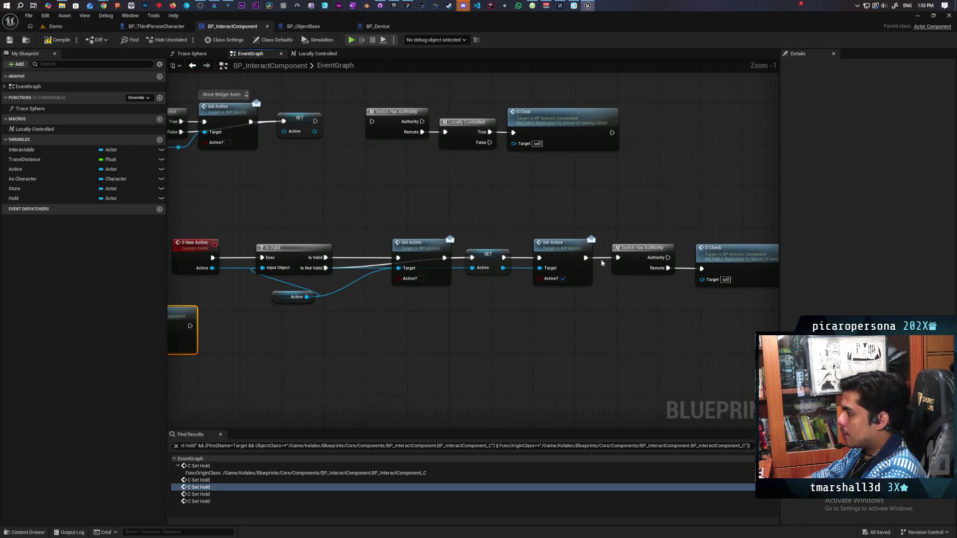
Connect Set Active onward to Switch Has Authority through a reroute point.
left_click_drag(584, 258, 619, 257)
double_click(602, 257)
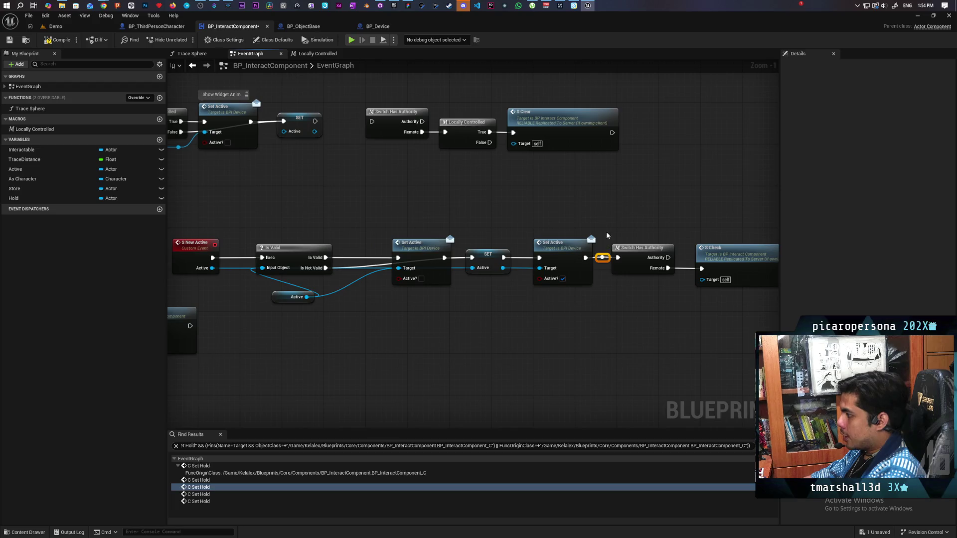
scroll(596, 300, "down", 1)
mouse_move(626, 316)
left_mouse_down()
mouse_move(556, 301)
mouse_move(478, 337)
mouse_move(472, 357)
mouse_move(641, 325)
left_mouse_up()
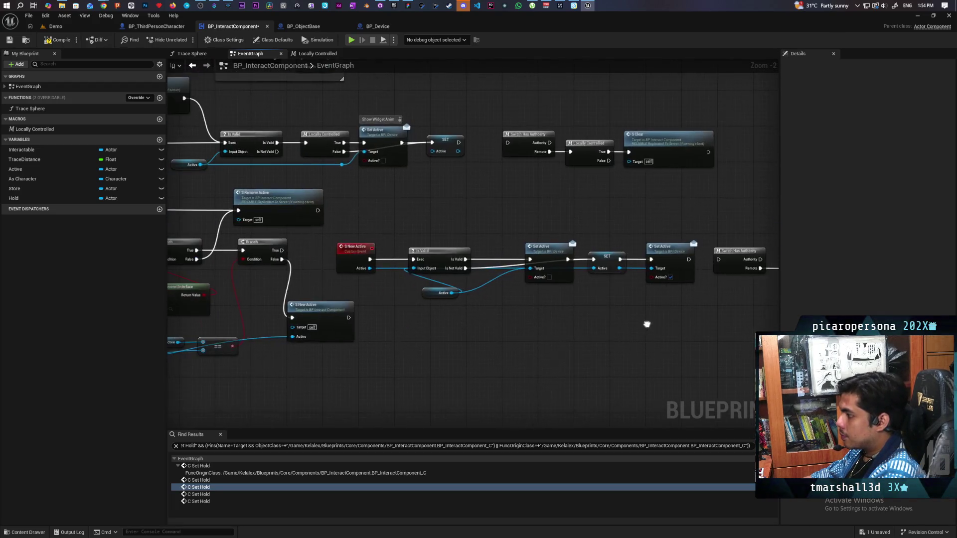
mouse_move(515, 331)
left_mouse_down()
mouse_move(521, 306)
mouse_move(517, 333)
mouse_move(512, 314)
mouse_move(508, 321)
left_mouse_up()
scroll(506, 324, "up", 1)
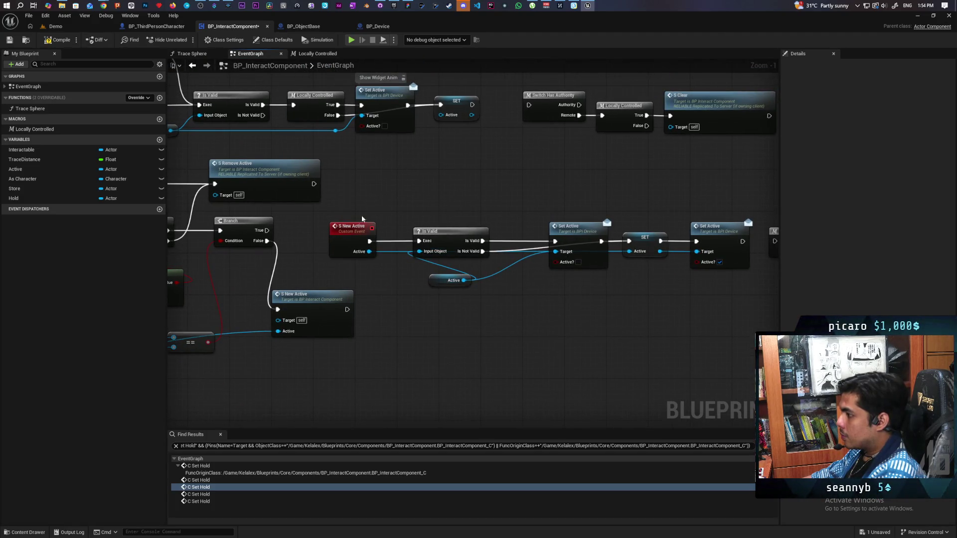
Move the Is Valid, S New Active and Active getter nodes right, then select Is Valid with Set Active.
left_click(443, 227)
left_click(351, 227, "shift")
left_click(454, 281, "shift")
left_click_drag(445, 246, 482, 247)
left_click(564, 339)
left_click_drag(565, 340, 524, 353)
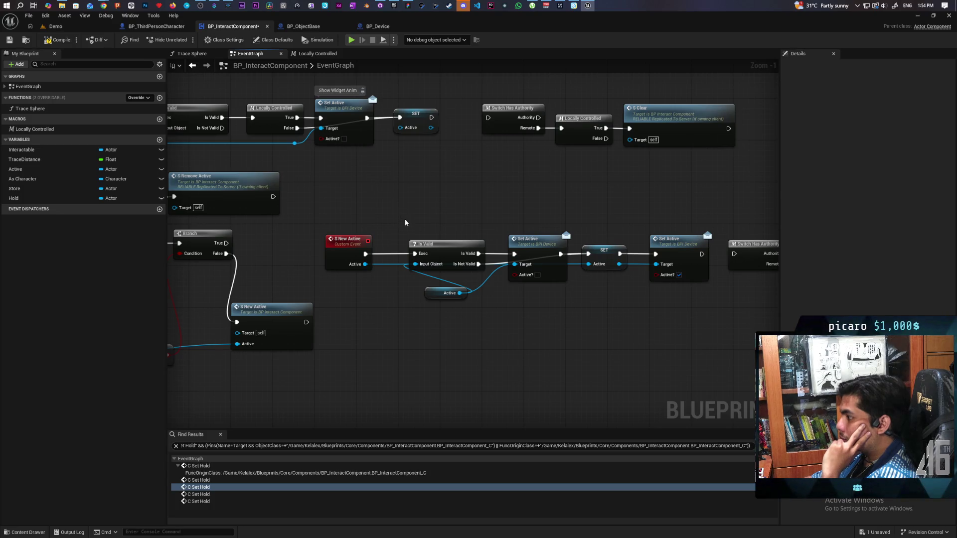
left_click_drag(401, 204, 662, 342)
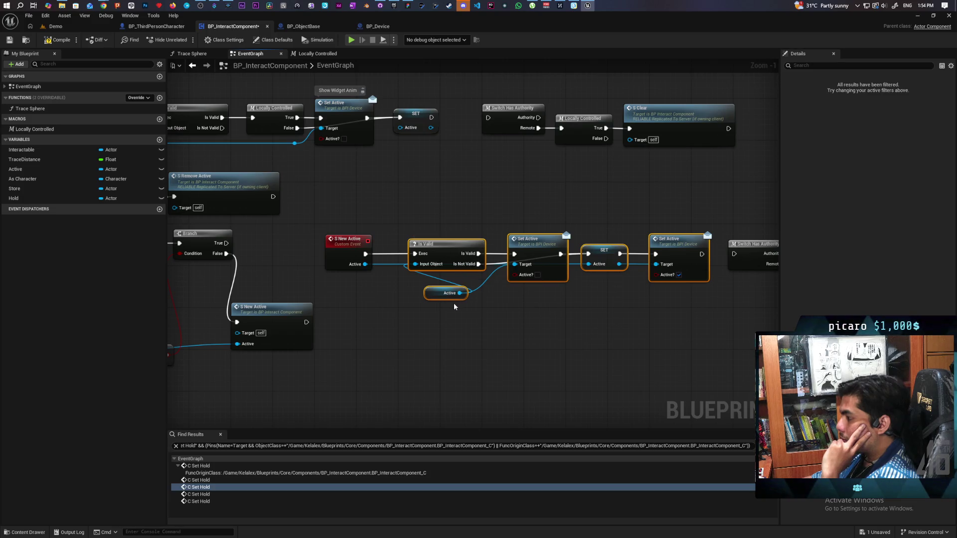
Collapse the selected nodes into a function named Set Active.
right_click(447, 255)
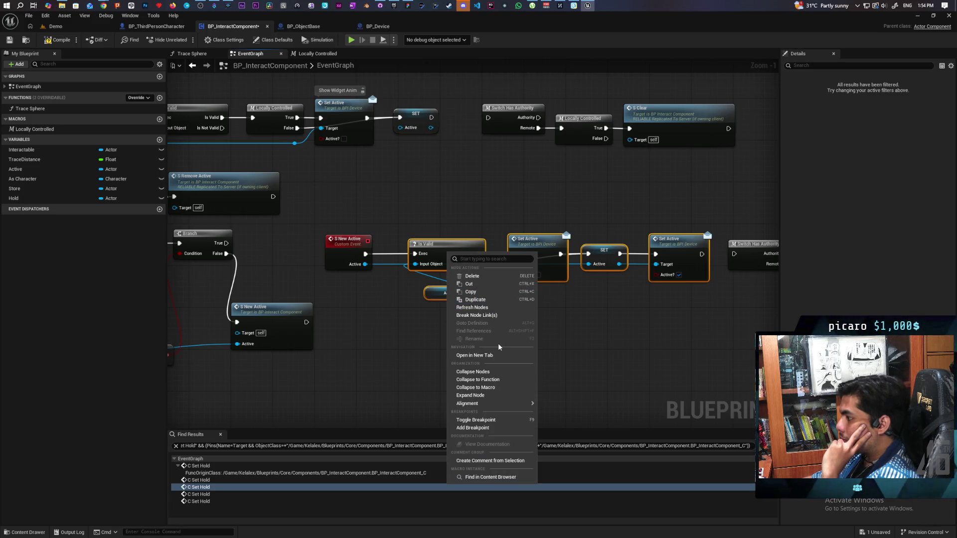
left_click(522, 376)
type("Set Active")
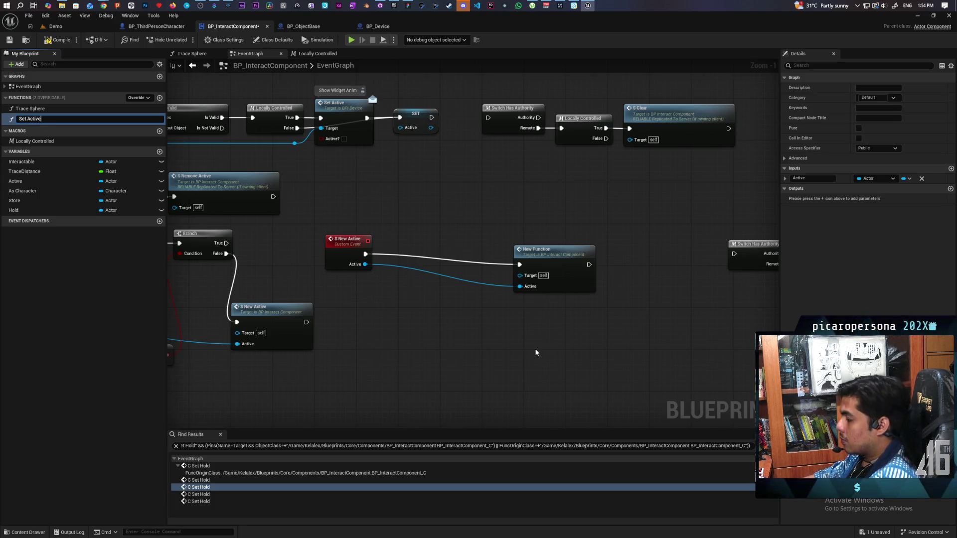
key("Return")
Line up S New Active with the Set Active call and paste in a new custom event.
left_click_drag(557, 266, 437, 256)
left_click(349, 241, "ctrl")
mouse_move(349, 242)
left_mouse_down()
mouse_move(462, 239)
mouse_move(433, 231)
left_mouse_up()
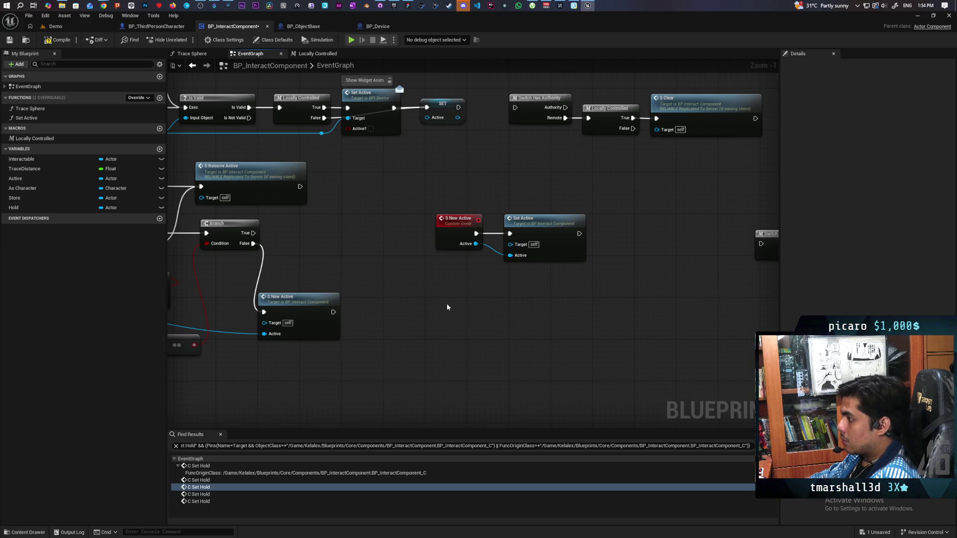
key("ctrl+v")
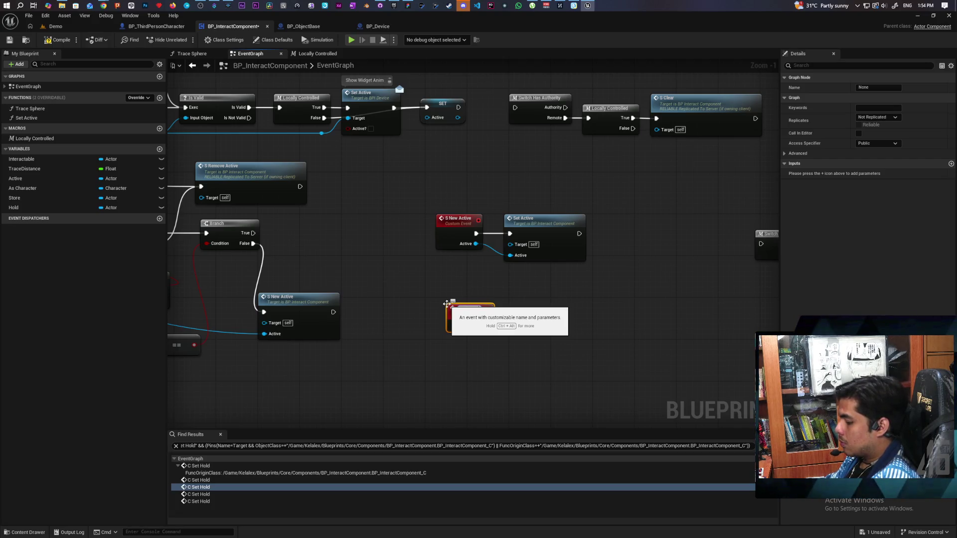
Name the new event C New Active, have it run a copied Set Active call, and save.
left_click(446, 304)
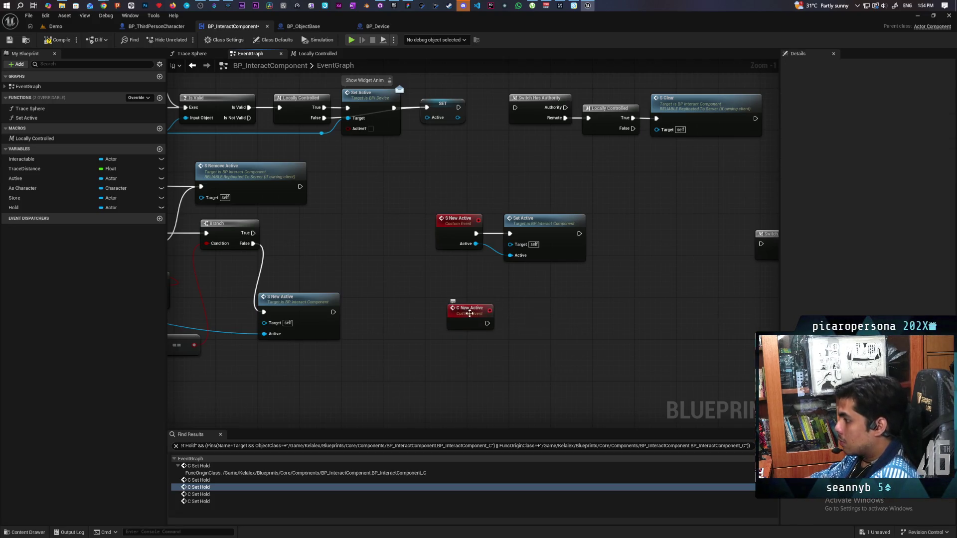
left_click_drag(469, 313, 457, 311)
left_click(554, 221)
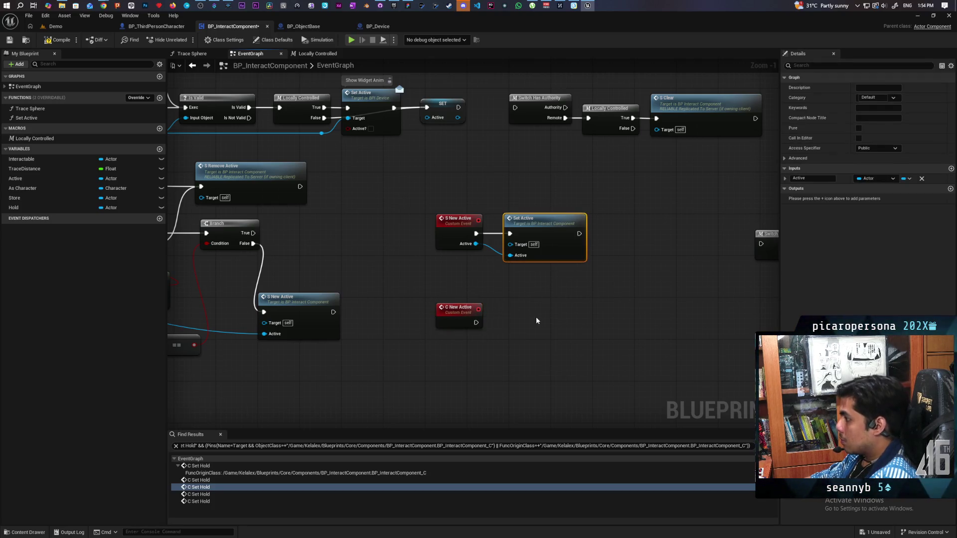
key("ctrl+c")
key("ctrl+v")
mouse_move(525, 337)
left_mouse_down()
mouse_move(513, 318)
mouse_move(471, 318)
mouse_move(520, 317)
mouse_move(459, 349)
mouse_move(462, 324)
left_mouse_up()
left_click(499, 343)
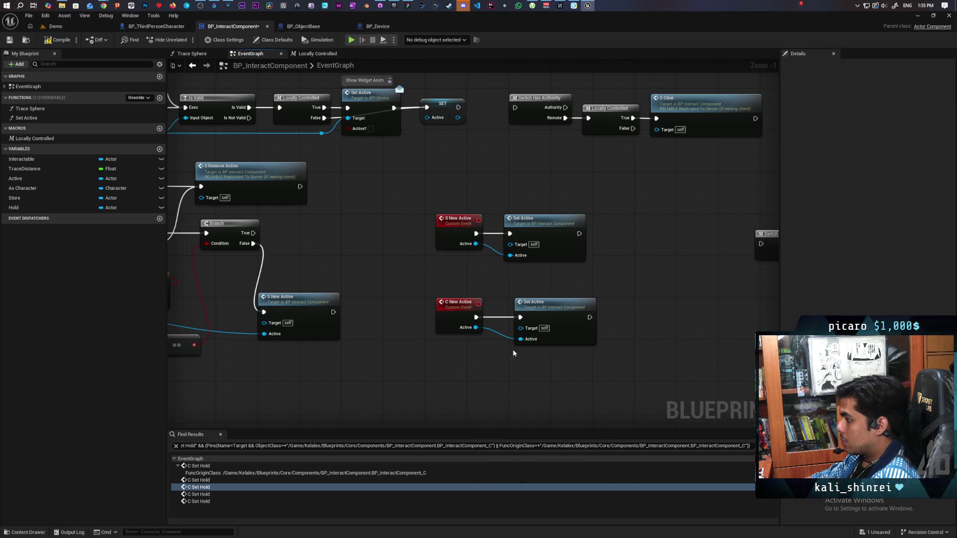
key("ctrl+s")
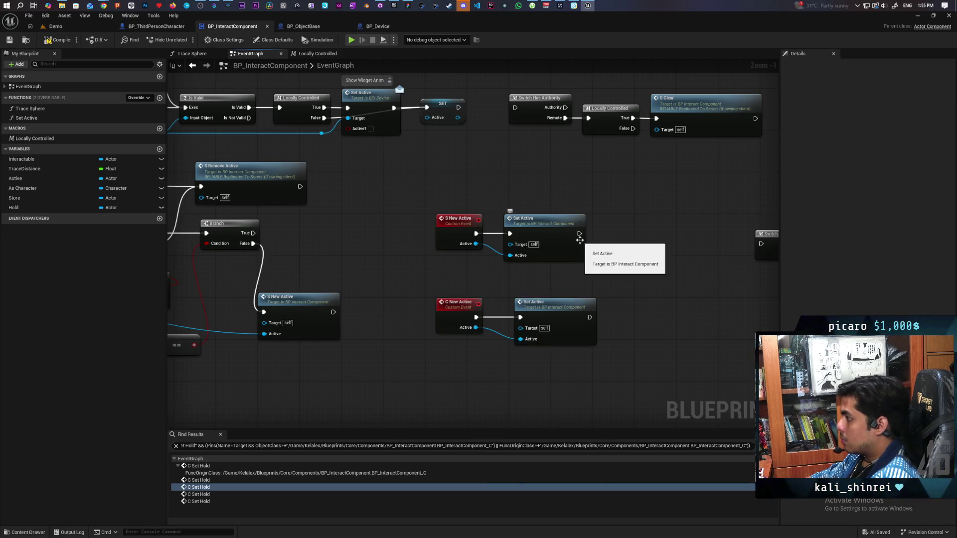
Call C New Active after the upper Set Active, passing the Active value, and save.
left_click_drag(554, 313, 544, 313)
mouse_move(579, 233)
left_mouse_down()
mouse_move(617, 242)
mouse_move(608, 236)
left_mouse_up()
type("cle")
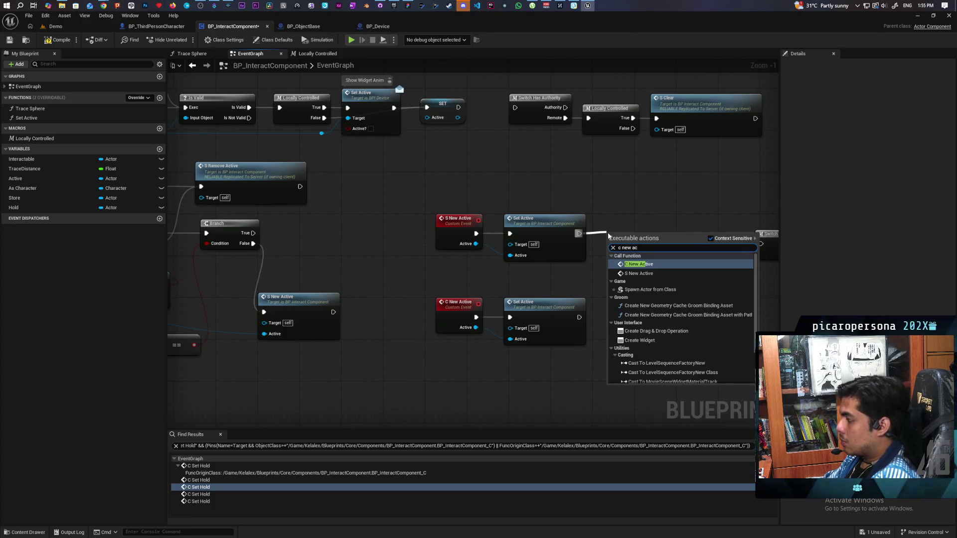
key("Escape")
left_click_drag(609, 236, 609, 236)
left_click(636, 257)
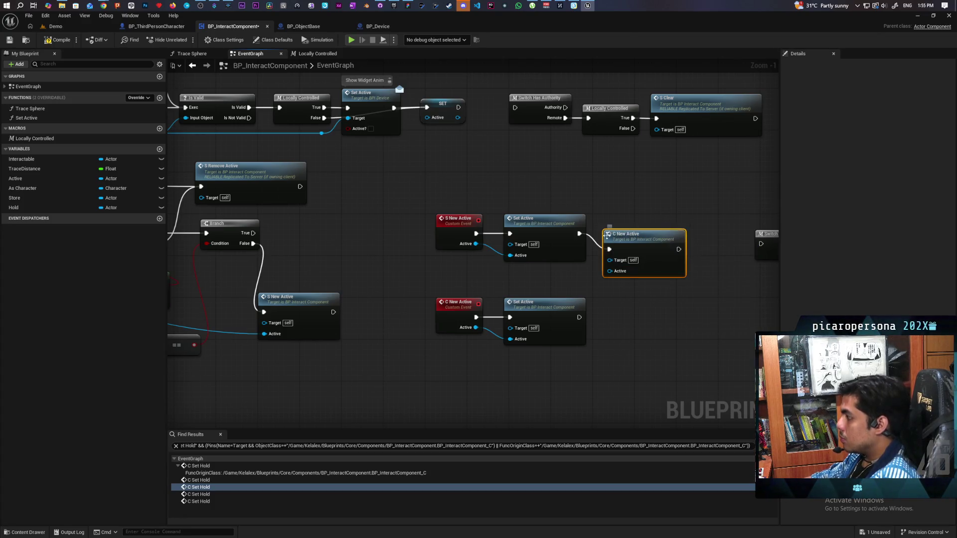
left_click_drag(582, 265, 609, 270)
mouse_move(643, 234)
left_mouse_down()
mouse_move(643, 214)
mouse_move(650, 236)
left_mouse_up()
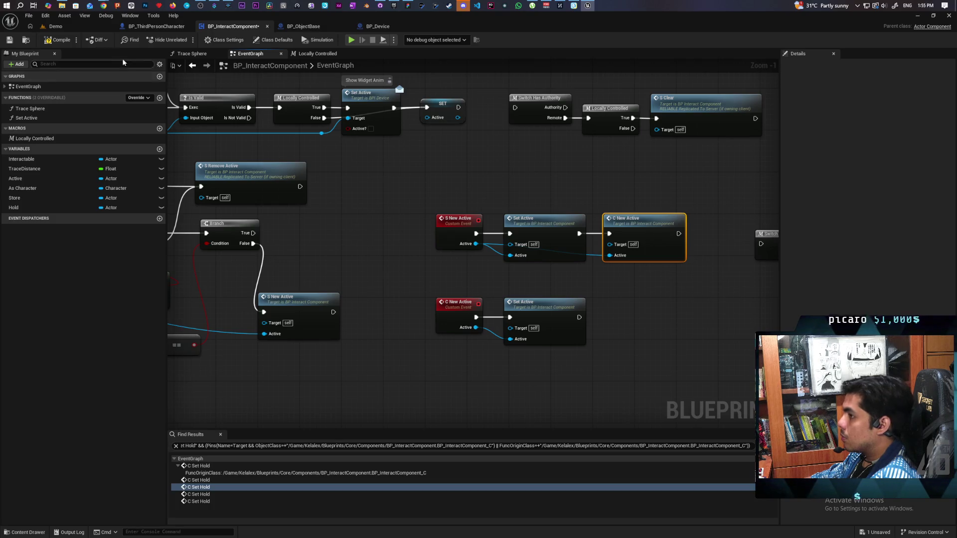
key("ctrl+s")
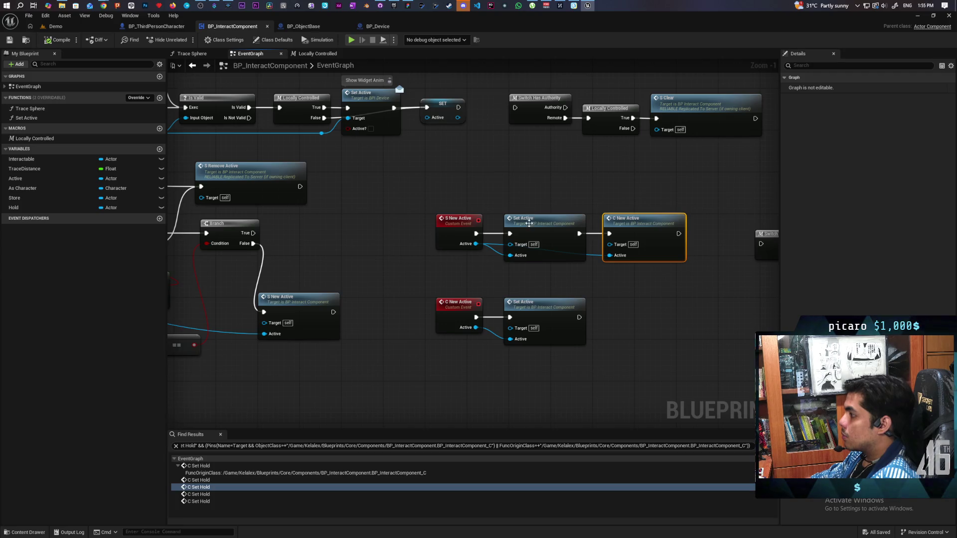
mouse_move(530, 214)
left_mouse_down()
mouse_move(598, 262)
mouse_move(487, 269)
left_mouse_up()
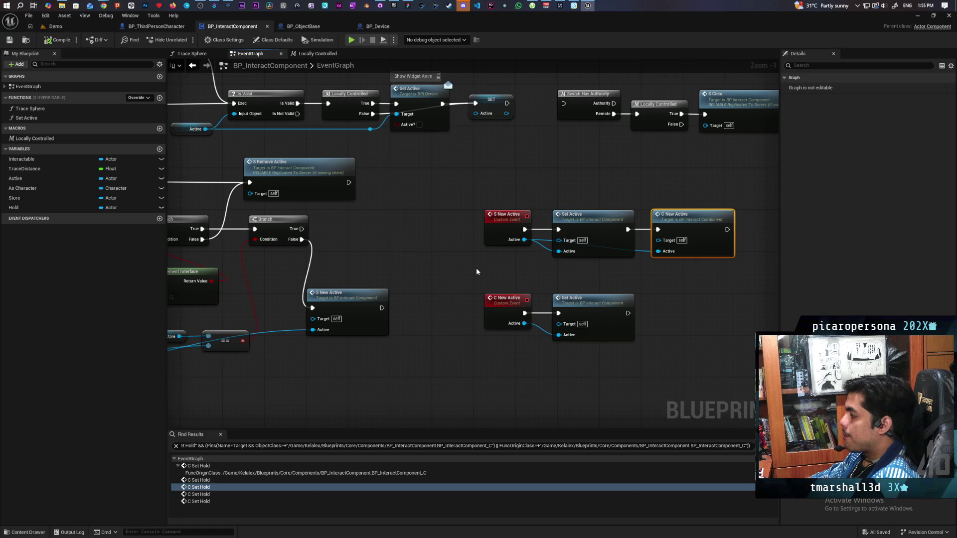
Inside the Set Active function, add a Locally Controlled check after Is Valid.
double_click(585, 302)
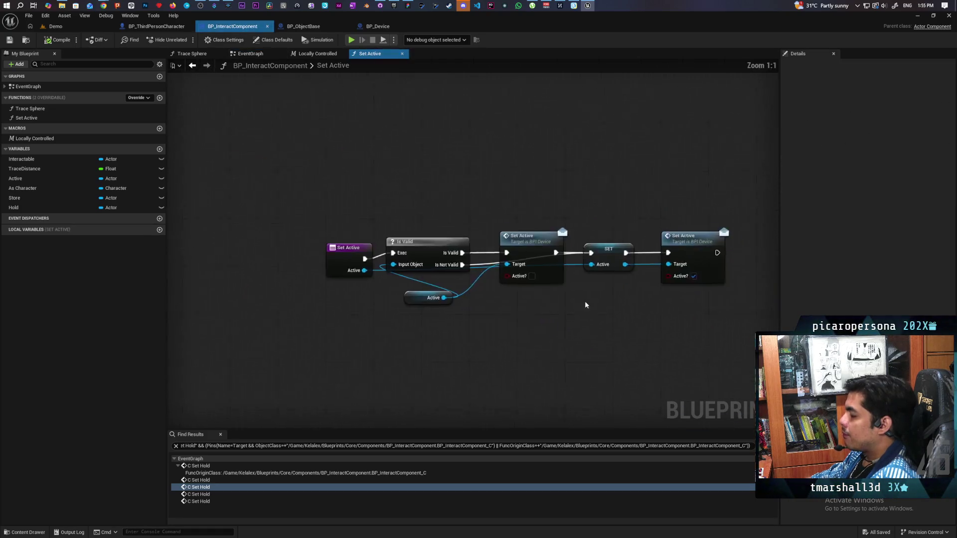
mouse_move(371, 261)
left_mouse_down()
mouse_move(359, 255)
mouse_move(453, 306)
mouse_move(380, 305)
left_mouse_up()
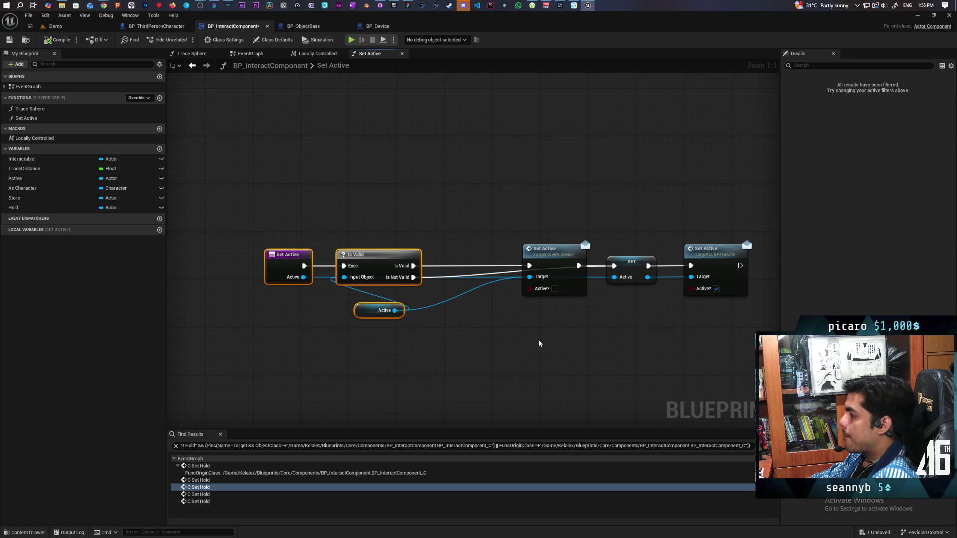
mouse_move(30, 138)
left_mouse_down()
mouse_move(480, 214)
mouse_move(434, 210)
mouse_move(464, 262)
mouse_move(439, 267)
mouse_move(530, 265)
left_mouse_up()
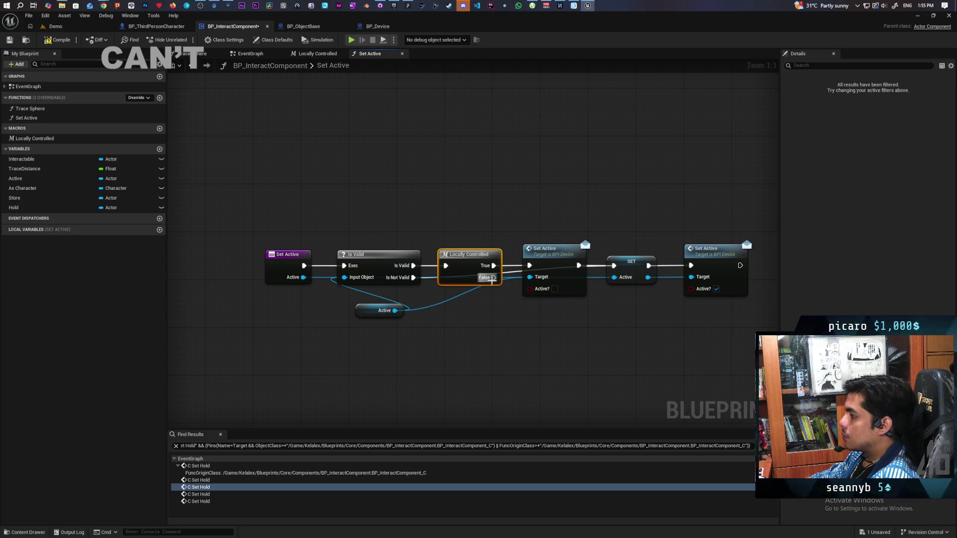
Gate the final Set Active with a second Locally Controlled check on both True and False, then save.
mouse_move(710, 265)
left_mouse_down()
mouse_move(533, 255)
mouse_move(628, 256)
left_mouse_up()
left_click_drag(30, 139, 532, 246)
left_click_drag(471, 256, 609, 257)
left_click_drag(556, 268, 609, 256)
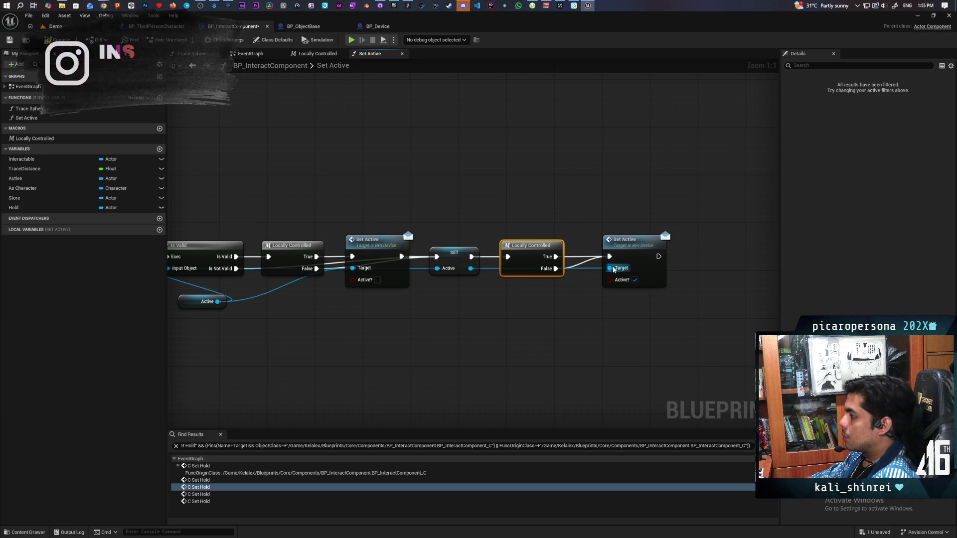
left_click(582, 274)
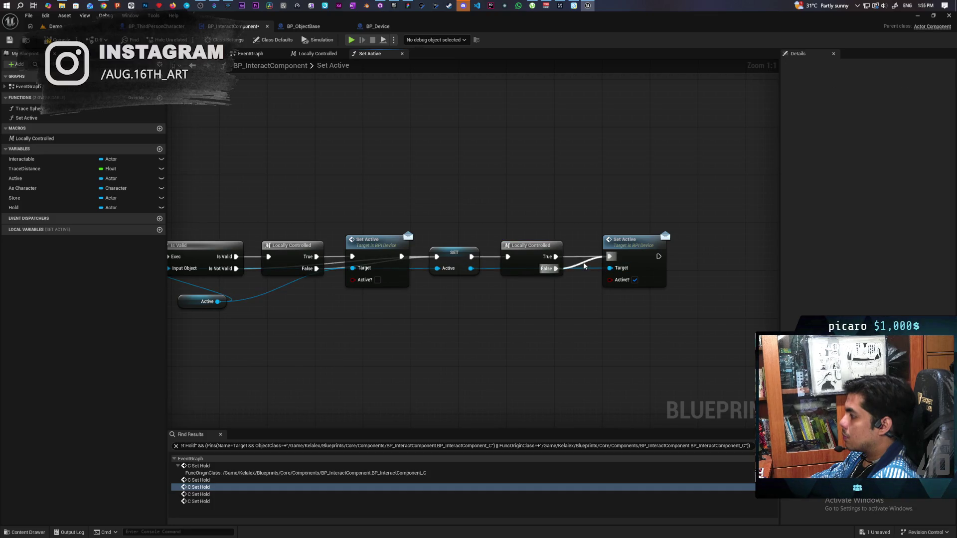
key("Home")
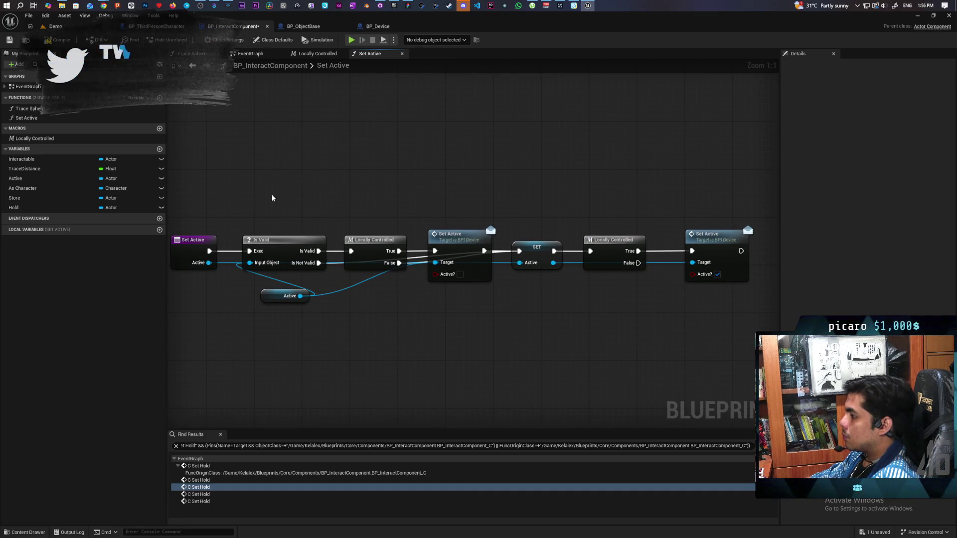
key("ctrl+s")
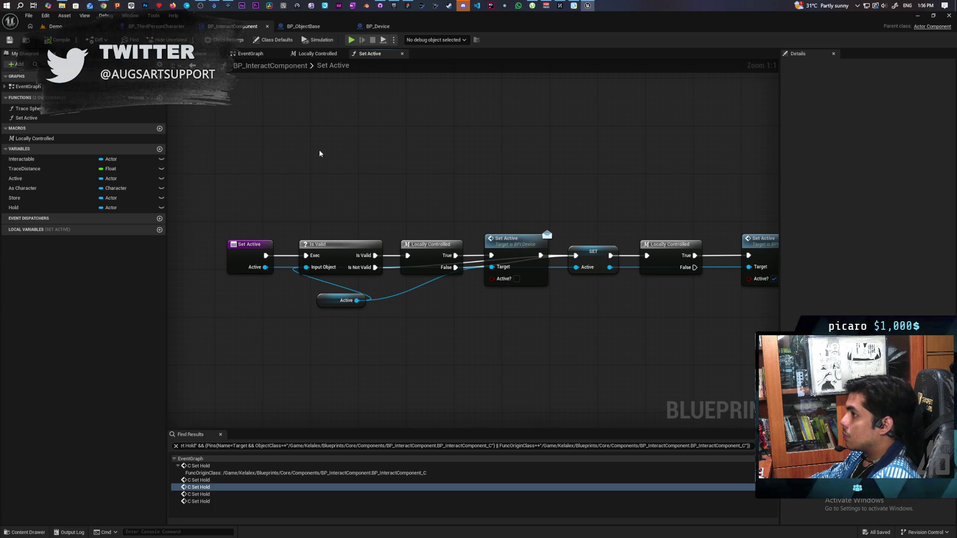
left_click(250, 53)
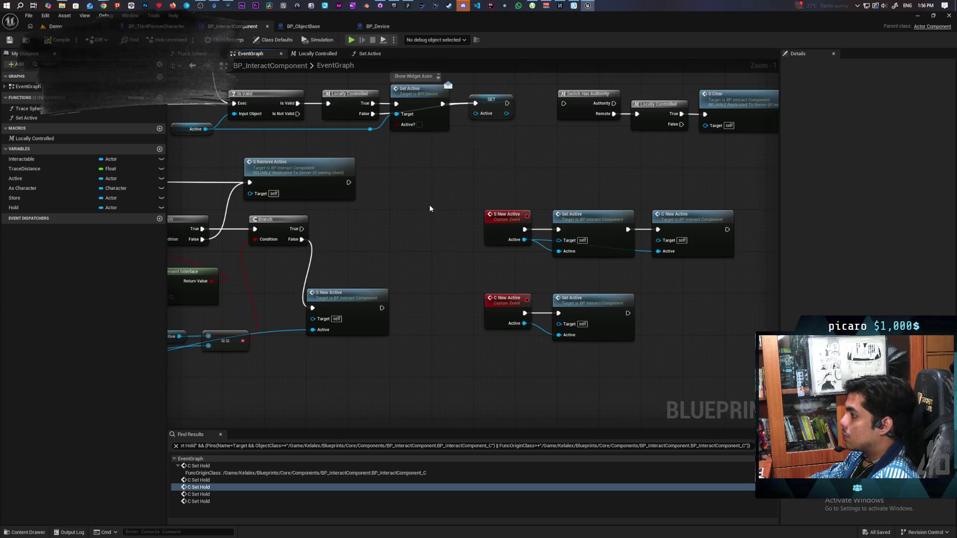
Check the S_Check and C_Correct events' replication settings and save the blueprint.
left_click_drag(364, 220, 665, 404)
scroll(509, 347, "down", 2)
mouse_move(508, 343)
left_mouse_down()
mouse_move(615, 342)
mouse_move(637, 274)
mouse_move(406, 359)
mouse_move(669, 271)
mouse_move(635, 252)
left_mouse_up()
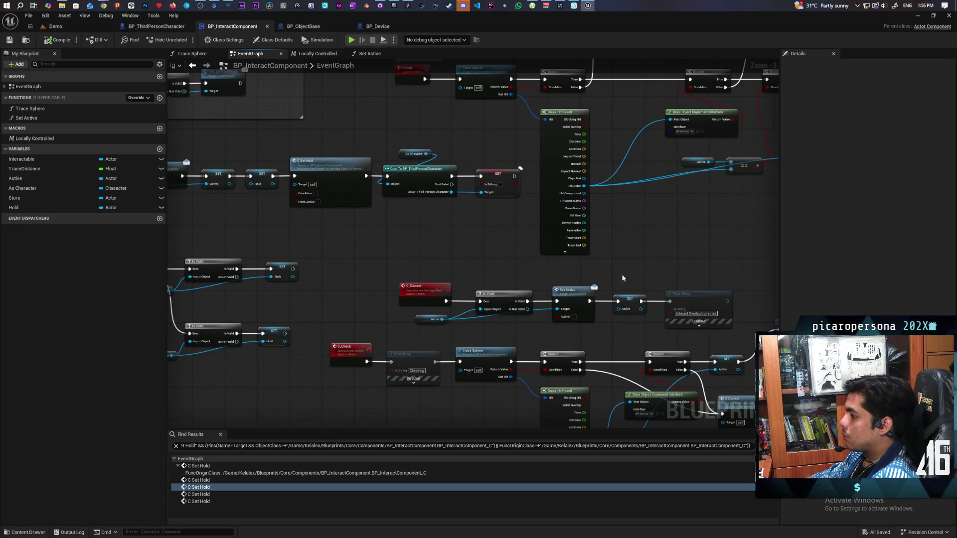
left_click(343, 365)
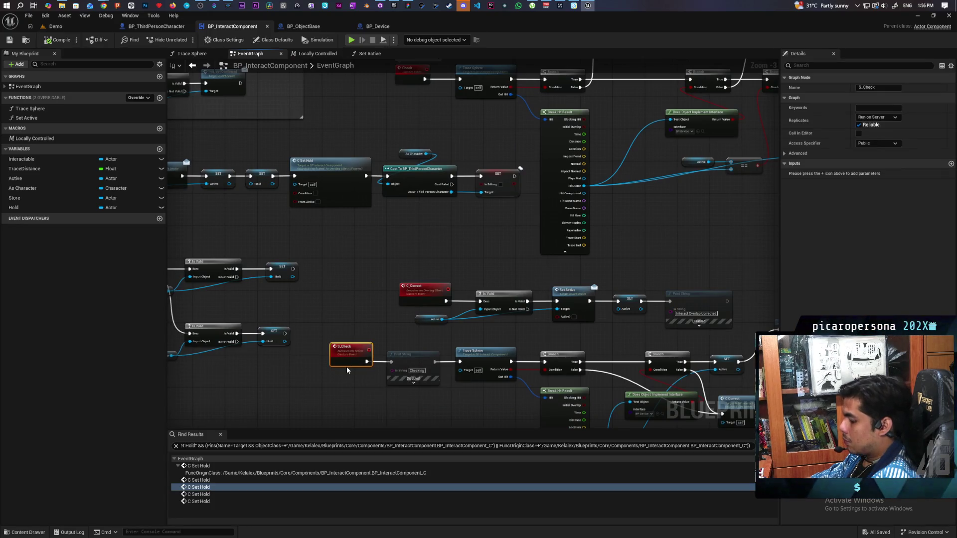
mouse_move(395, 336)
left_mouse_down()
mouse_move(338, 353)
mouse_move(502, 309)
left_mouse_up()
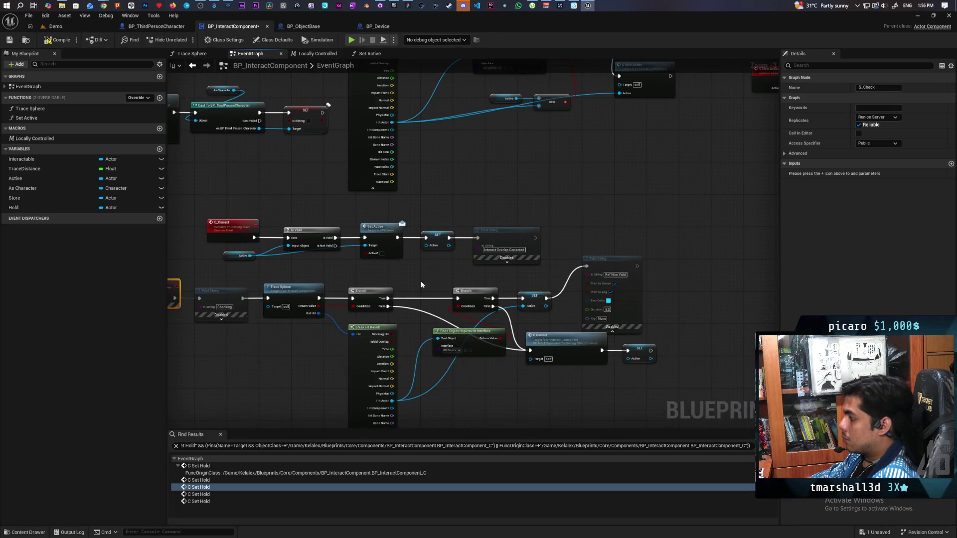
left_click(341, 246)
scroll(377, 293, "down", 3)
left_click_drag(378, 294, 314, 314)
key("ctrl+s")
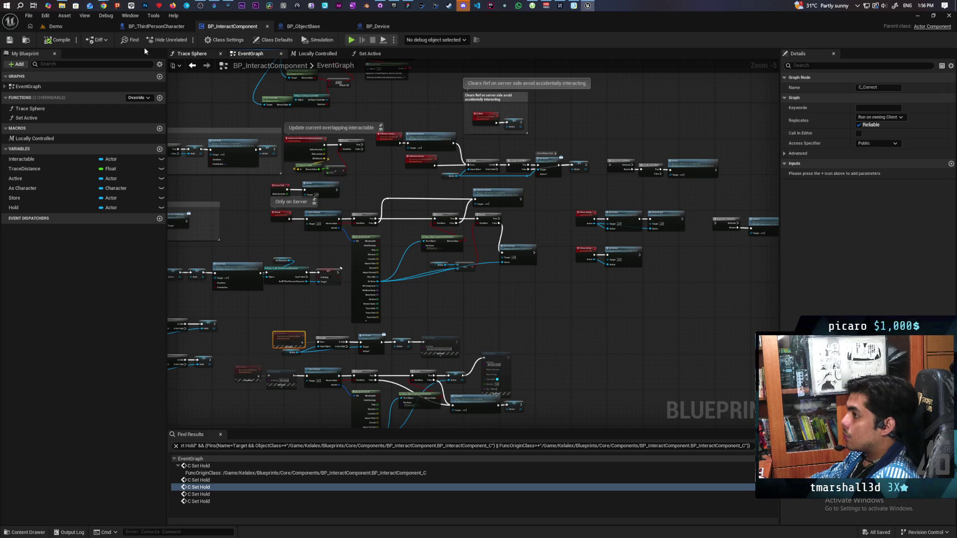
Switch to the Demo level and shrink the editor window beside GitHub Desktop.
left_click(80, 27)
left_click(232, 25)
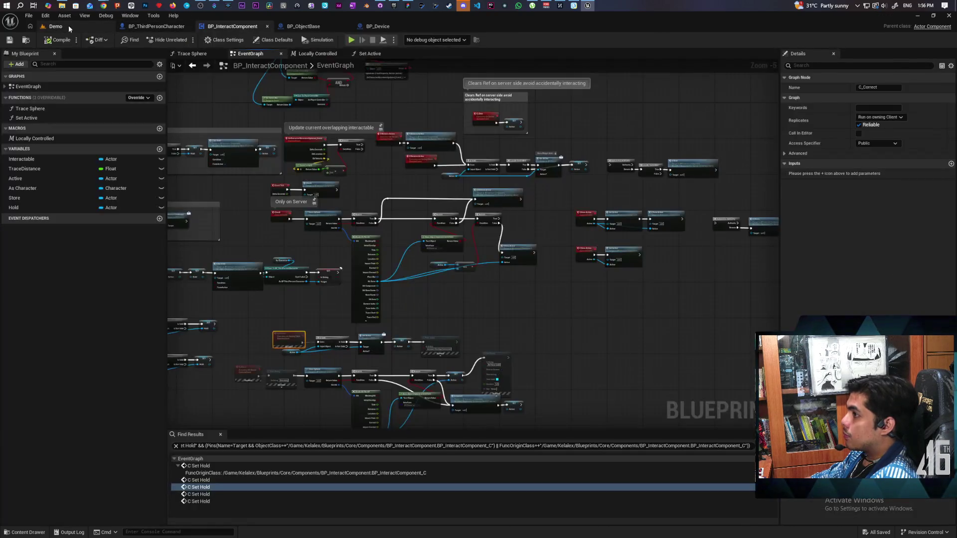
left_click(70, 25)
mouse_move(470, 26)
left_mouse_down()
mouse_move(632, 58)
mouse_move(637, 30)
left_mouse_up()
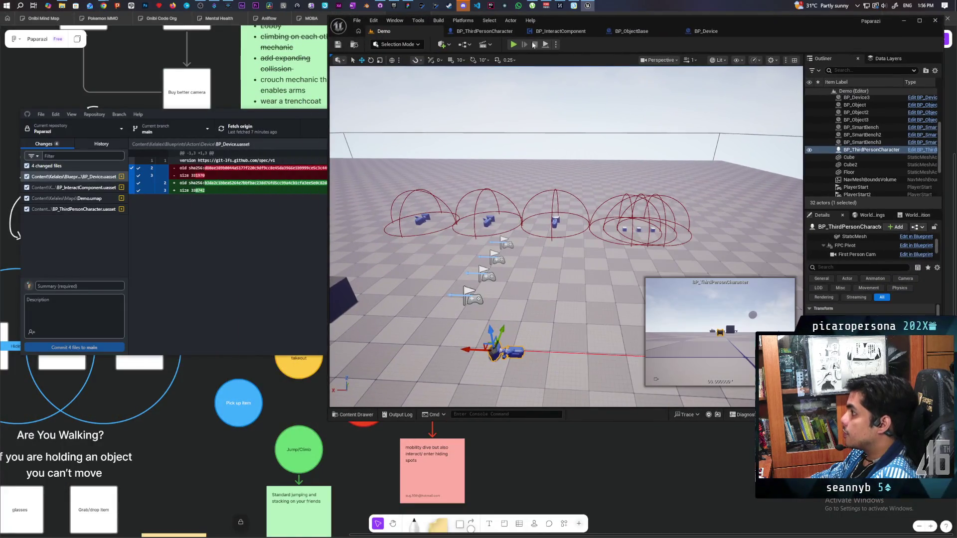
Start a multi-client play session and walk the main character up to the cubes until the Item prompt appears.
left_click(513, 44)
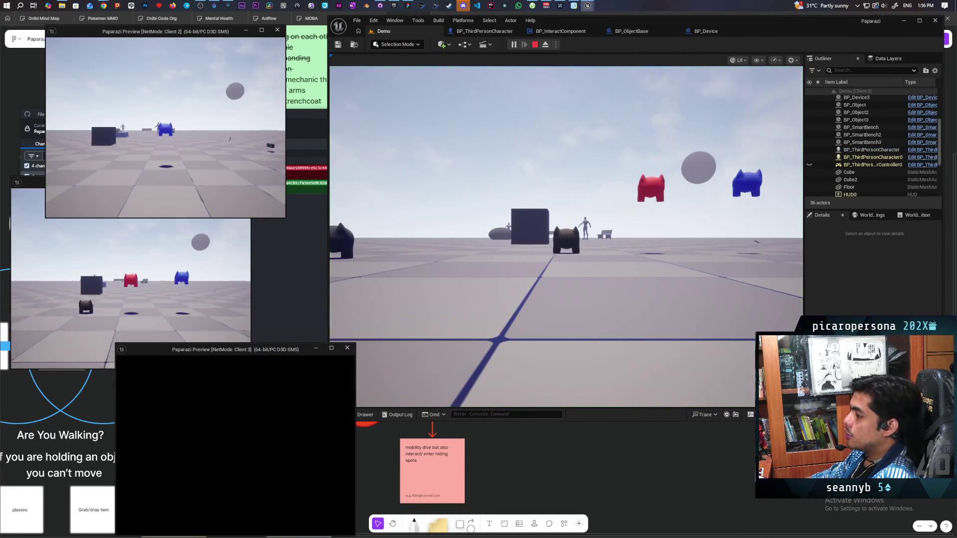
left_click(417, 295)
key("w")
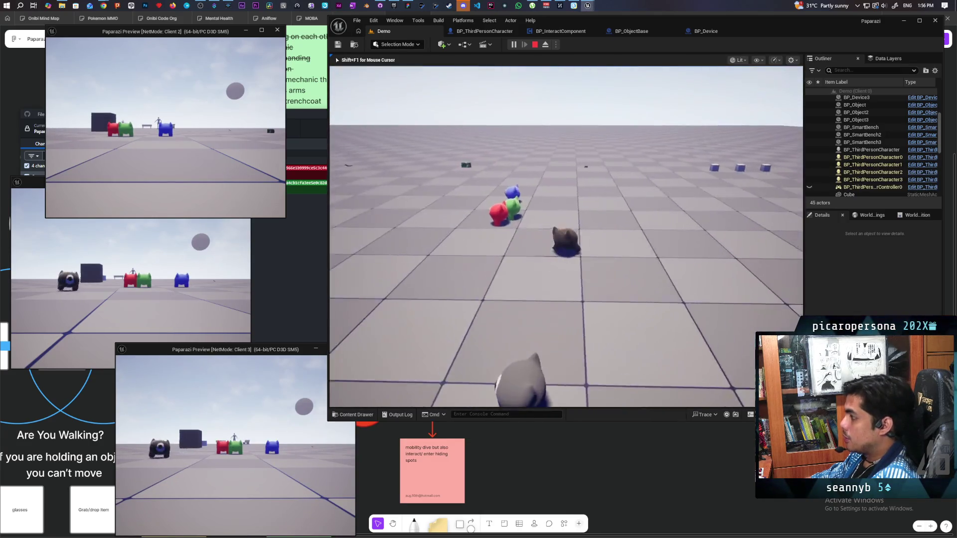
key("w")
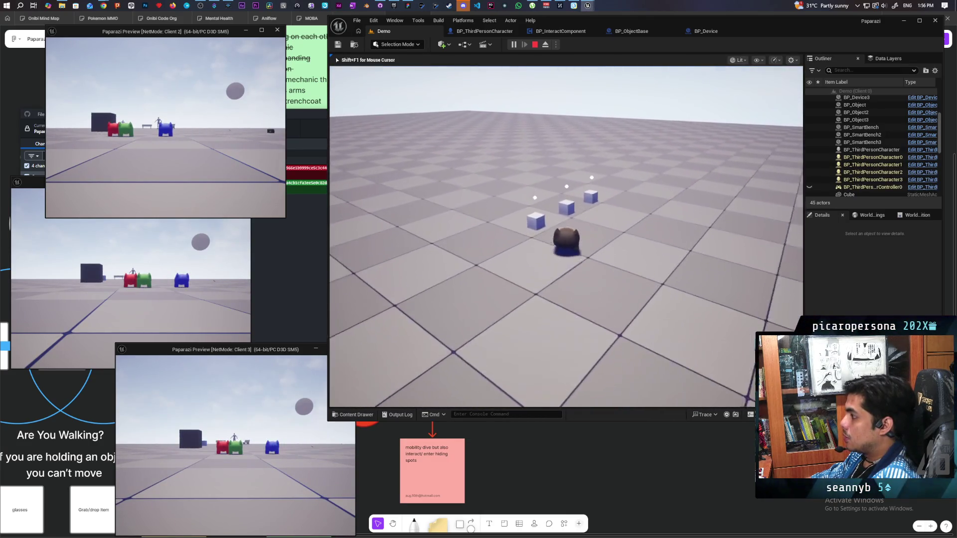
key("w")
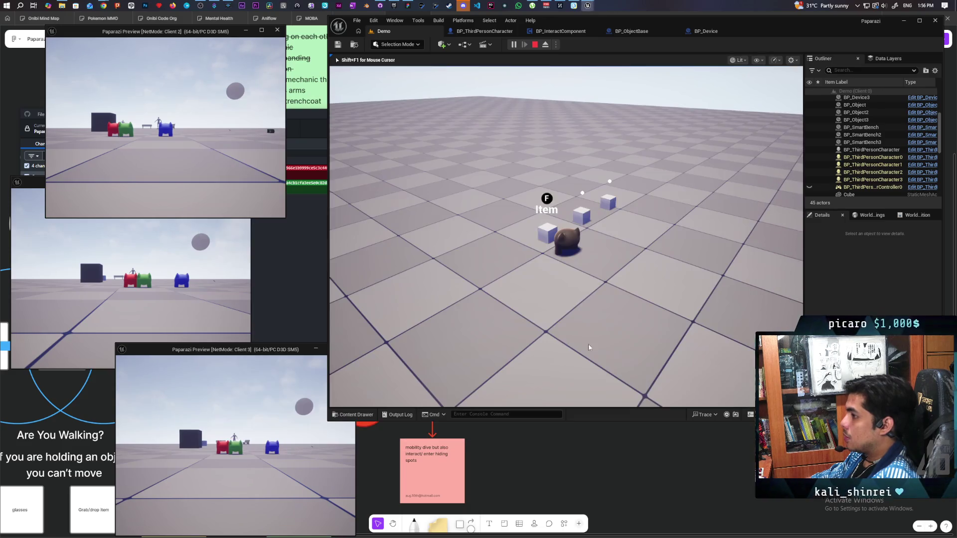
Walk and turn the blue character toward the cubes, then stop the play session.
key("w")
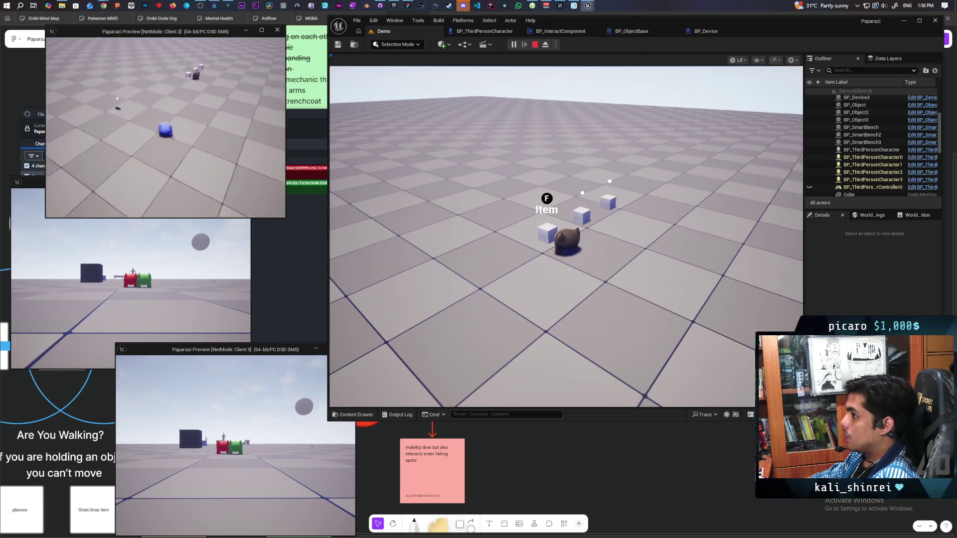
key("w")
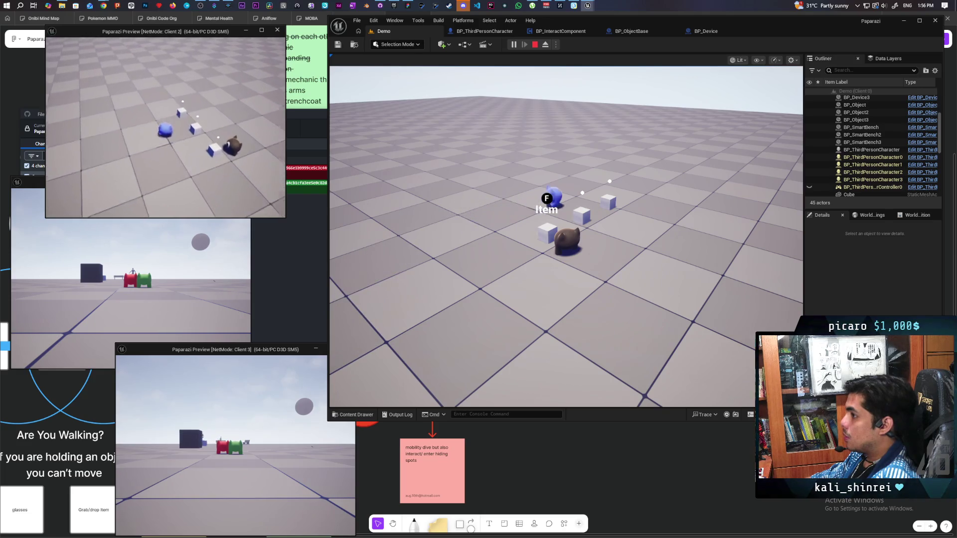
key("w")
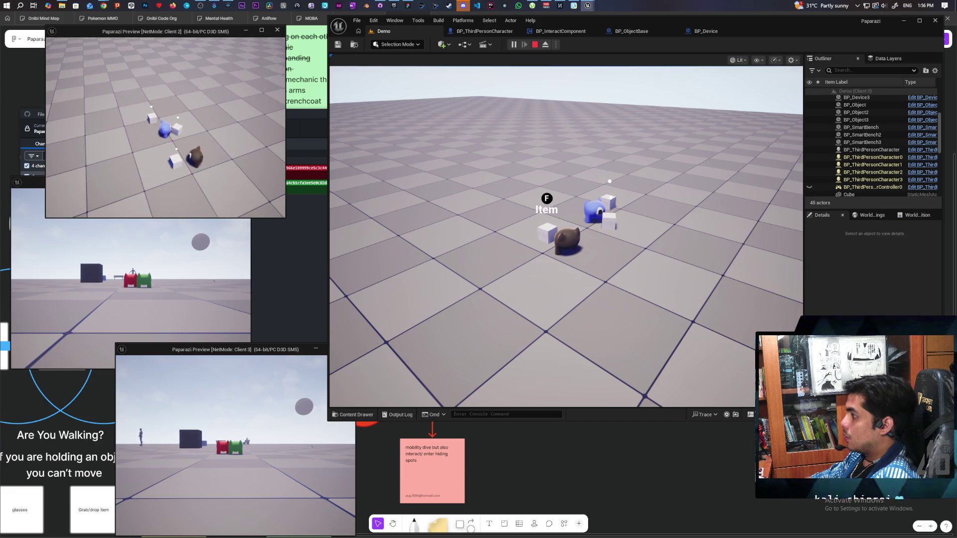
key("w")
key("a")
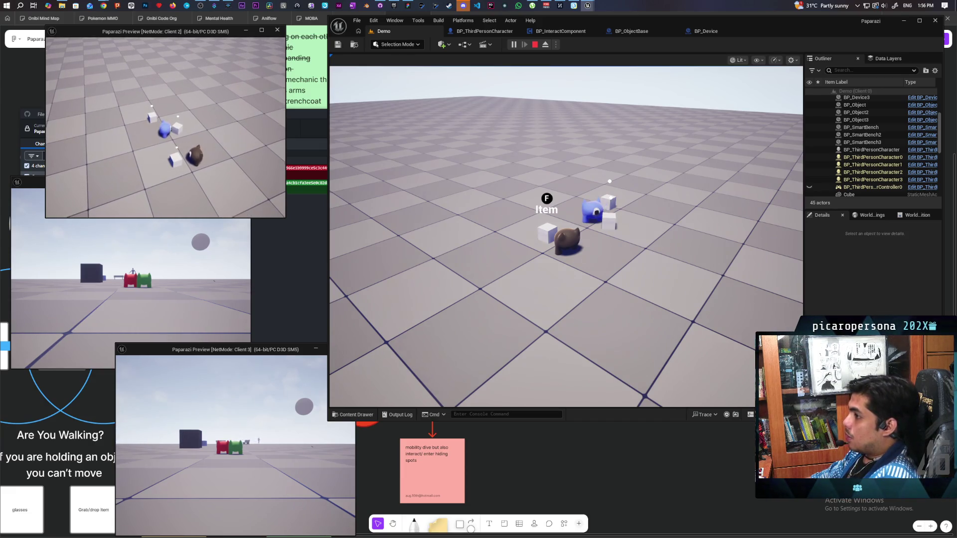
key("a")
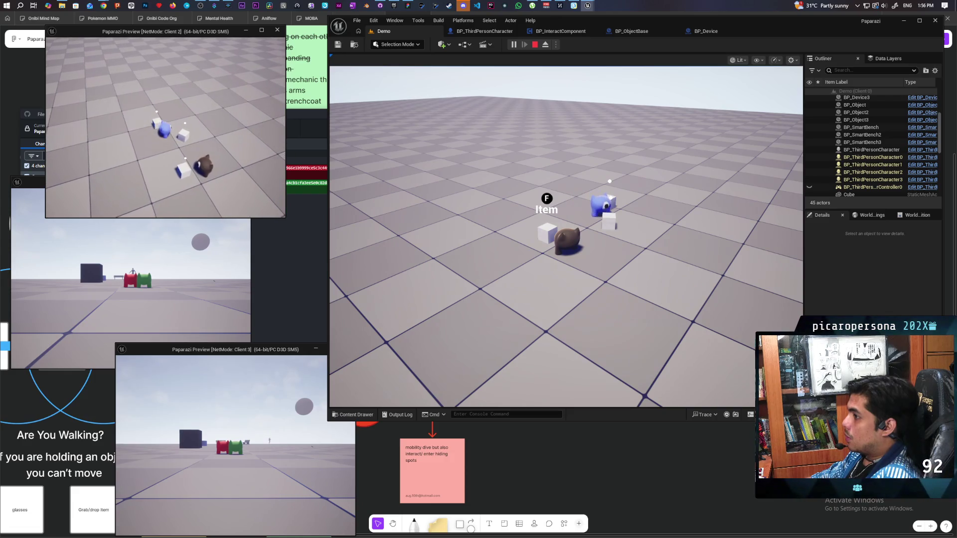
key("a")
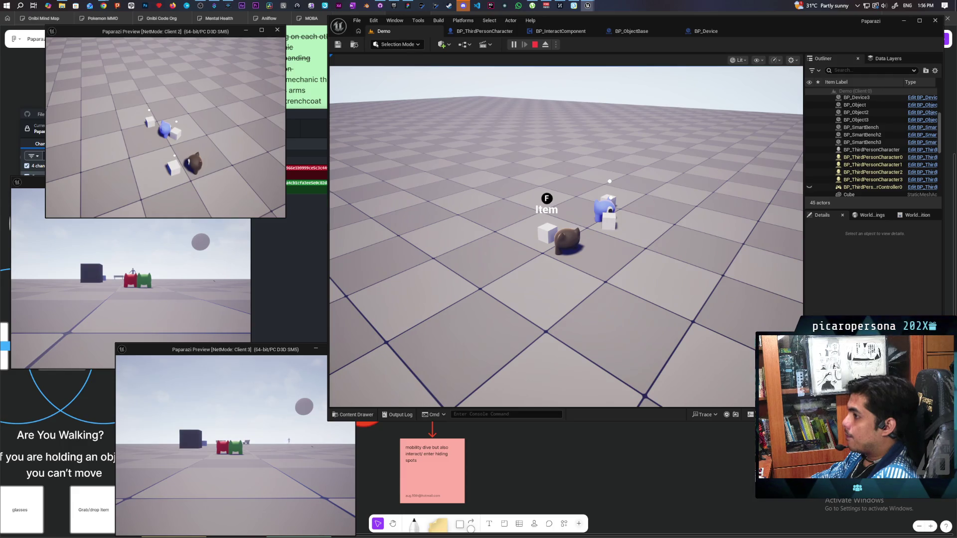
key("Escape")
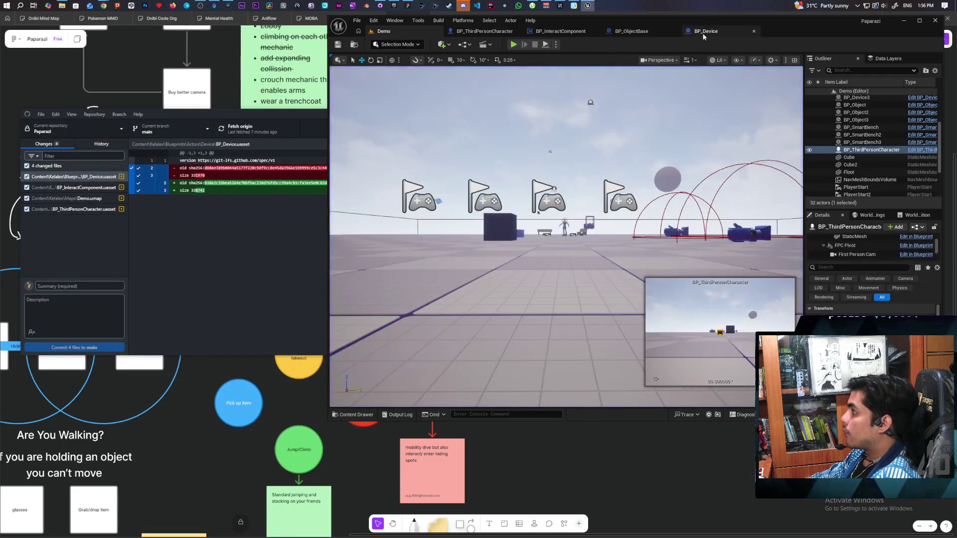
In BP_InteractComponent, set S New Active to Run on Server, Reliable.
left_click(704, 33)
left_click(637, 33)
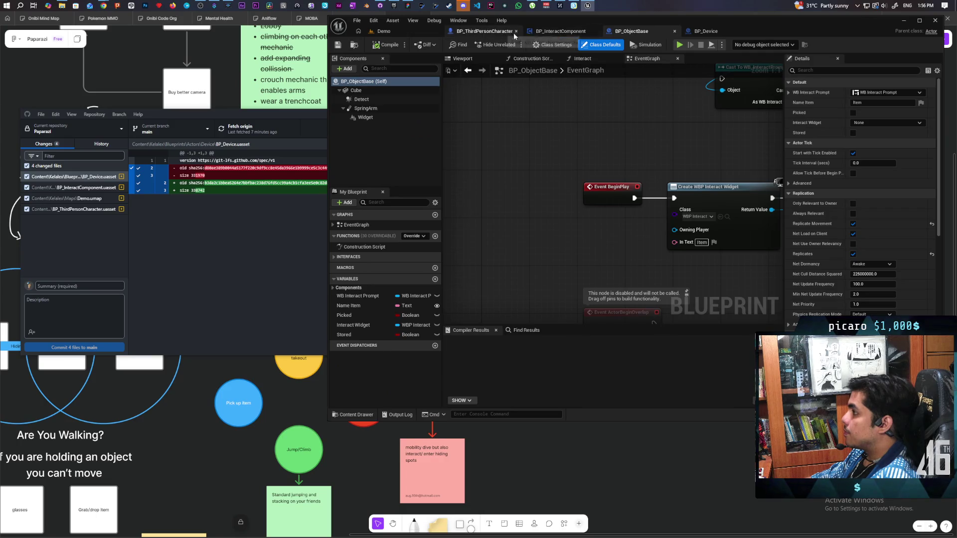
left_click(561, 31)
scroll(664, 187, "up", 3)
scroll(612, 231, "up", 2)
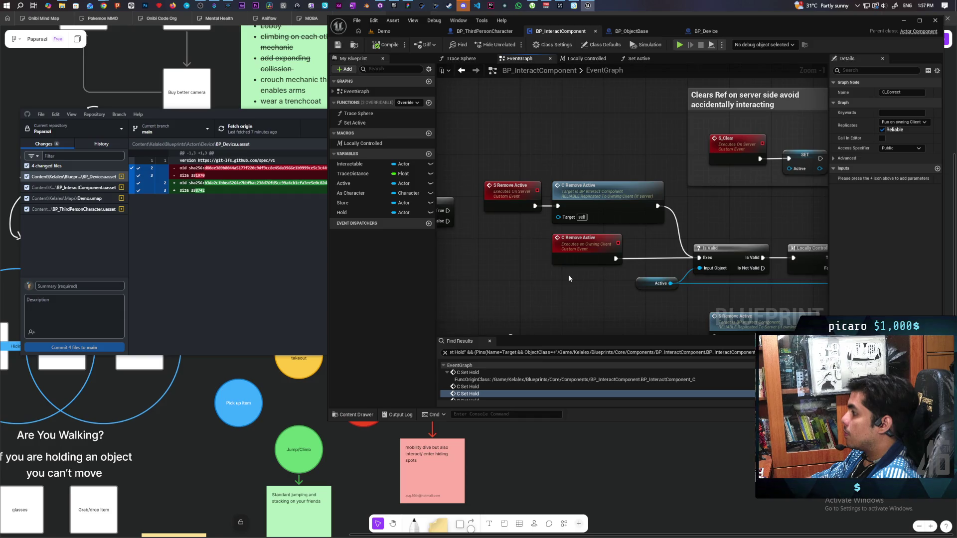
scroll(568, 274, "down", 3)
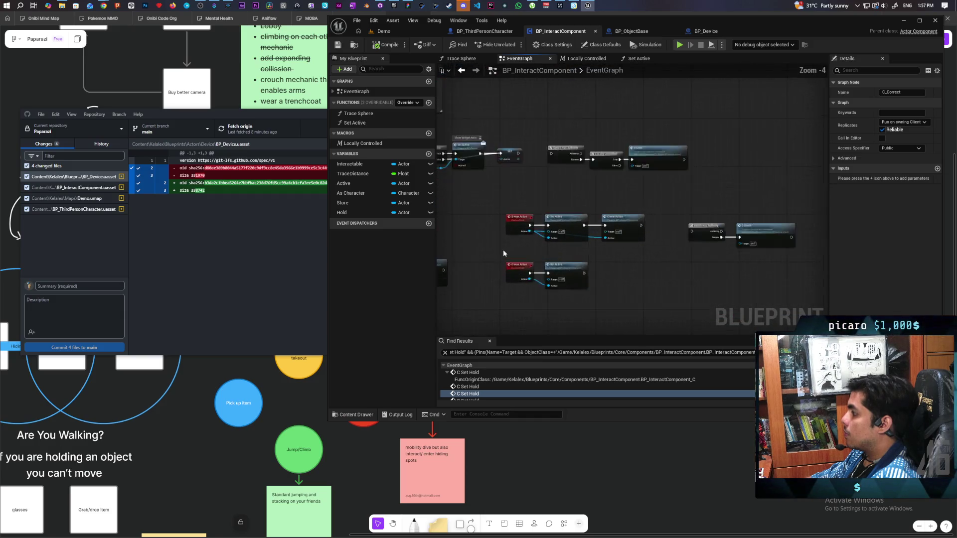
scroll(506, 255, "up", 3)
left_click(528, 202)
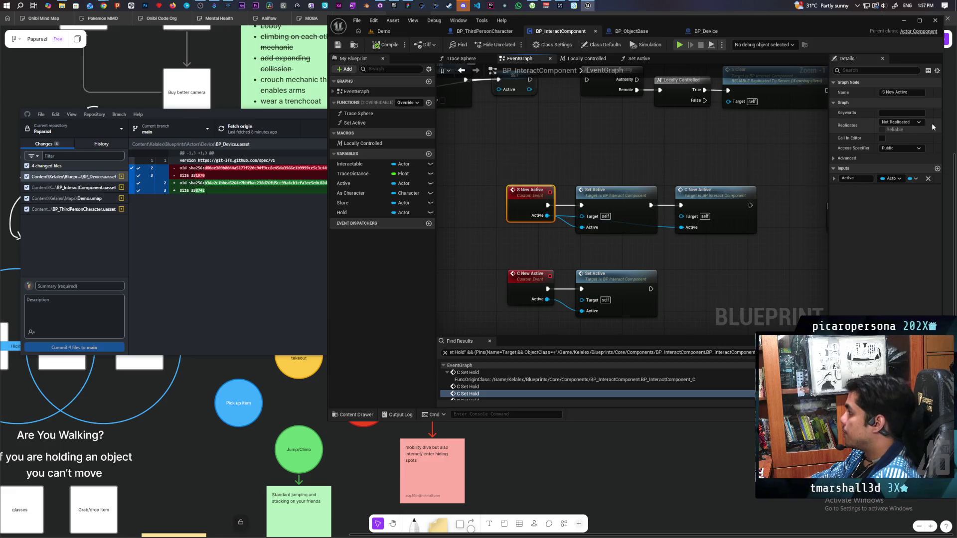
left_click(901, 122)
left_click(897, 148)
left_click(882, 129)
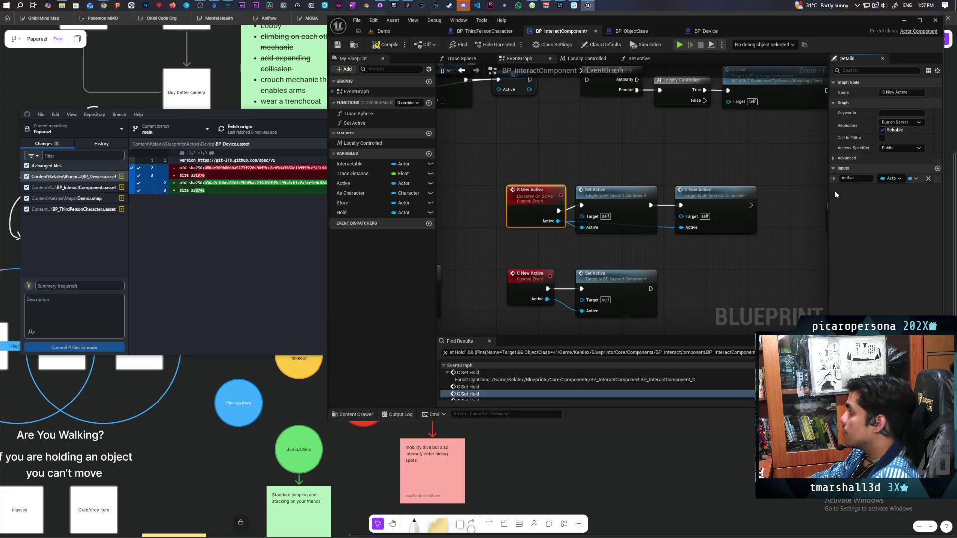
Set C New Active to Run on owning Client, tidy the Set Active nodes, and compile.
left_click(528, 278)
left_click(901, 122)
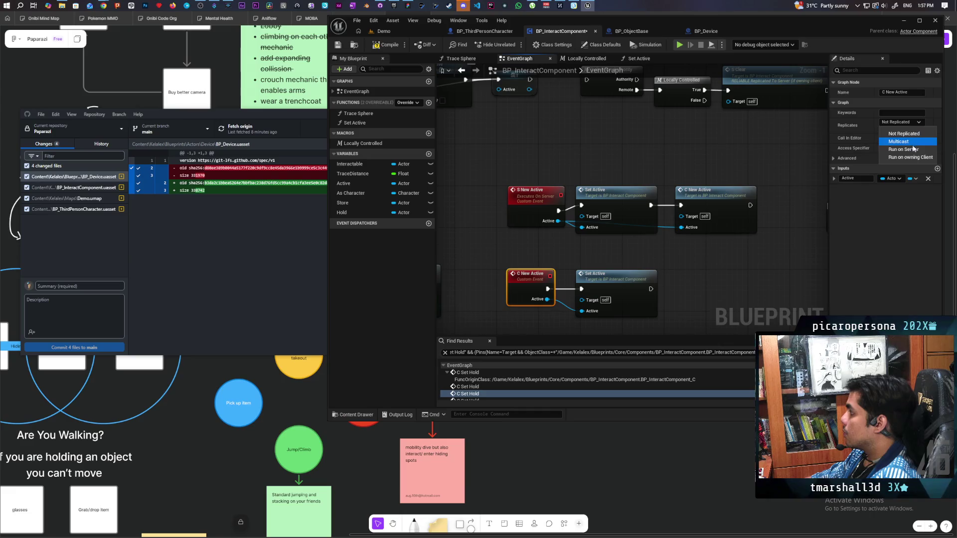
key("Escape")
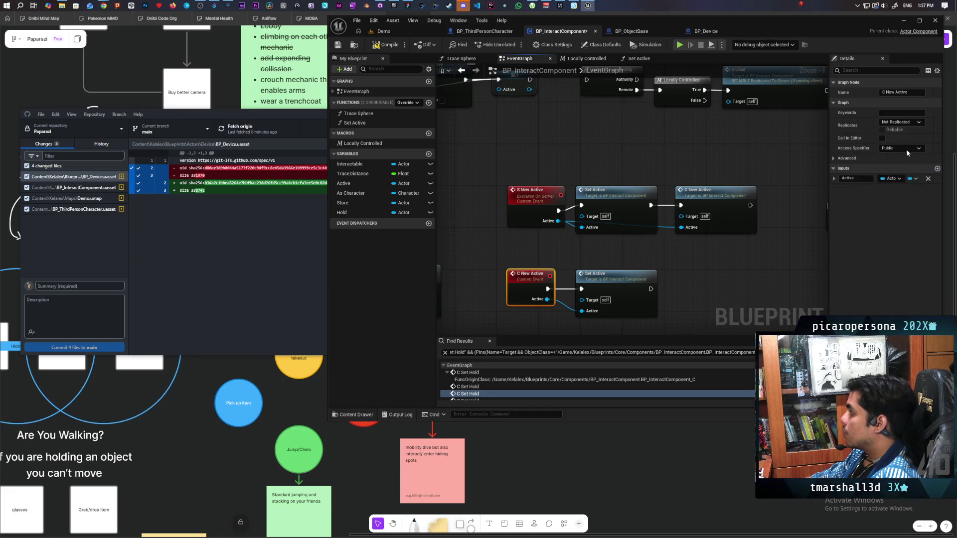
left_click(882, 130)
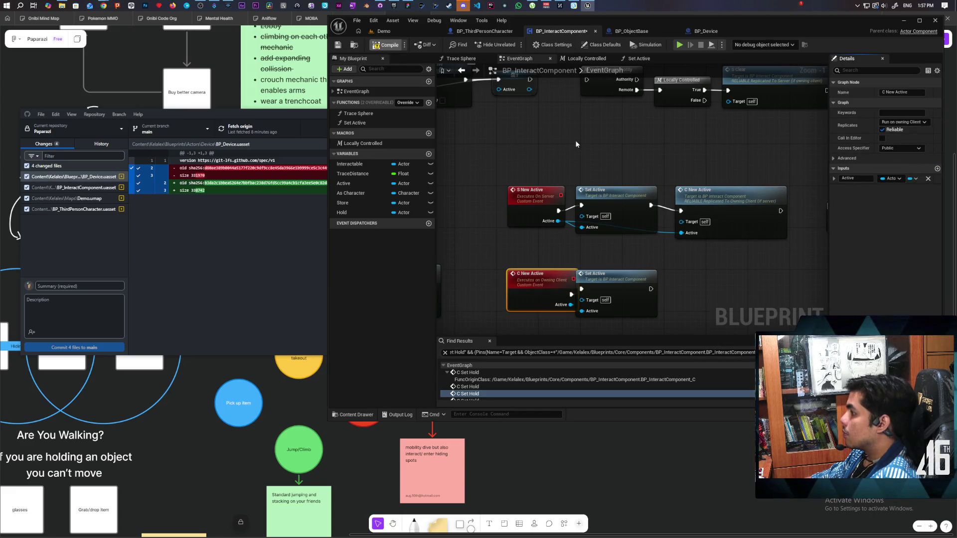
left_click_drag(627, 284, 647, 289)
left_click_drag(625, 206, 626, 210)
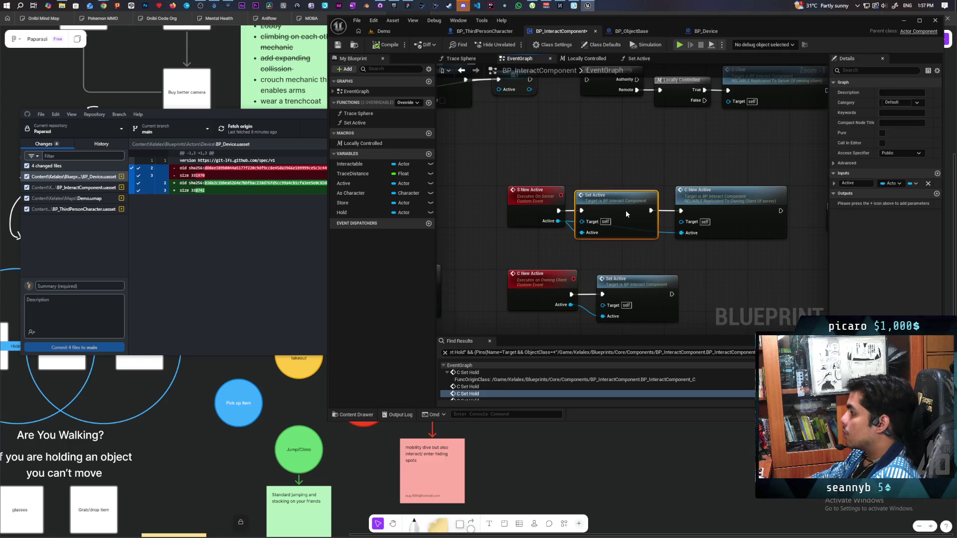
left_click(376, 46)
left_click(391, 31)
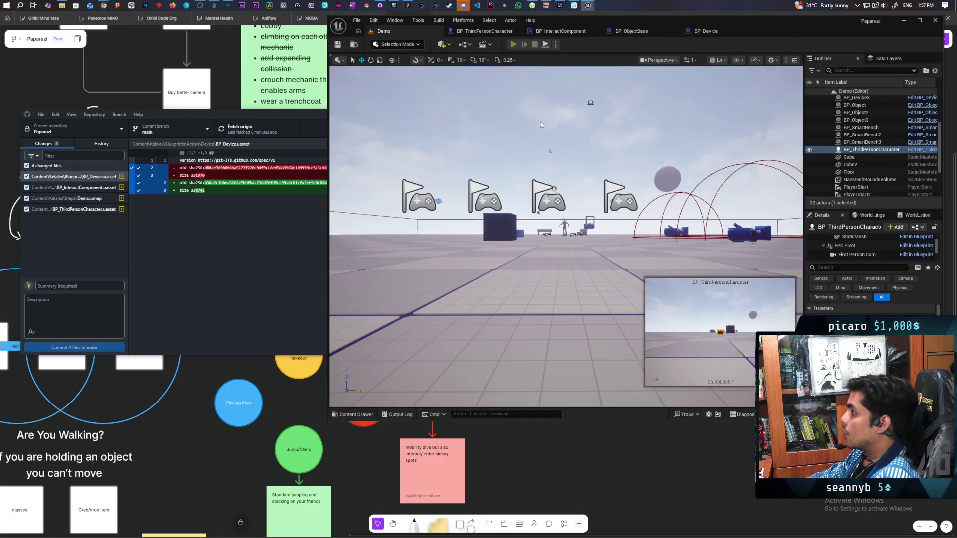
key("alt+p")
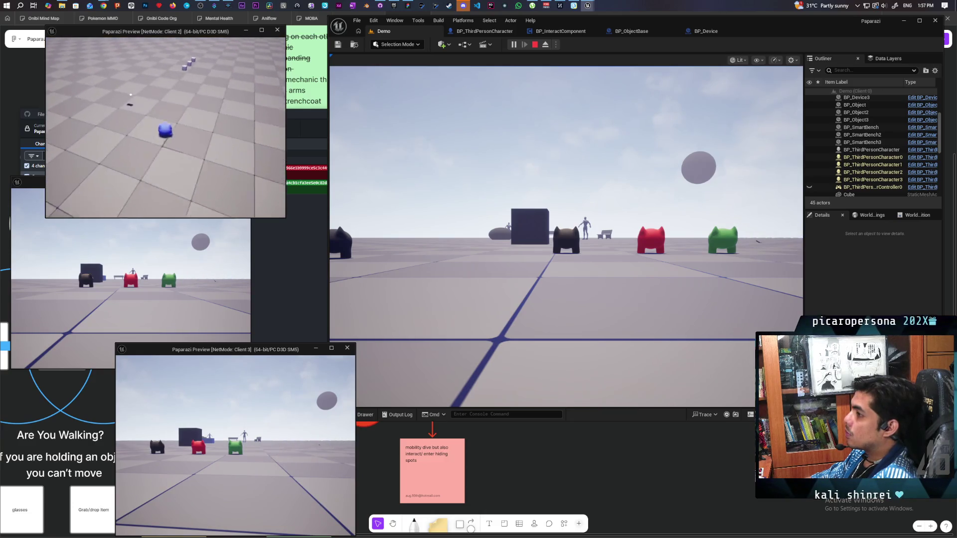
key("w")
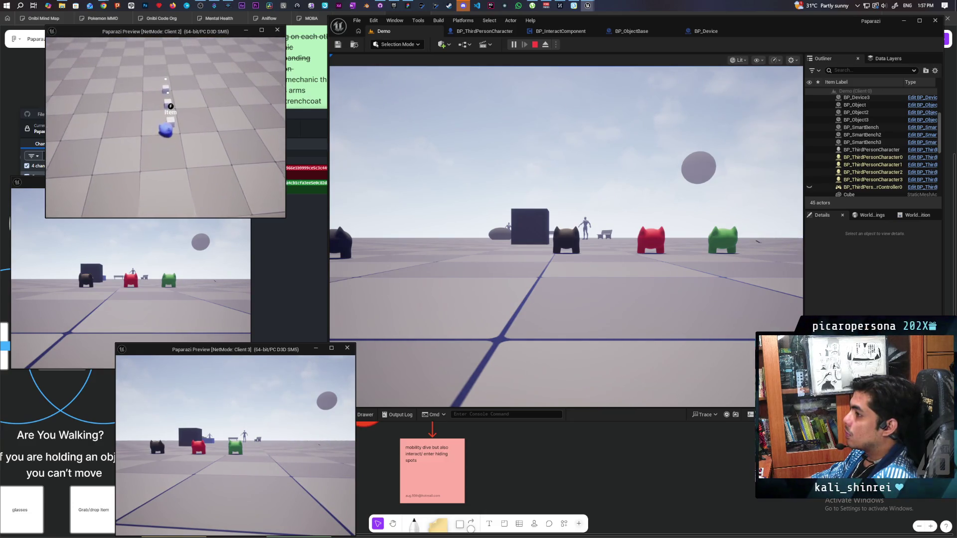
key("w")
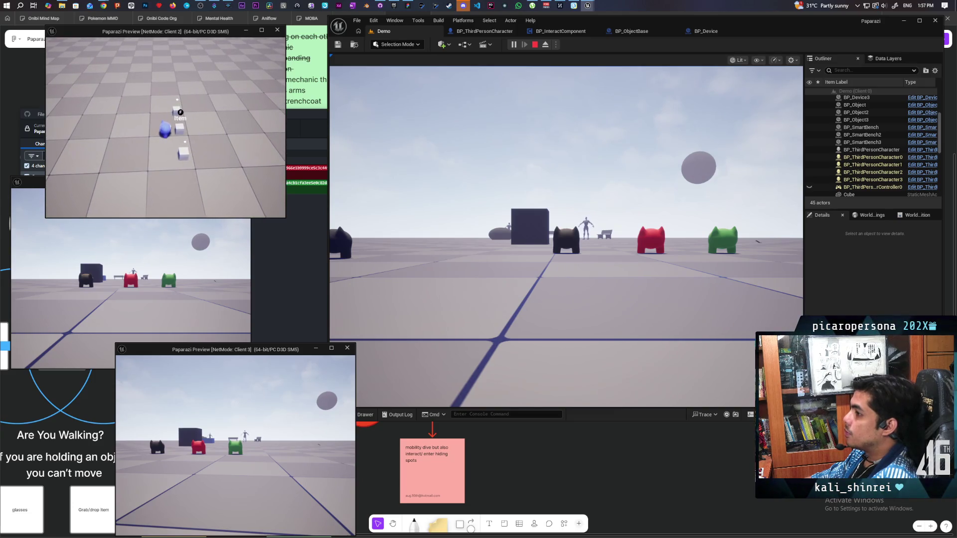
left_click(592, 228)
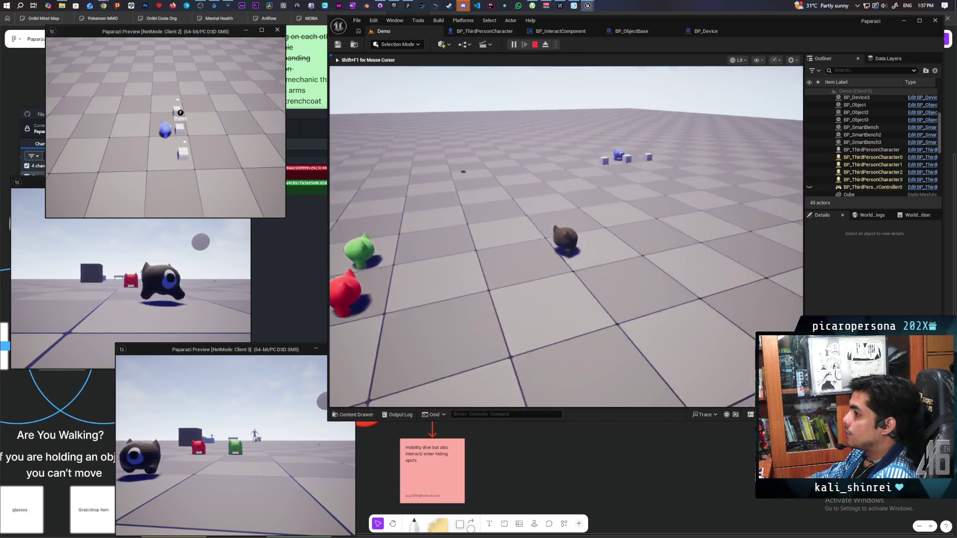
key("w")
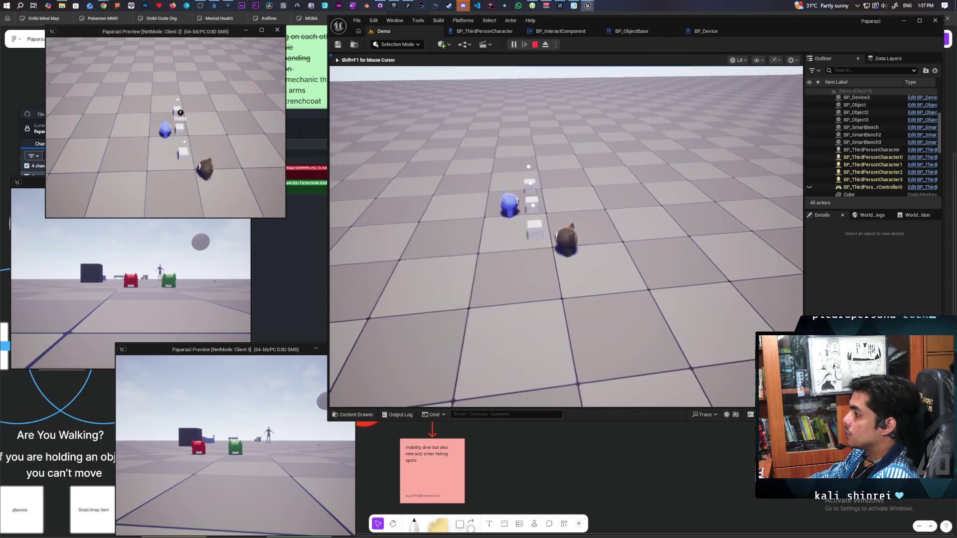
key("w")
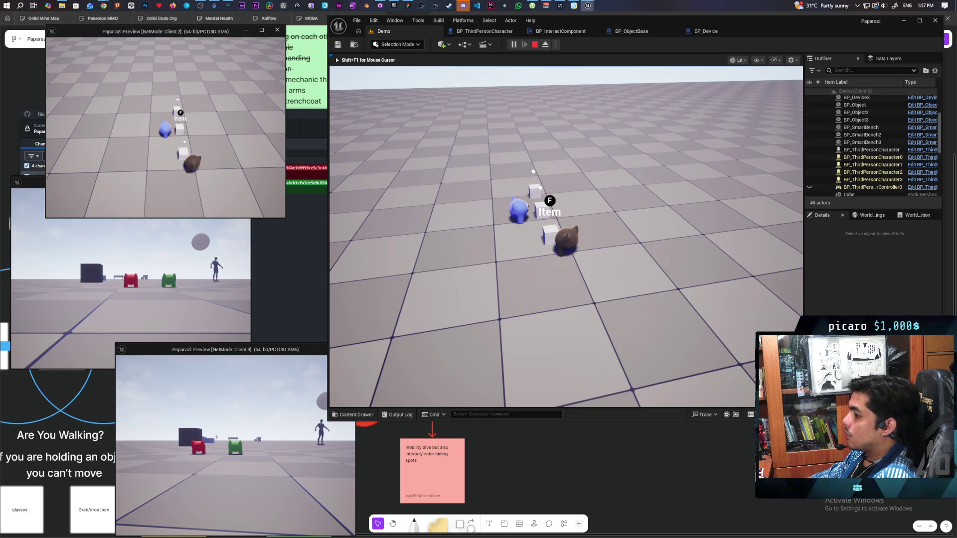
key("alt+Tab")
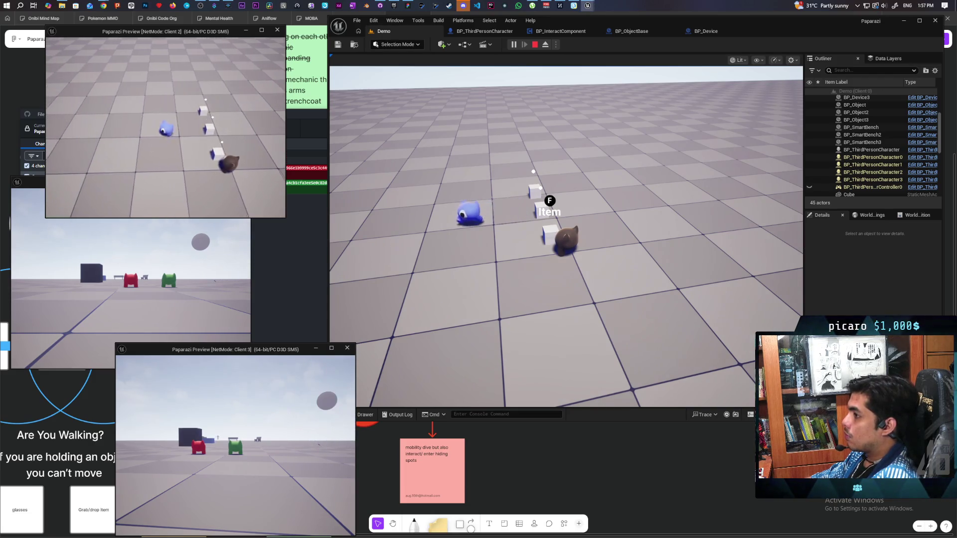
key("d")
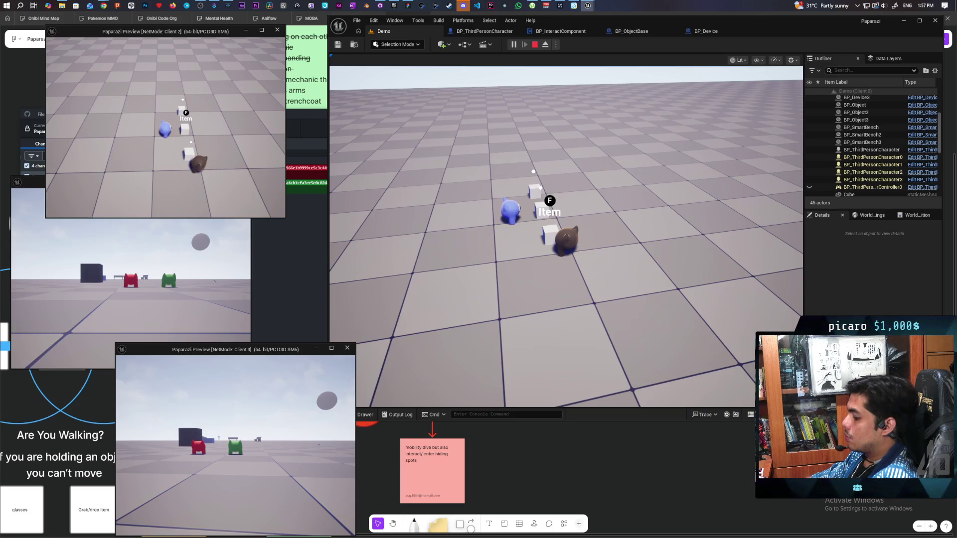
key("f")
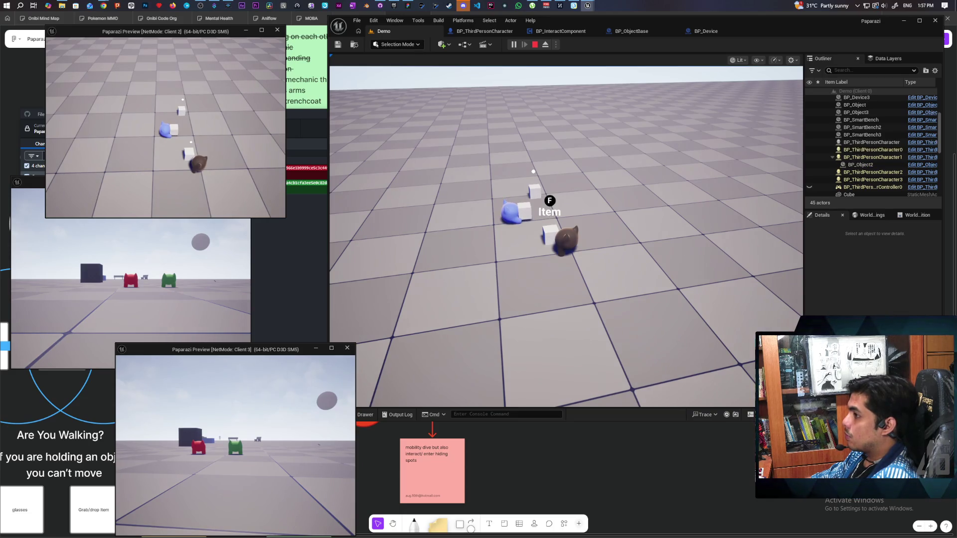
key("f")
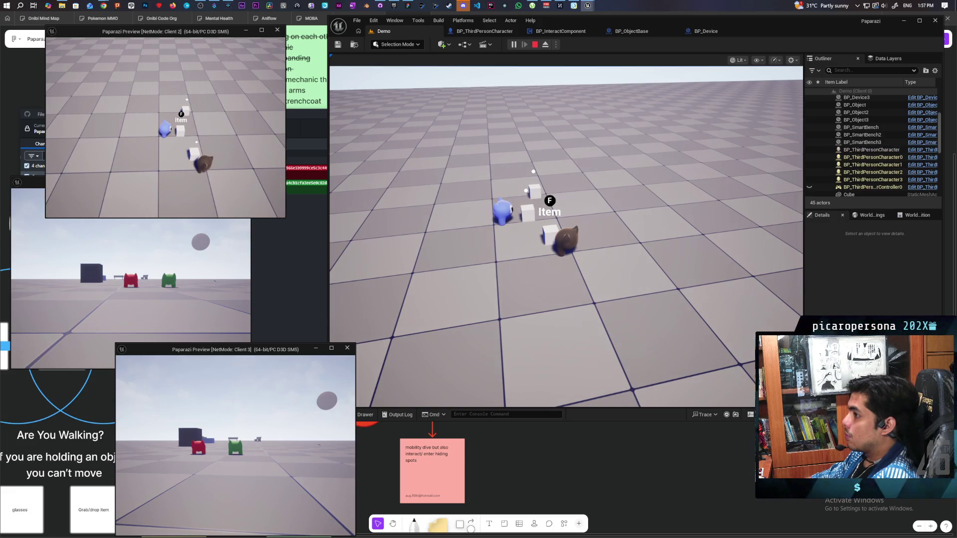
key("Escape")
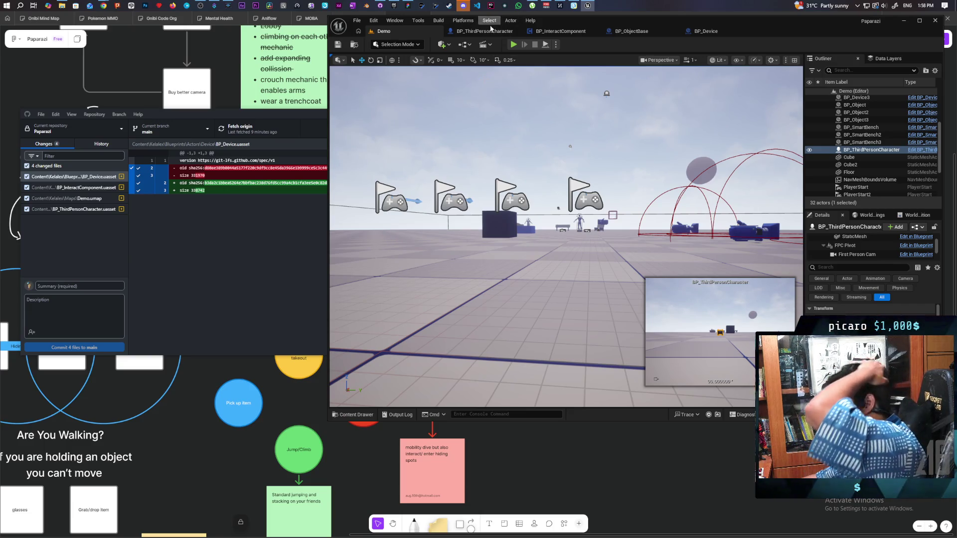
Bring up the maximized BP_InteractComponent graph and pan to the S_Clear comment.
left_click(558, 30)
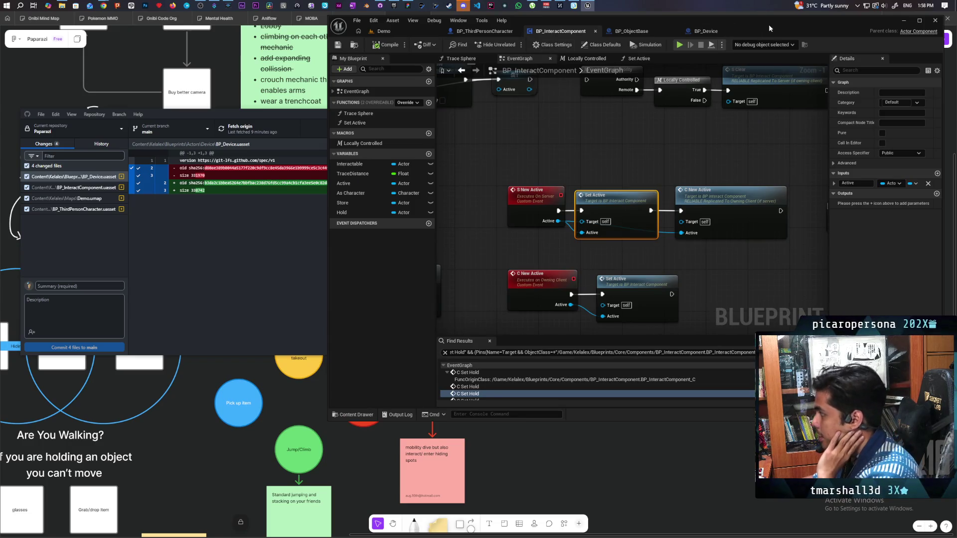
double_click(767, 27)
scroll(401, 152, "down", 3)
mouse_move(397, 160)
left_mouse_down()
mouse_move(586, 276)
mouse_move(516, 267)
left_mouse_up()
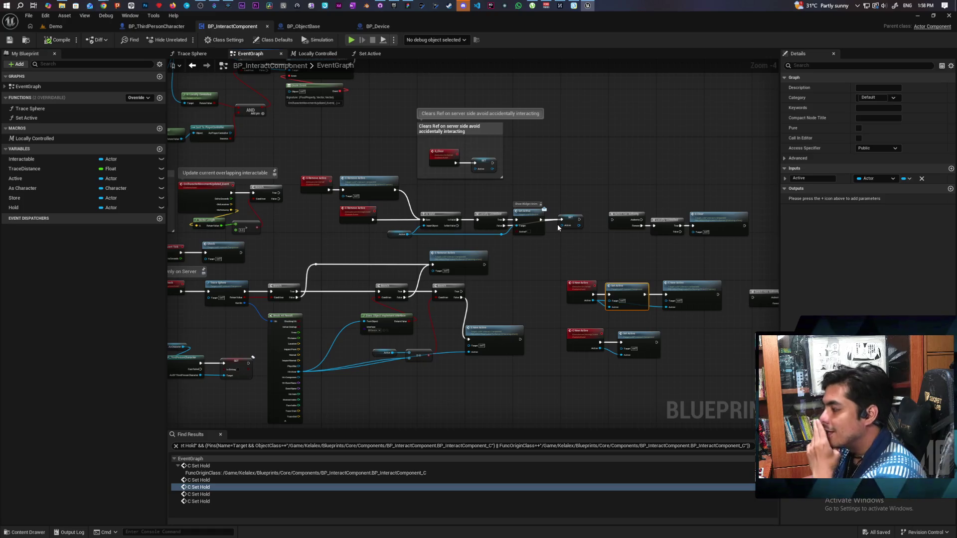
scroll(567, 255, "down", 2)
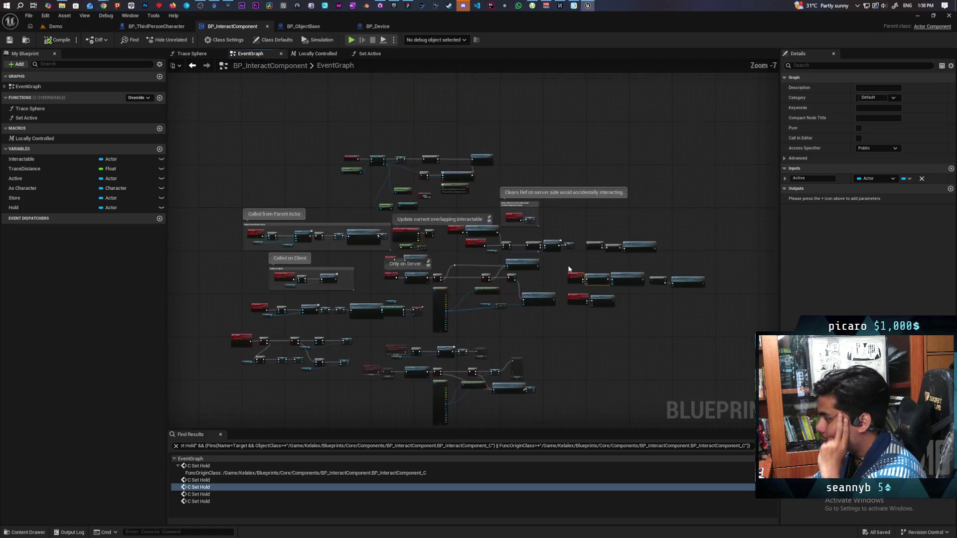
scroll(564, 267, "up", 5)
scroll(565, 270, "down", 2)
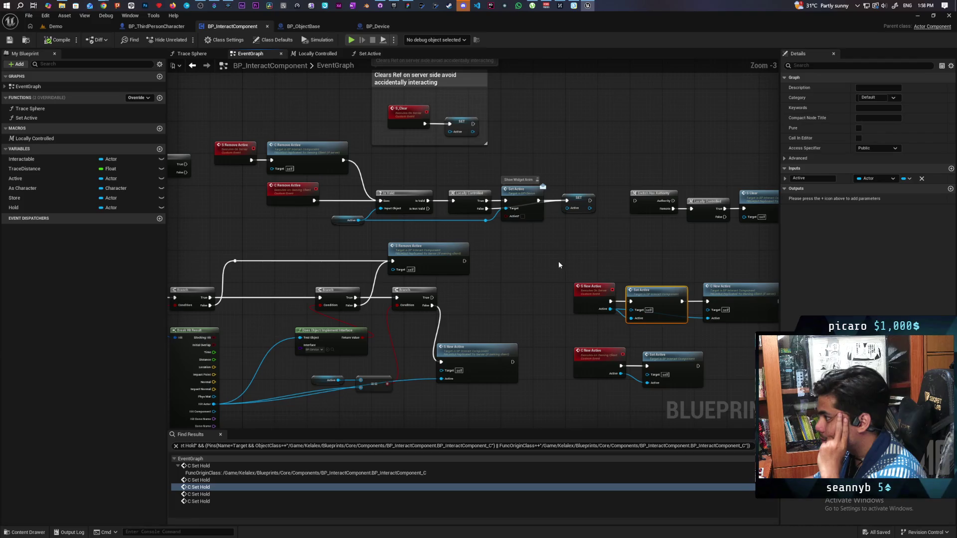
left_click_drag(527, 256, 522, 314)
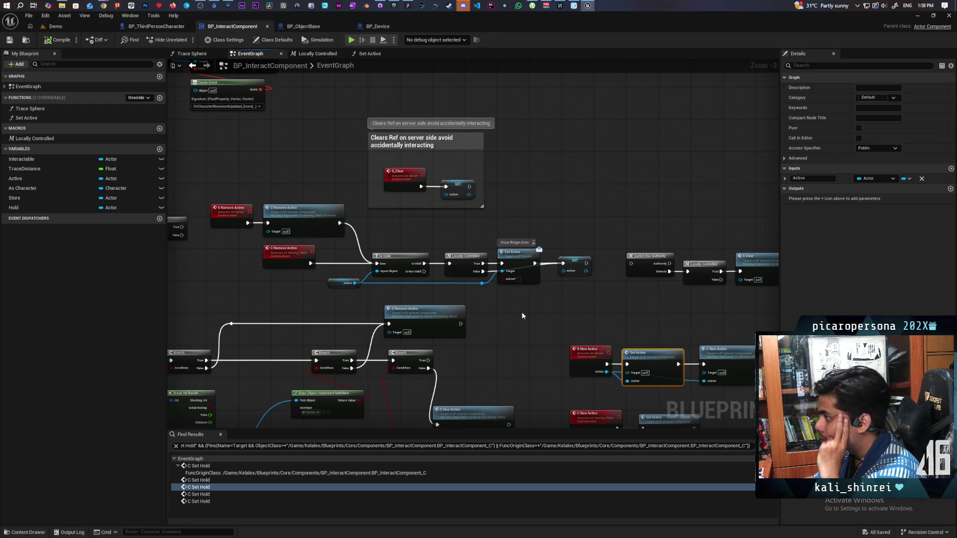
Find references to S_Clear by name and jump to its call node.
right_click(408, 177)
mouse_move(449, 255)
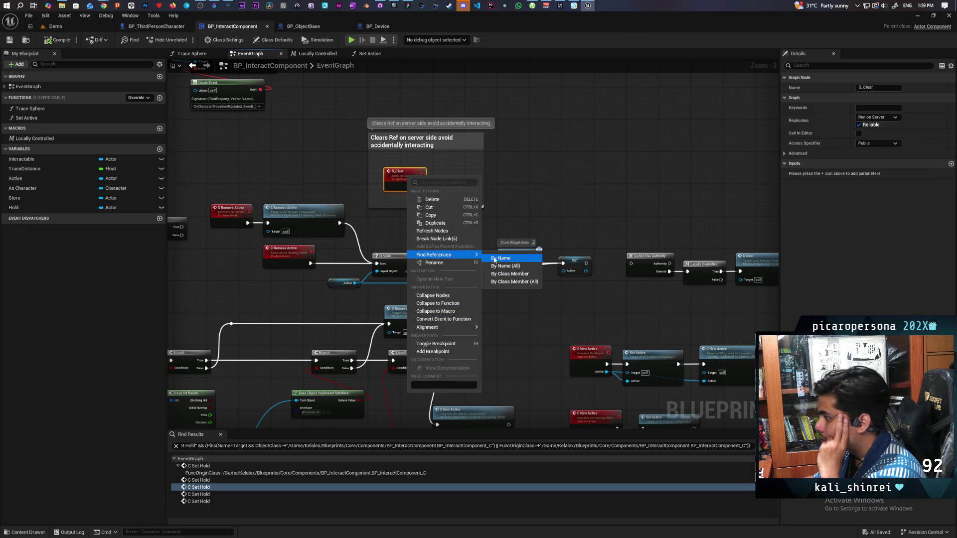
left_click(504, 275)
left_click(207, 481)
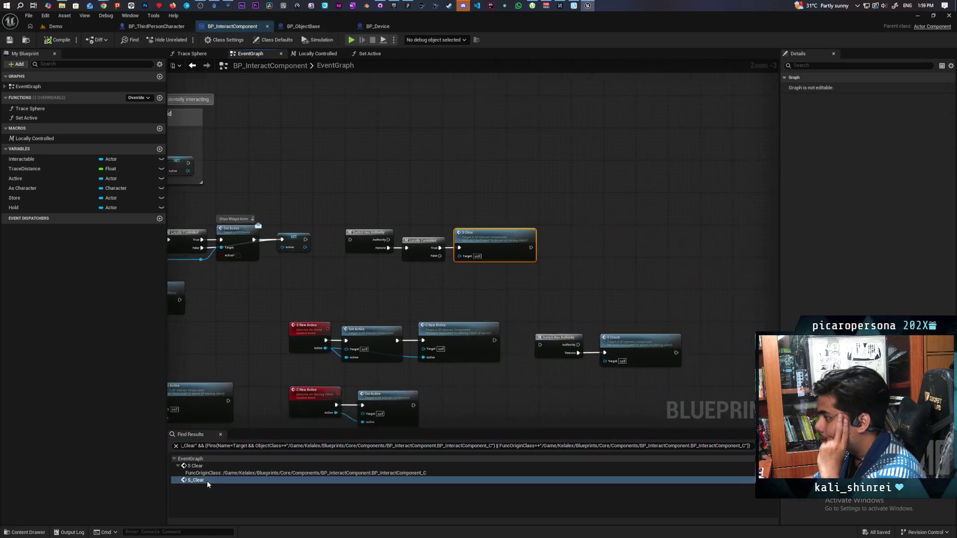
scroll(338, 301, "down", 6)
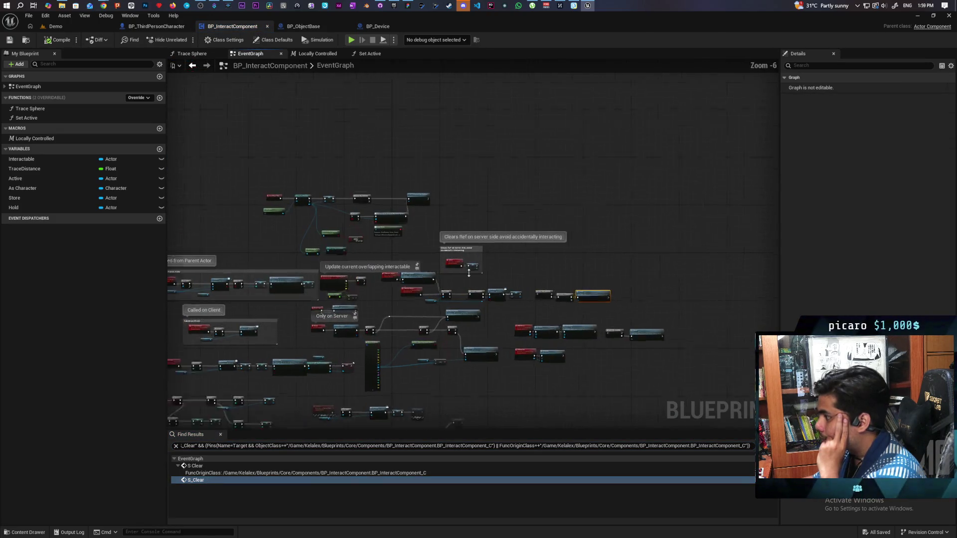
scroll(534, 229, "up", 3)
left_click_drag(552, 205, 419, 273)
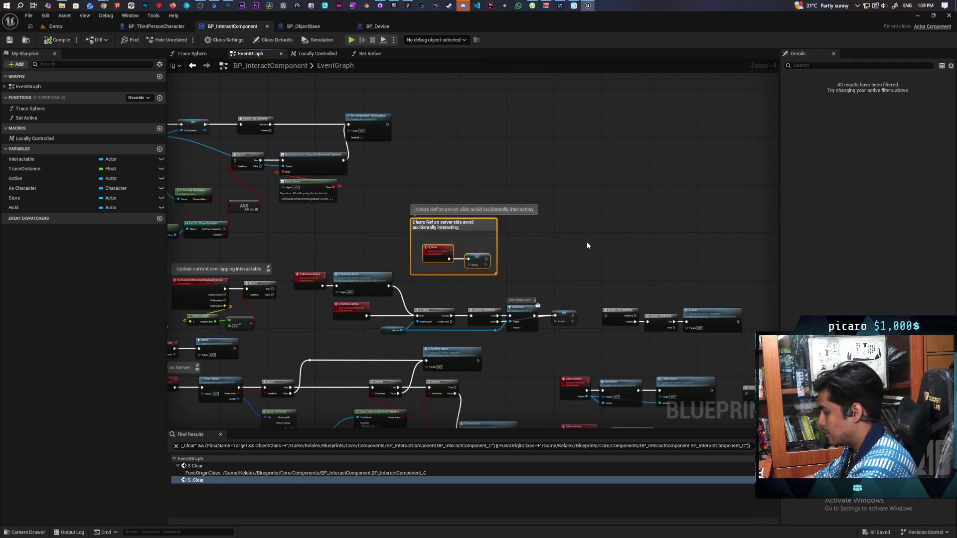
Delete the old server-side clear chain: the Switch Has Authority and S Check nodes.
key("Delete")
left_click_drag(596, 201, 458, 243)
key("Delete")
left_click_drag(584, 278, 700, 353)
key("Delete")
Move the Remove Active node group to the right, clear of the event nodes.
mouse_move(586, 342)
left_mouse_down()
mouse_move(615, 327)
mouse_move(626, 292)
left_mouse_up()
mouse_move(556, 298)
left_mouse_down()
mouse_move(643, 310)
mouse_move(655, 334)
left_mouse_up()
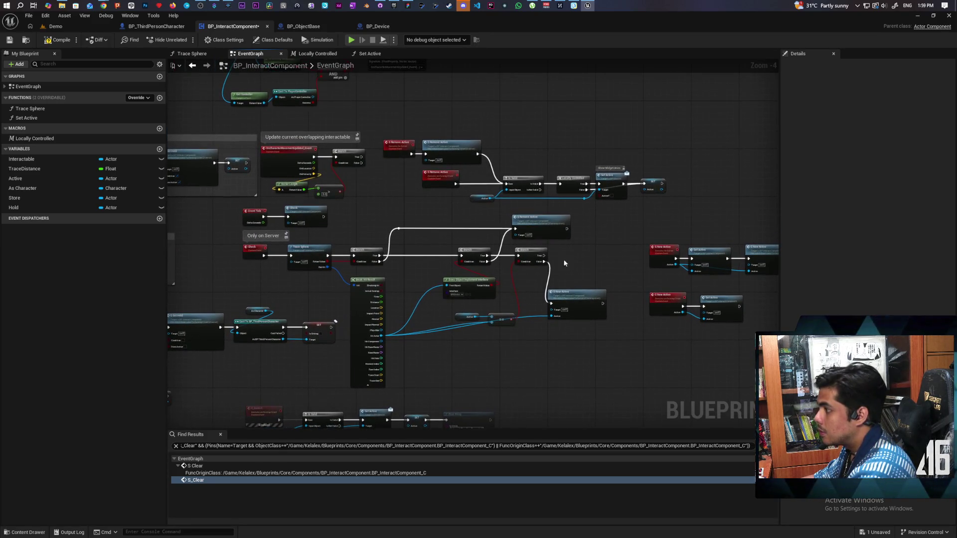
left_click_drag(413, 119, 657, 200)
mouse_move(455, 152)
left_mouse_down()
mouse_move(549, 144)
mouse_move(685, 152)
mouse_move(675, 147)
left_mouse_up()
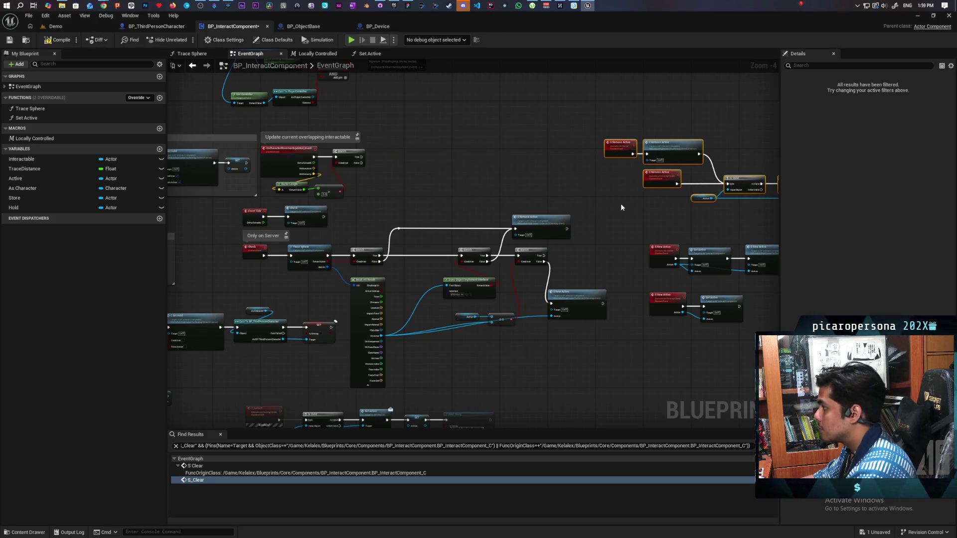
left_click(574, 235)
scroll(574, 231, "up", 1)
scroll(492, 250, "up", 1)
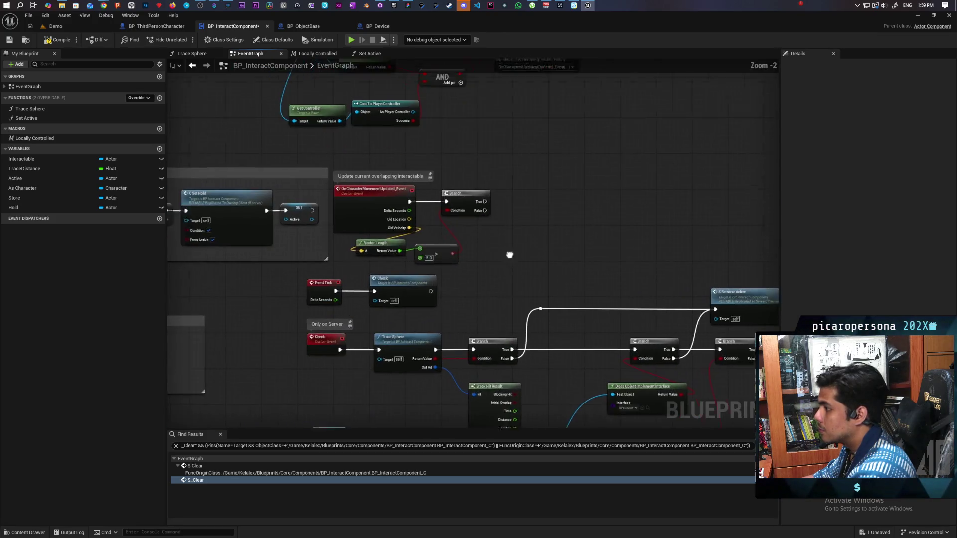
Shift the right-hand replication event group slightly to the right.
left_click_drag(557, 174, 405, 268)
left_click(530, 262)
scroll(530, 261, "down", 2)
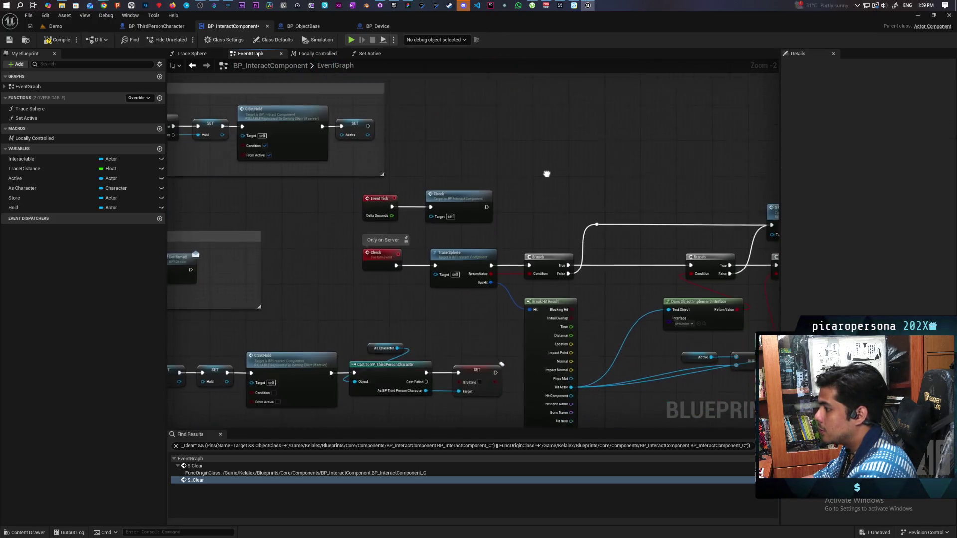
scroll(503, 277, "up", 1)
scroll(520, 157, "down", 2)
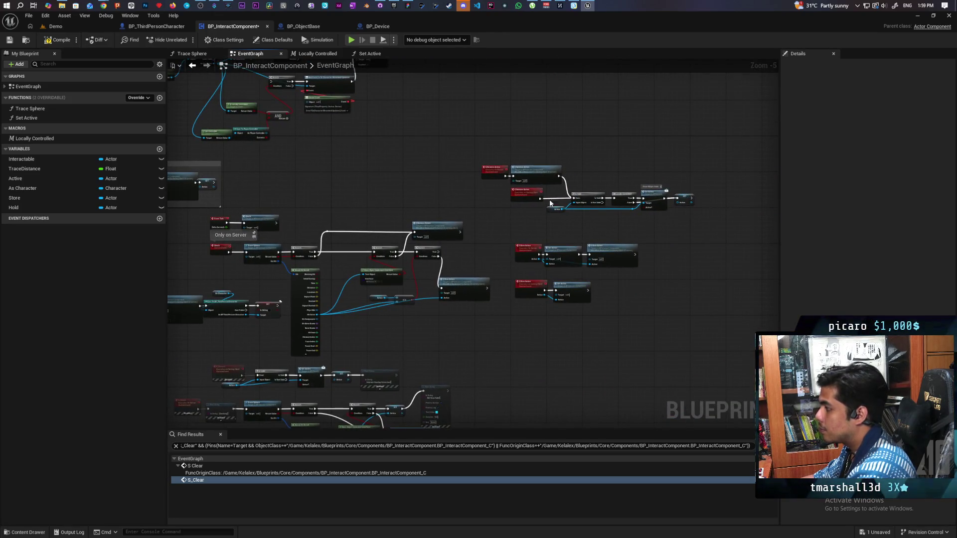
left_click_drag(480, 145, 700, 220)
left_click_drag(539, 170, 573, 171)
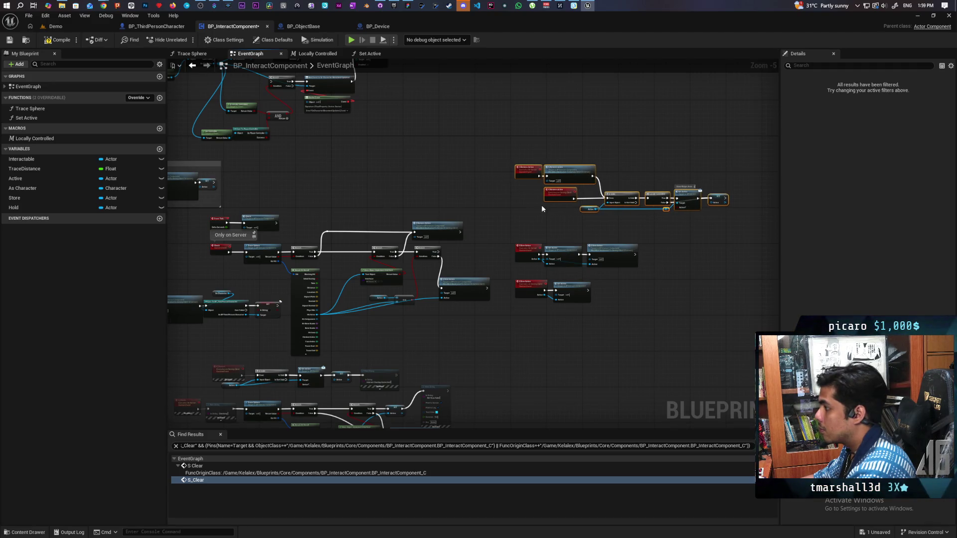
Wrap all three replication event groups in a 'Replication Functions' comment with a coloured title bubble.
left_click_drag(517, 141, 729, 374)
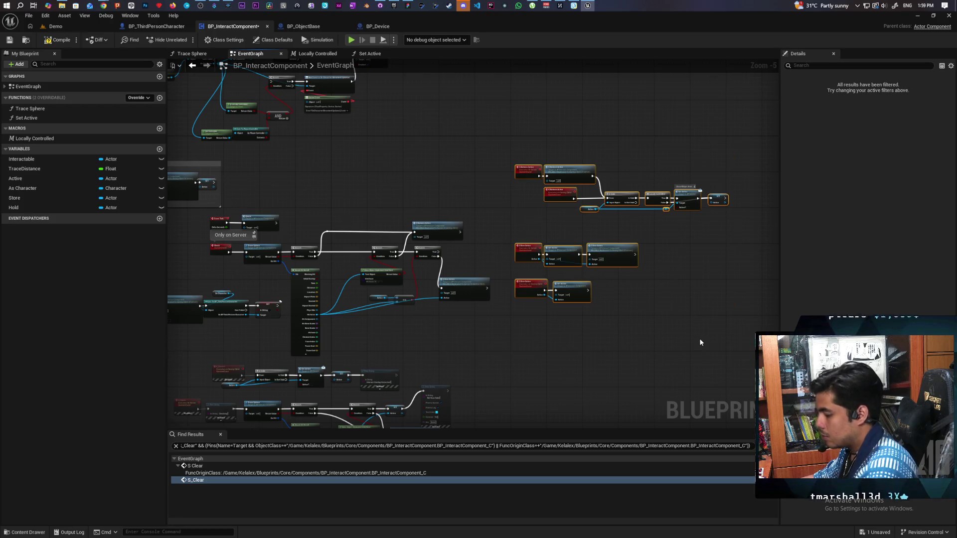
key("c")
type("Replica")
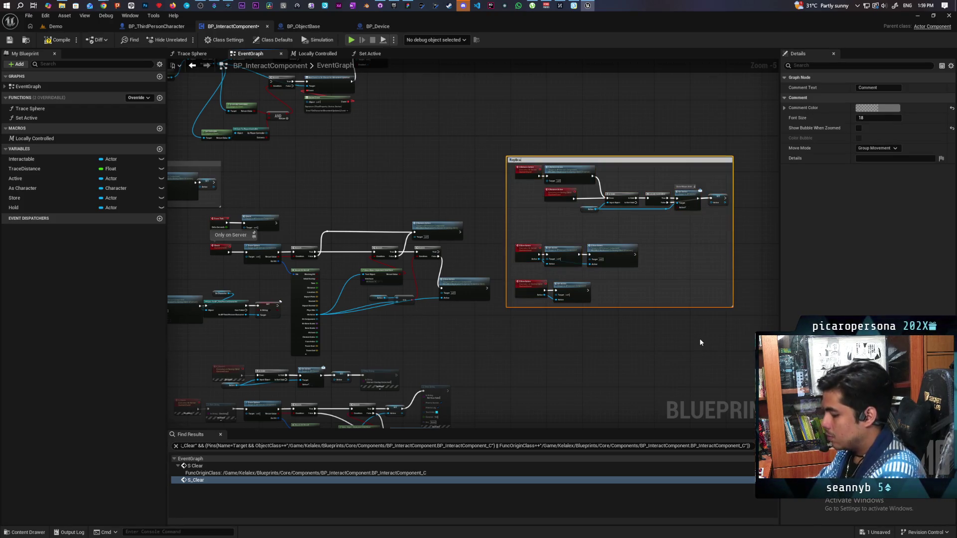
type("tion Func")
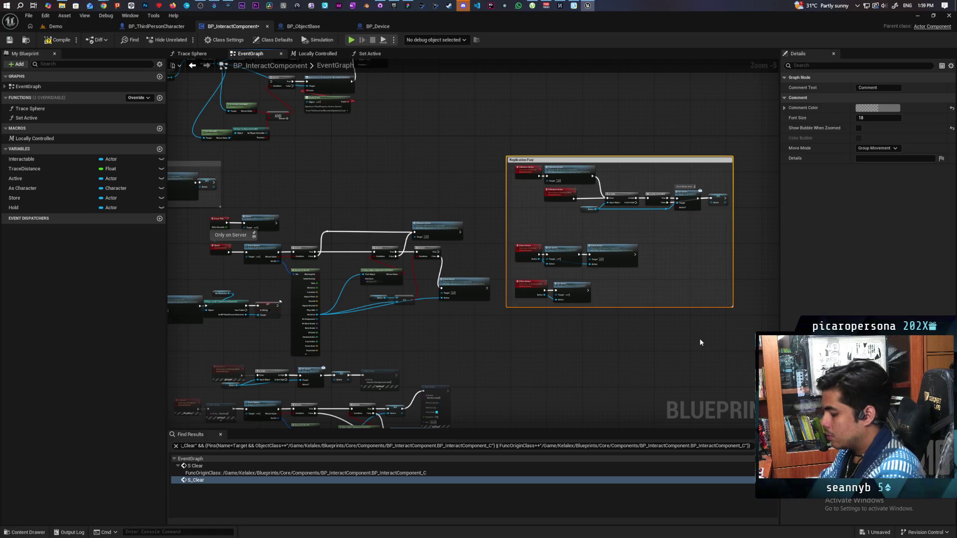
type("tions")
left_click(699, 338)
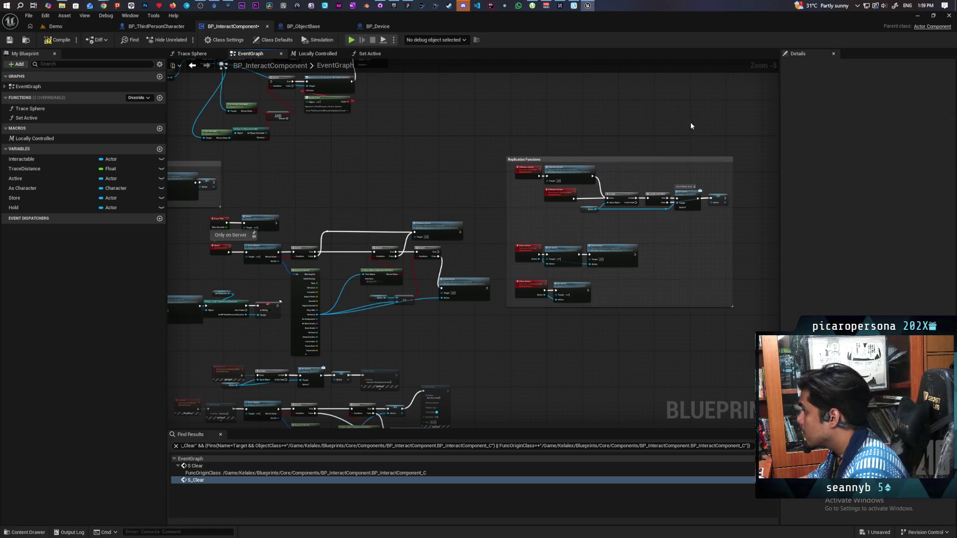
left_click(671, 160)
left_click(858, 127)
left_click(859, 137)
Enlarge the Replication Functions comment box upward and save the blueprint.
scroll(554, 151, "up", 3)
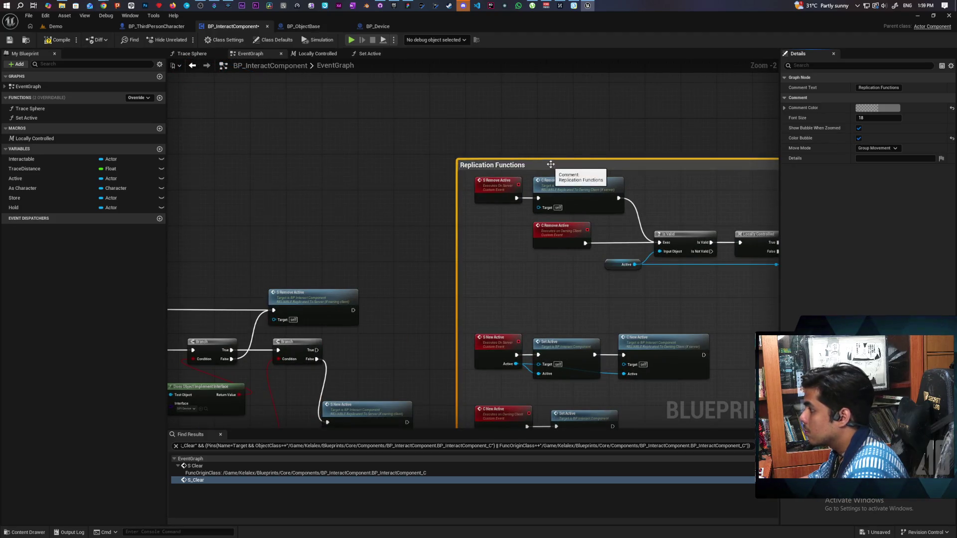
left_click_drag(552, 160, 552, 115)
left_click(406, 181)
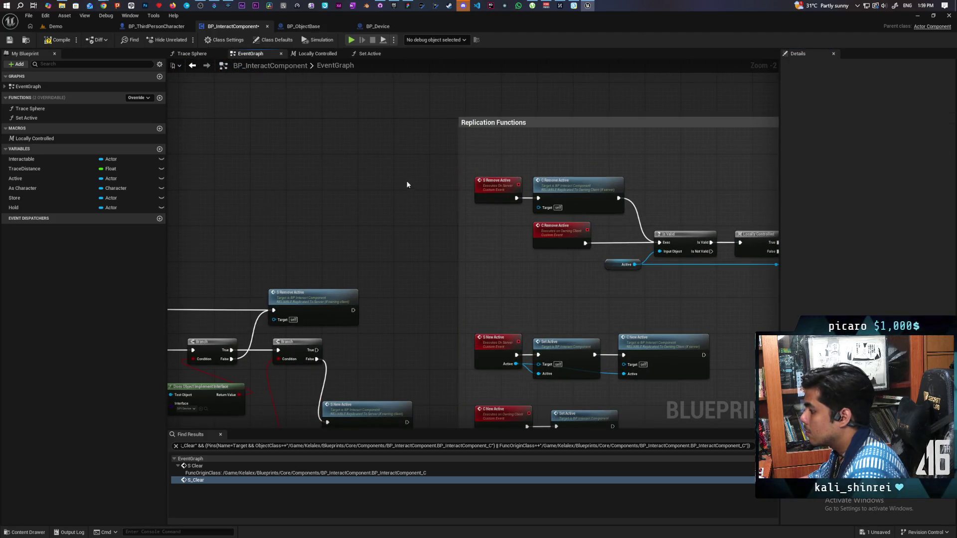
scroll(518, 134, "down", 3)
key("ctrl+s")
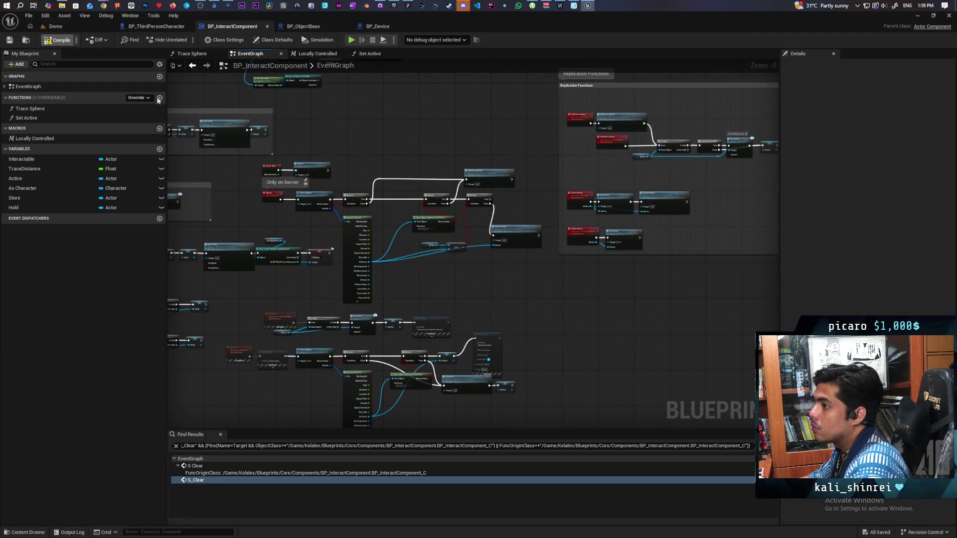
Delete the leftover block of unused nodes near the Called on Client section and save.
mouse_move(446, 188)
left_mouse_down()
mouse_move(530, 133)
mouse_move(576, 184)
left_mouse_up()
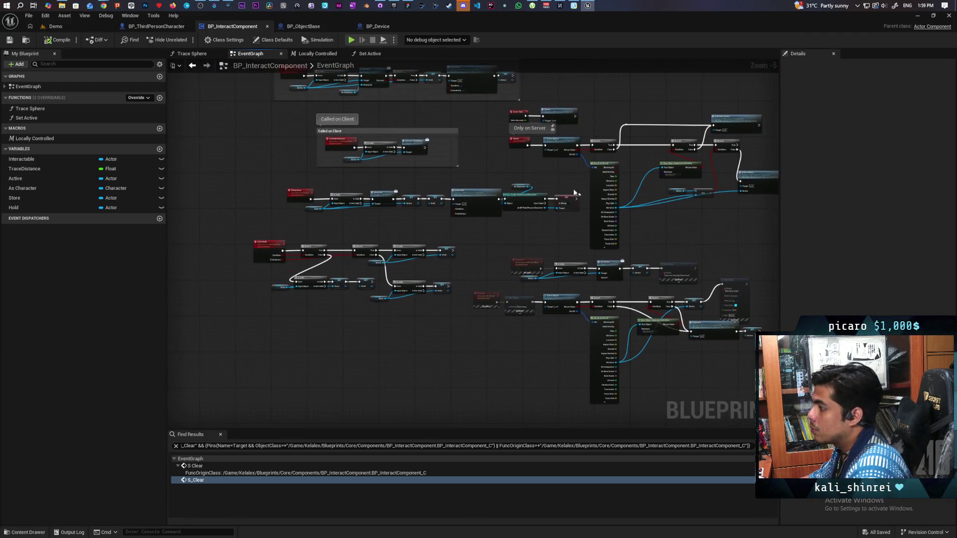
scroll(566, 247, "up", 1)
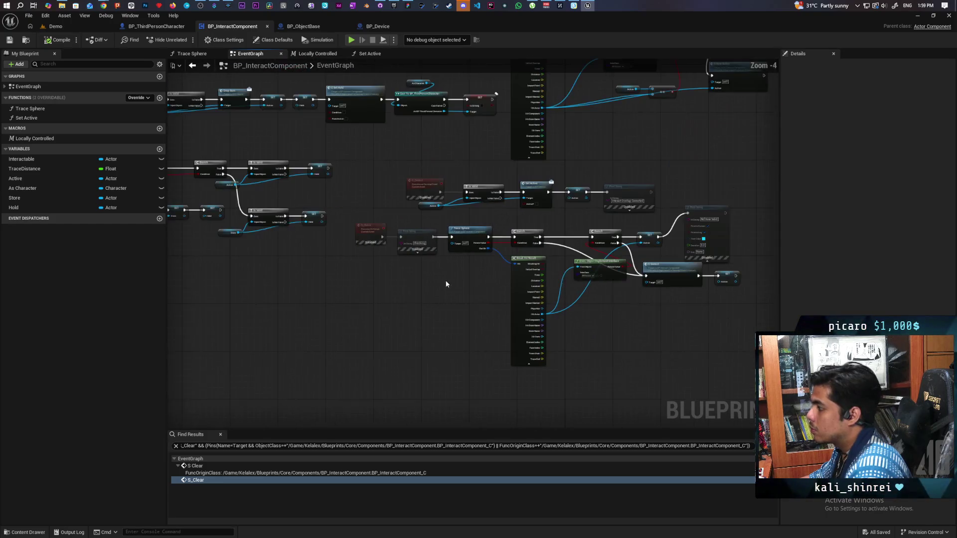
mouse_move(376, 187)
left_mouse_down()
mouse_move(748, 359)
mouse_move(708, 337)
left_mouse_up()
key("Delete")
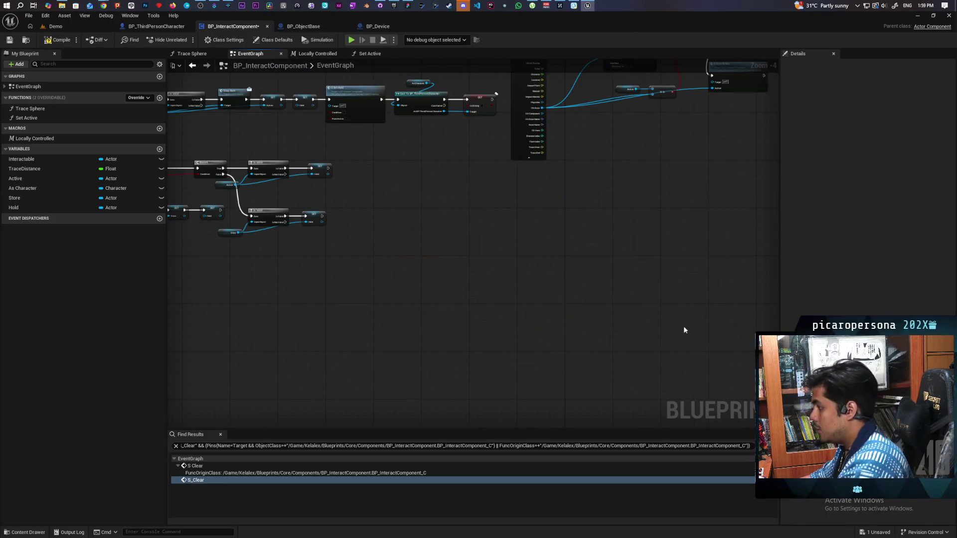
scroll(591, 248, "down", 4)
scroll(544, 283, "up", 3)
scroll(529, 304, "down", 2)
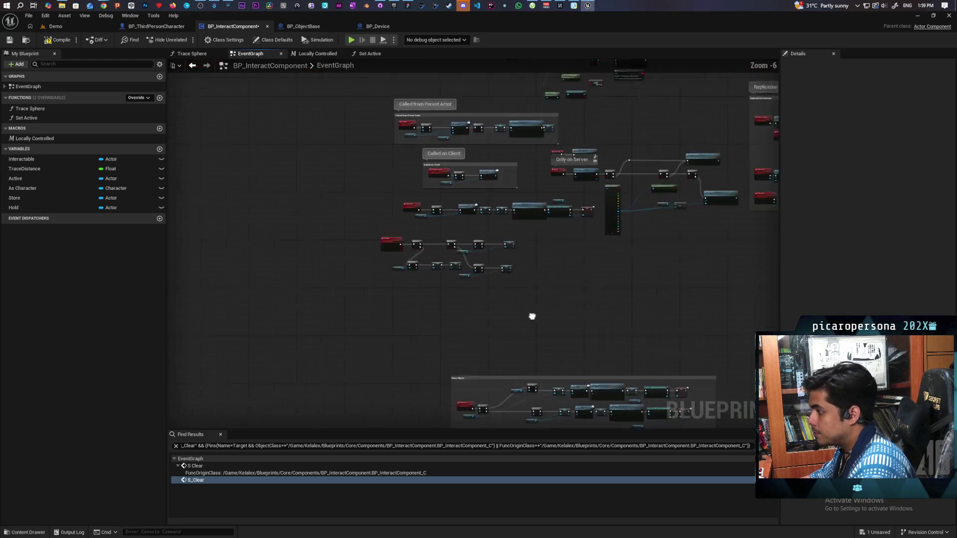
key("ctrl+s")
Move the Store Object comment up and to the left, then save the blueprint.
scroll(426, 308, "up", 3)
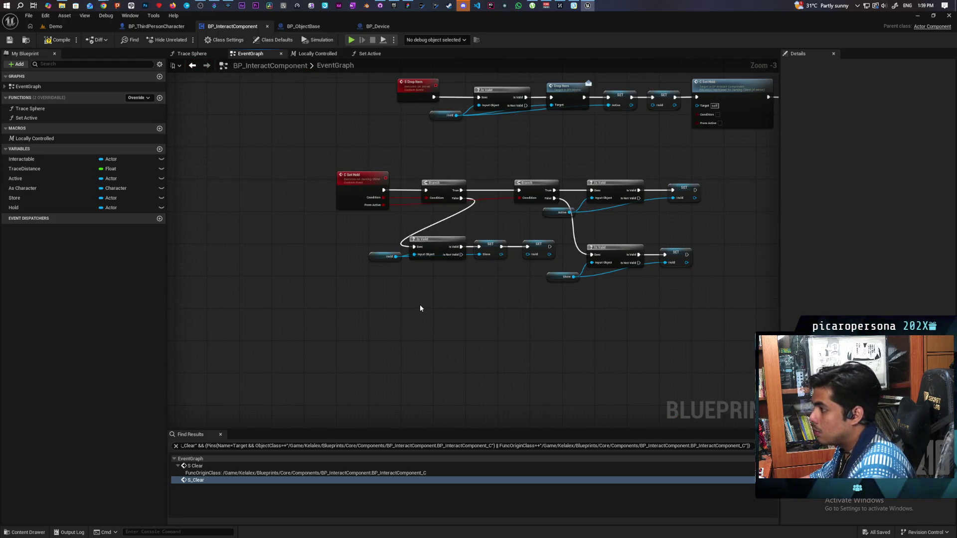
scroll(420, 303, "down", 2)
scroll(468, 336, "down", 1)
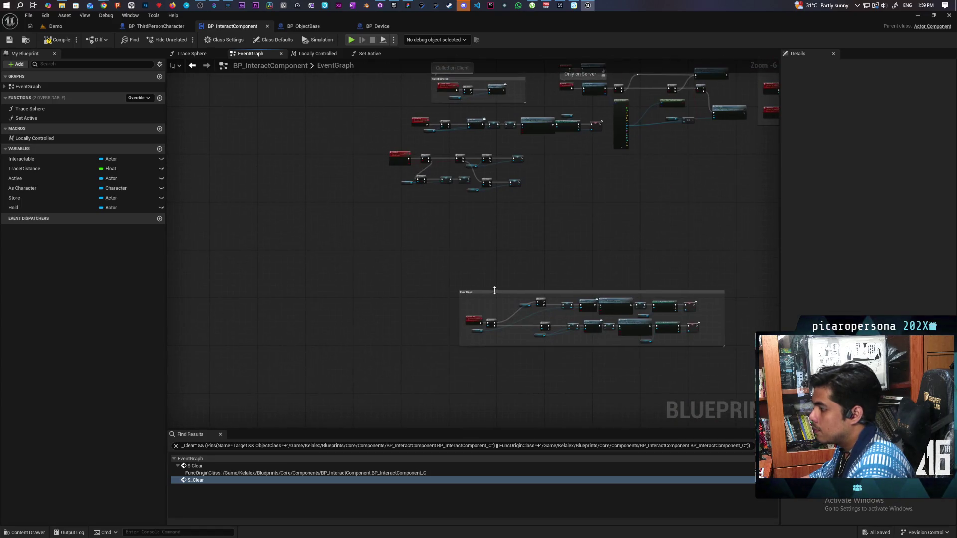
left_click_drag(492, 293, 424, 217)
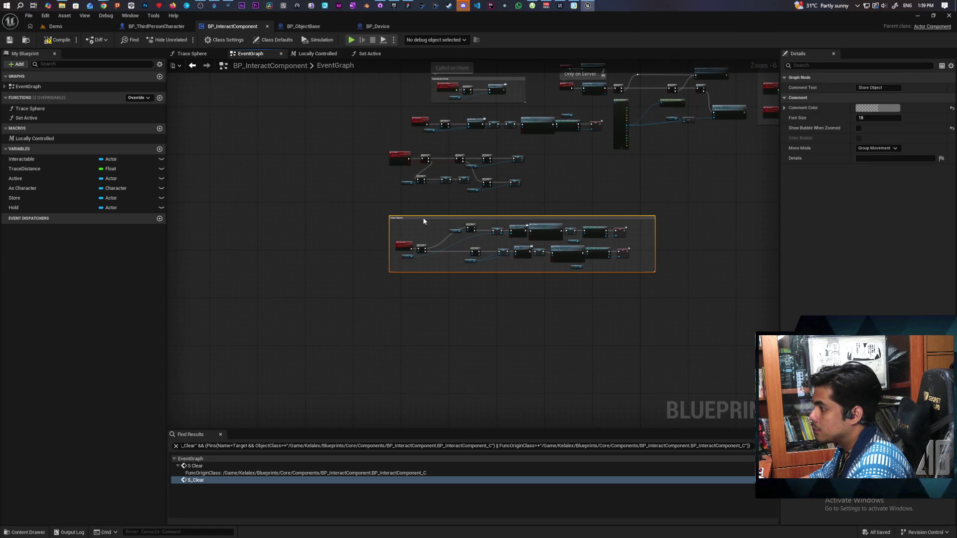
scroll(510, 279, "up", 4)
scroll(627, 222, "down", 4)
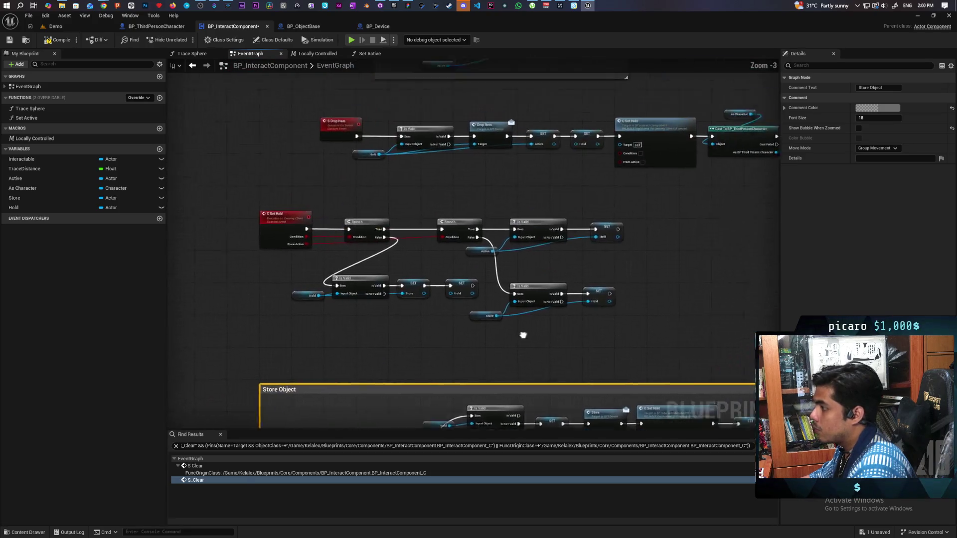
left_click_drag(623, 253, 529, 319)
key("ctrl+s")
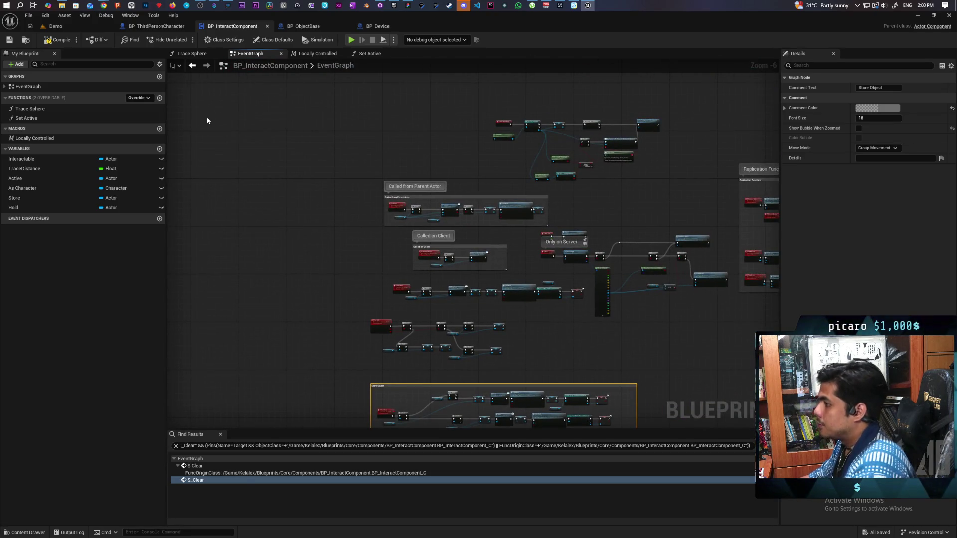
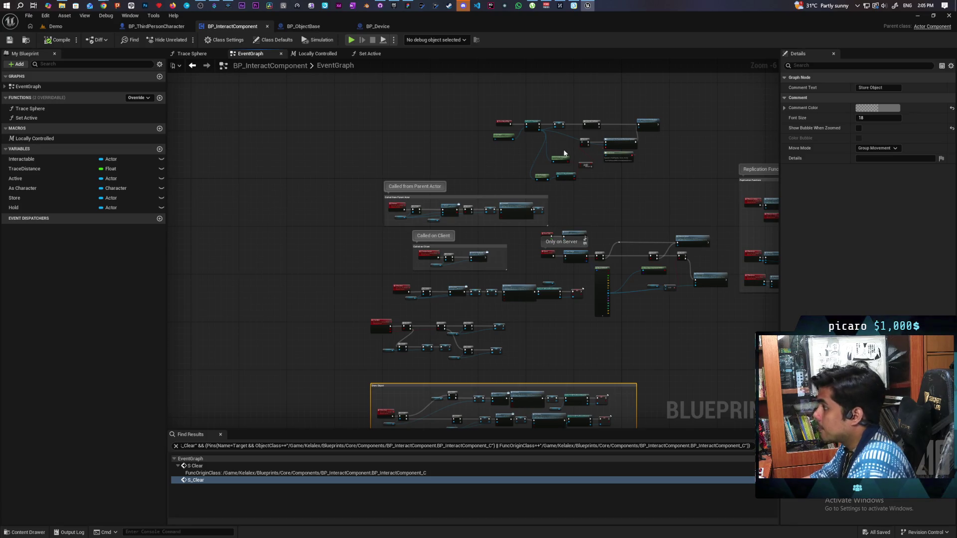
Delete the Branch, Bind Event, Create Event and controller-check nodes from Begin Play, then save.
scroll(564, 153, "up", 3)
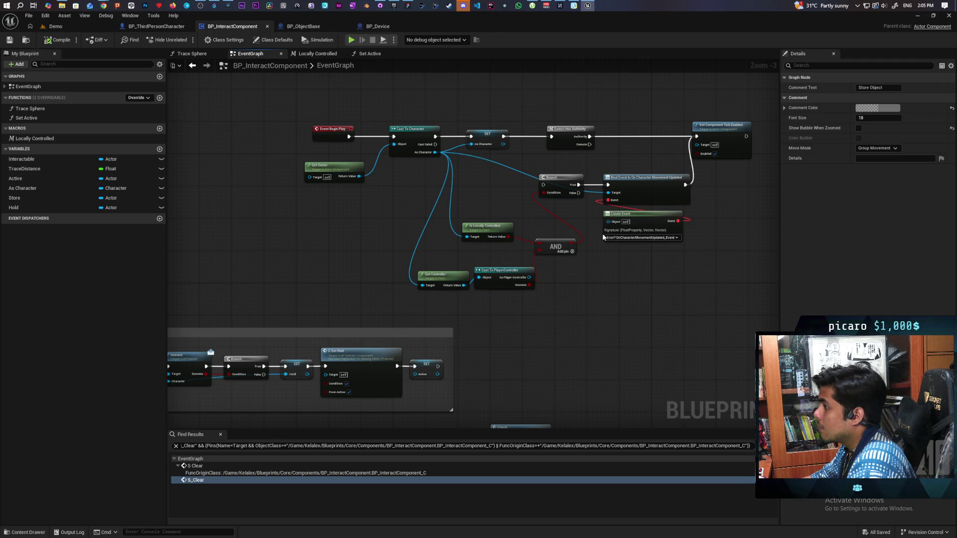
left_click_drag(530, 188, 623, 202)
key("Delete")
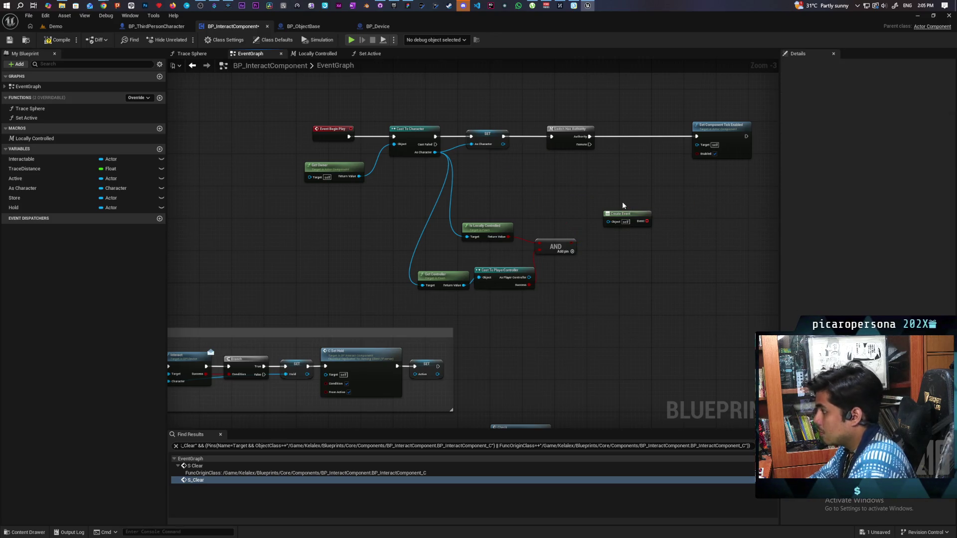
left_click(642, 226)
key("Delete")
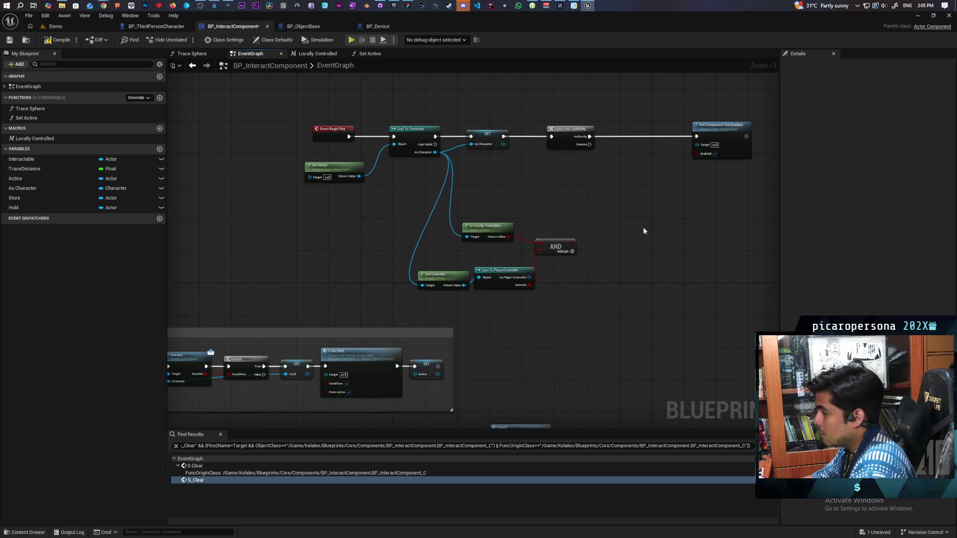
left_click_drag(392, 246, 542, 302)
key("Delete")
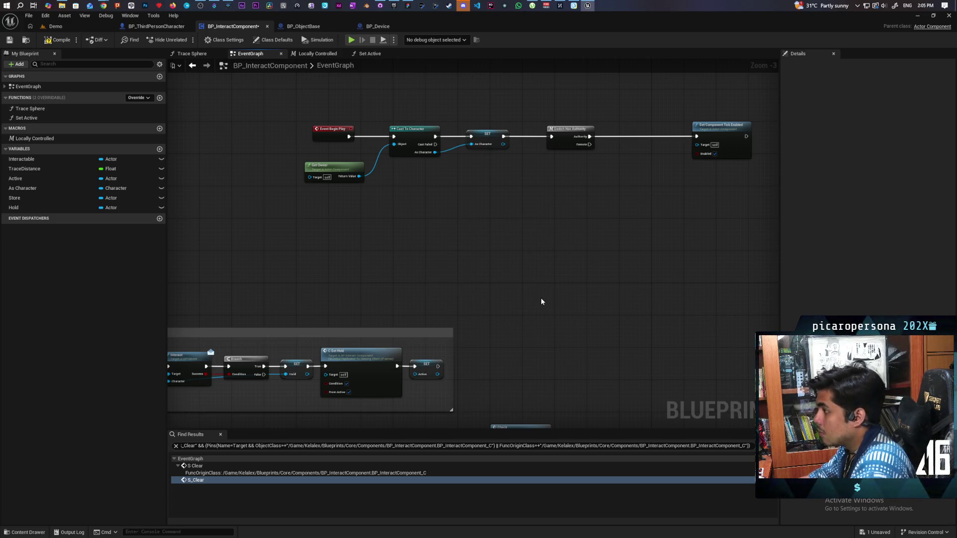
key("ctrl+s")
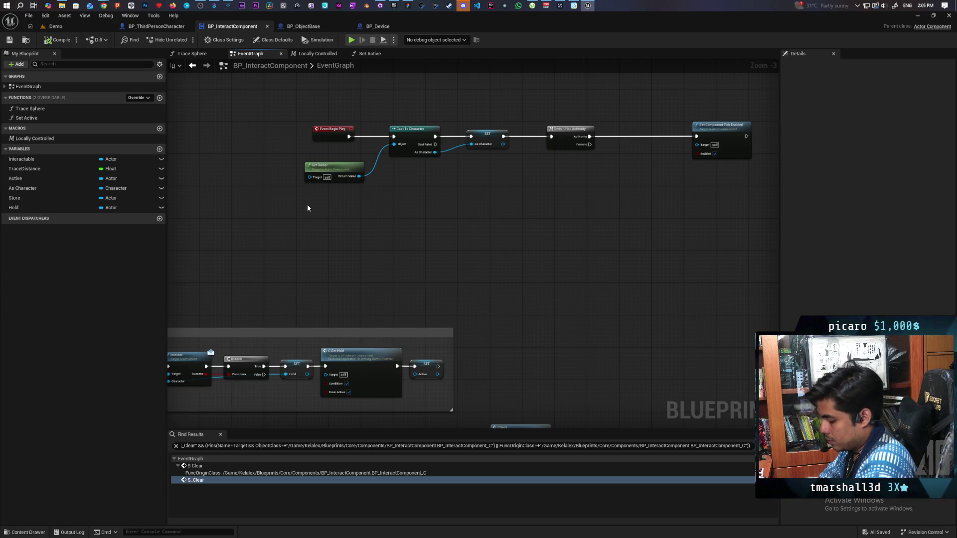
mouse_move(379, 145)
left_mouse_down()
mouse_move(448, 145)
mouse_move(398, 154)
mouse_move(442, 175)
mouse_move(395, 266)
left_mouse_up()
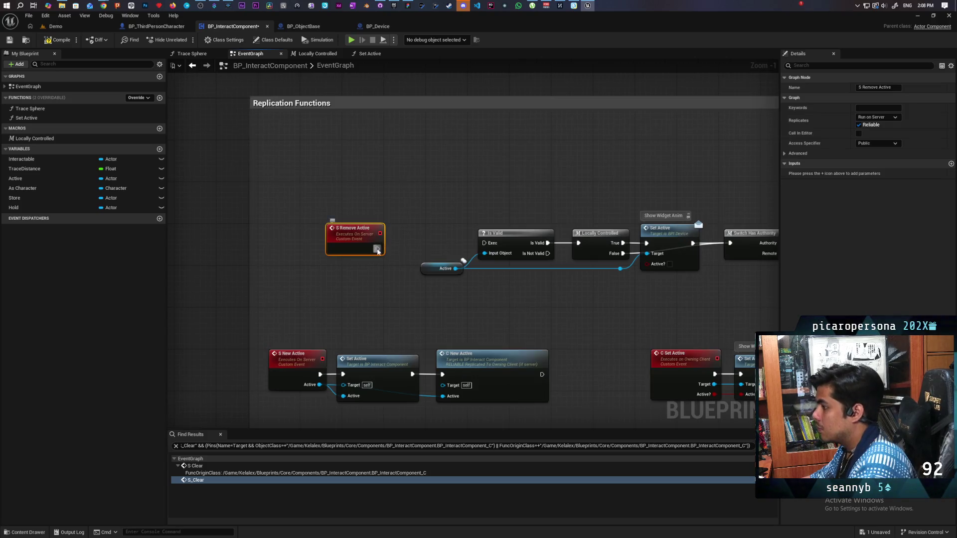
Add a C Set Active call after Is Valid's valid output in the S Remove Active chain.
mouse_move(367, 239)
left_mouse_down()
mouse_move(429, 245)
mouse_move(318, 216)
left_mouse_up()
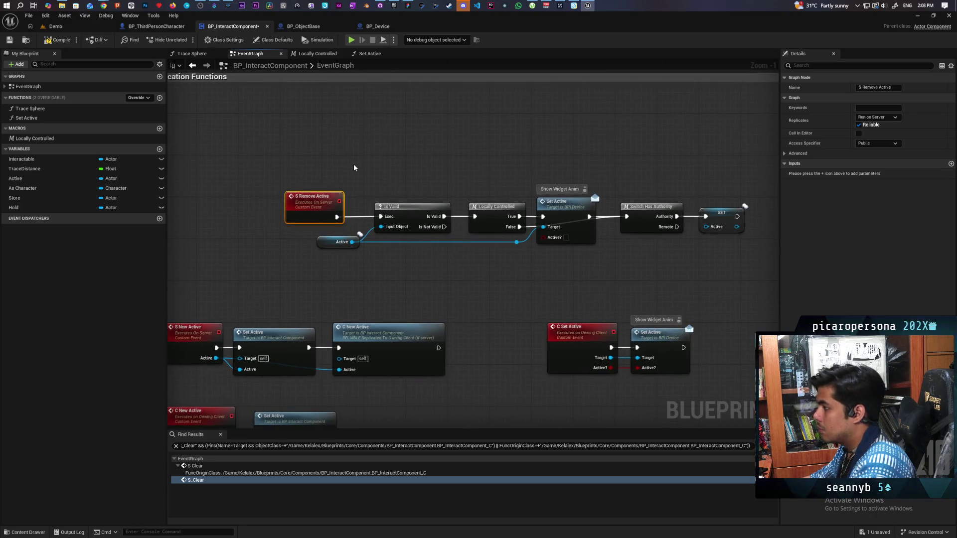
left_click_drag(361, 172, 453, 269)
left_click_drag(516, 241, 413, 257)
left_click(391, 226)
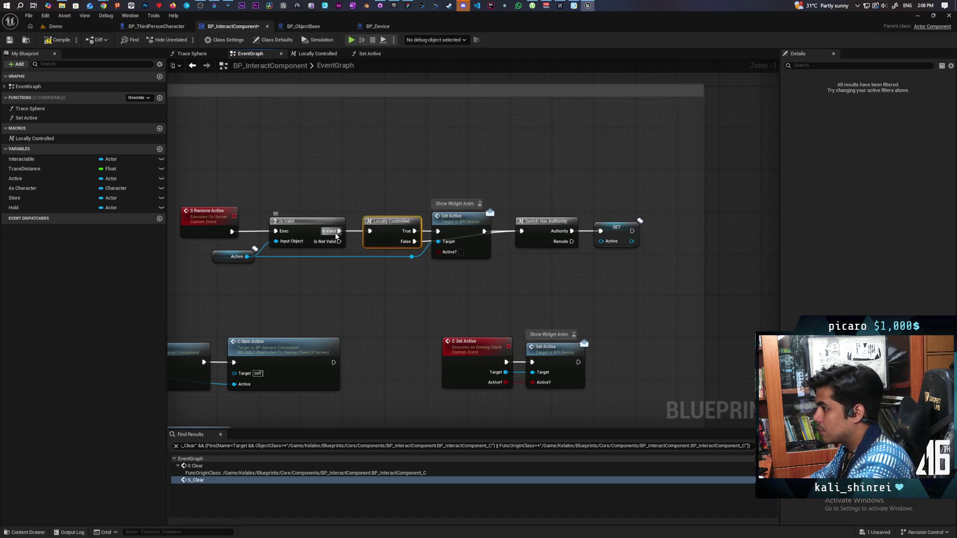
left_click_drag(339, 231, 370, 189)
type("c set ac")
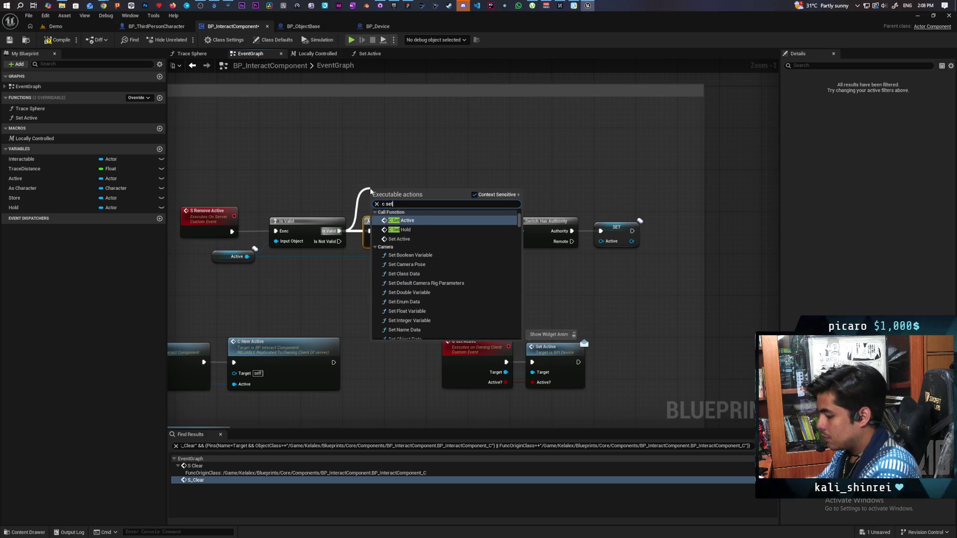
key("Return")
left_click_drag(396, 197, 392, 128)
Wire Active into C Set Active's target, delete the local Set Active branch, and chain SET Active after it.
left_click_drag(247, 256, 381, 159)
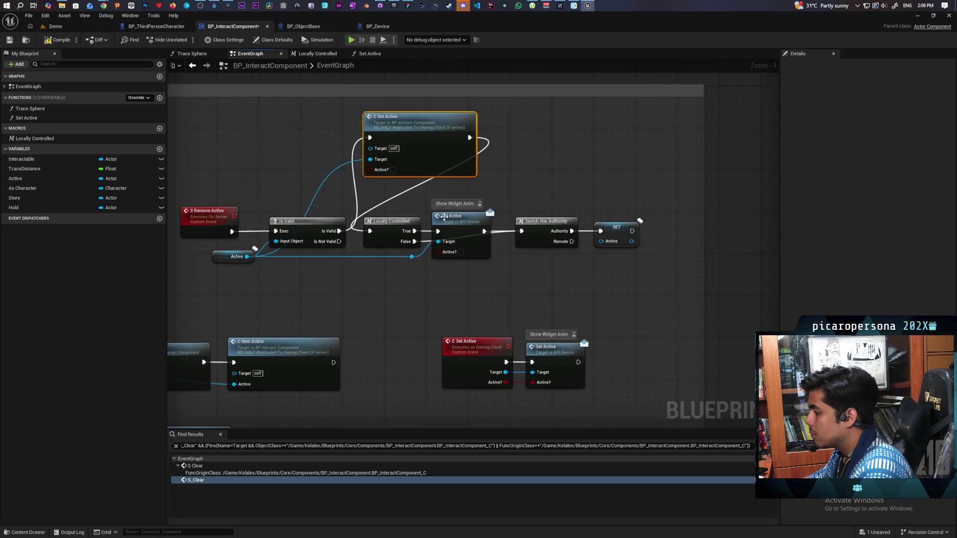
left_click_drag(403, 208, 455, 269)
key("Delete")
left_click_drag(437, 151, 436, 246)
left_click_drag(618, 229, 507, 234)
Delete the C New Active event, its Set Active node and its call.
left_click_drag(513, 274, 592, 256)
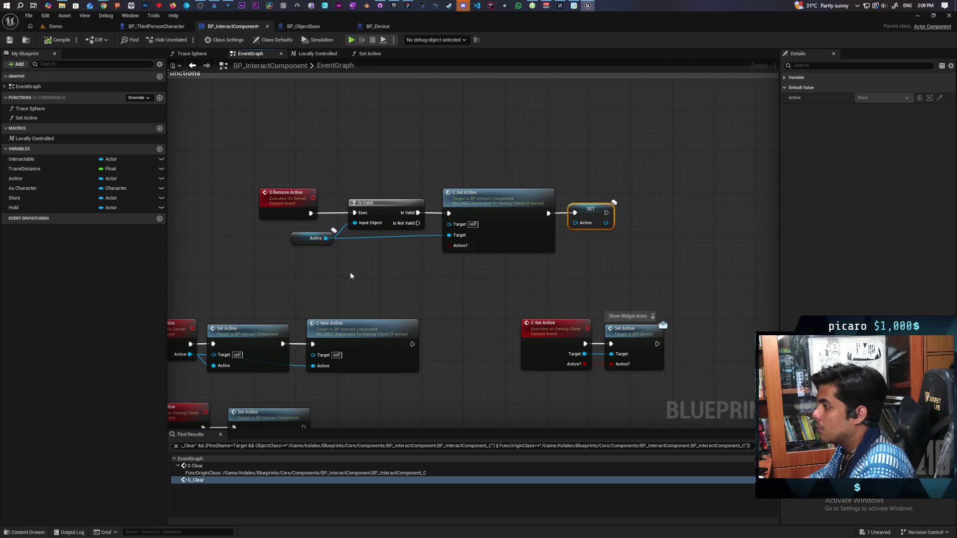
mouse_move(487, 277)
left_mouse_down()
mouse_move(455, 242)
mouse_move(522, 236)
left_mouse_up()
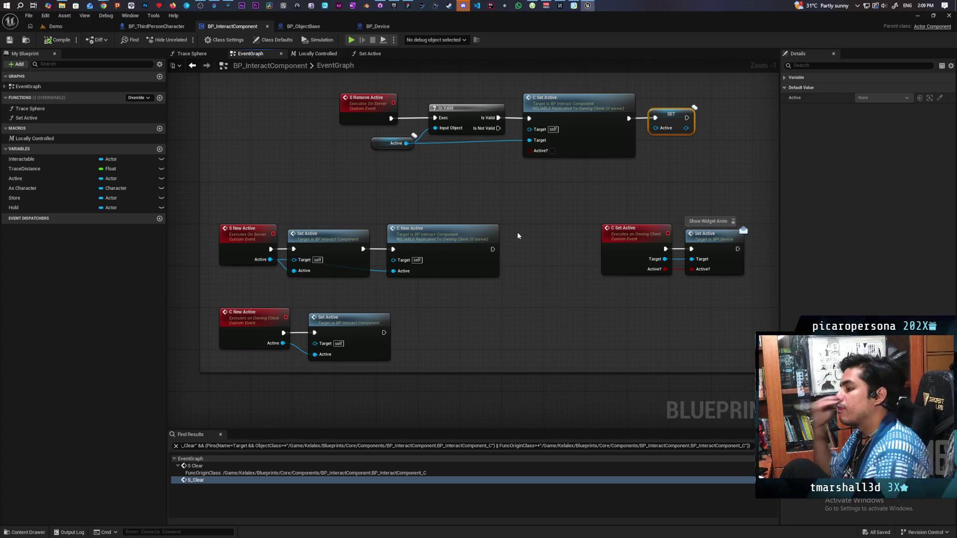
left_click_drag(434, 313, 260, 349)
key("Delete")
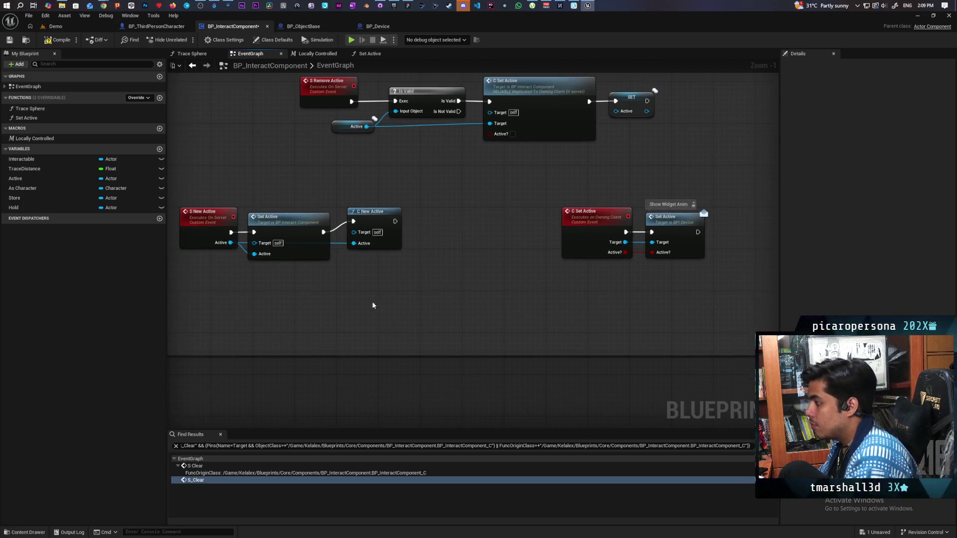
left_click(378, 220)
key("Delete")
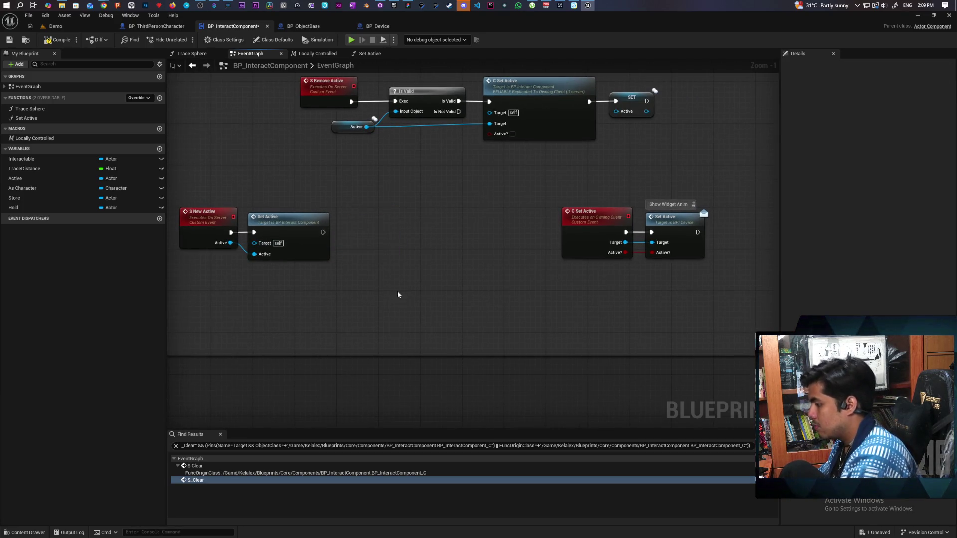
Tidy the top replication nodes into the comment and move S New Active with Set Active up.
scroll(498, 277, "down", 2)
left_click_drag(385, 182, 667, 264)
left_click_drag(570, 224, 479, 163)
left_click(417, 268)
left_click_drag(289, 299, 387, 354)
left_click_drag(373, 323, 377, 239)
Disconnect Active from Set Active and expand the Set Active function into inline nodes.
left_click(377, 238)
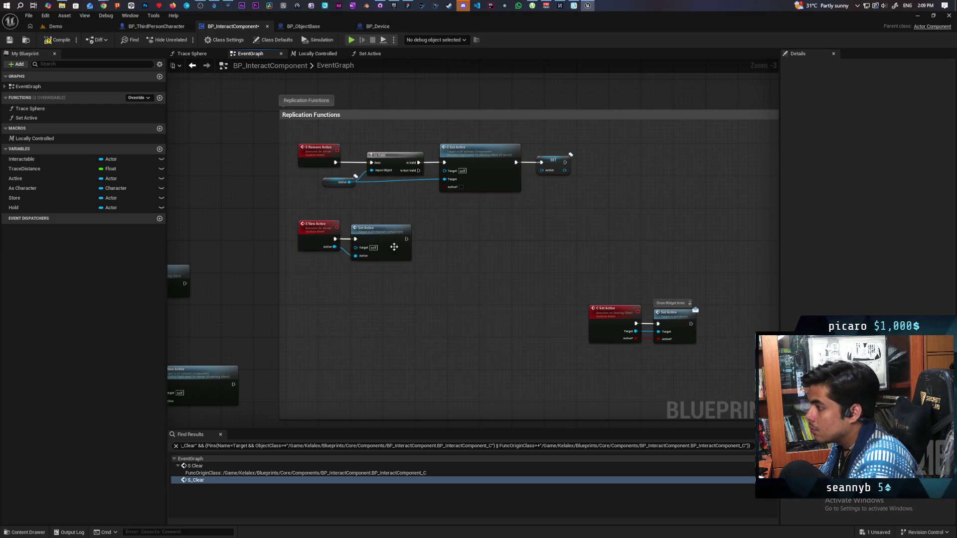
left_click(355, 256, "alt")
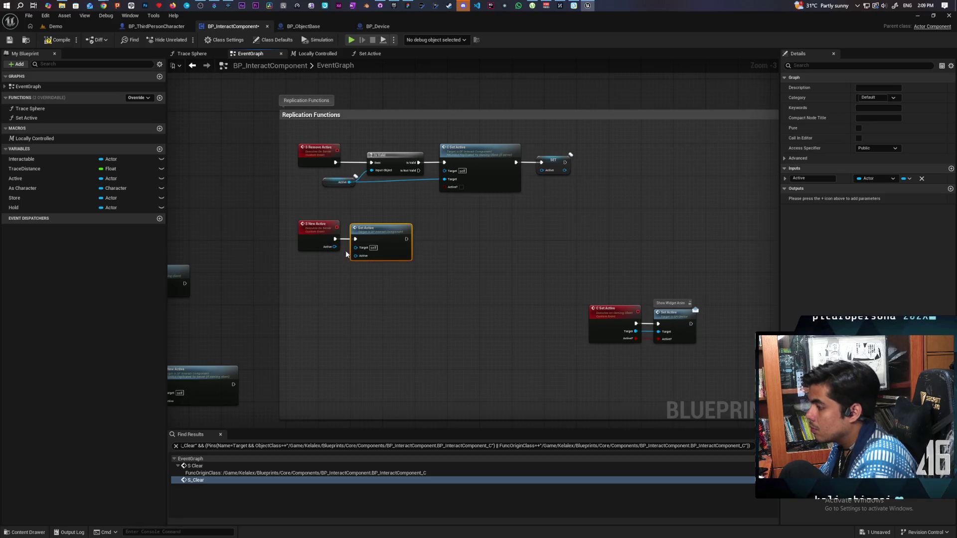
mouse_move(380, 240)
left_mouse_down()
mouse_move(473, 244)
mouse_move(464, 240)
left_mouse_up()
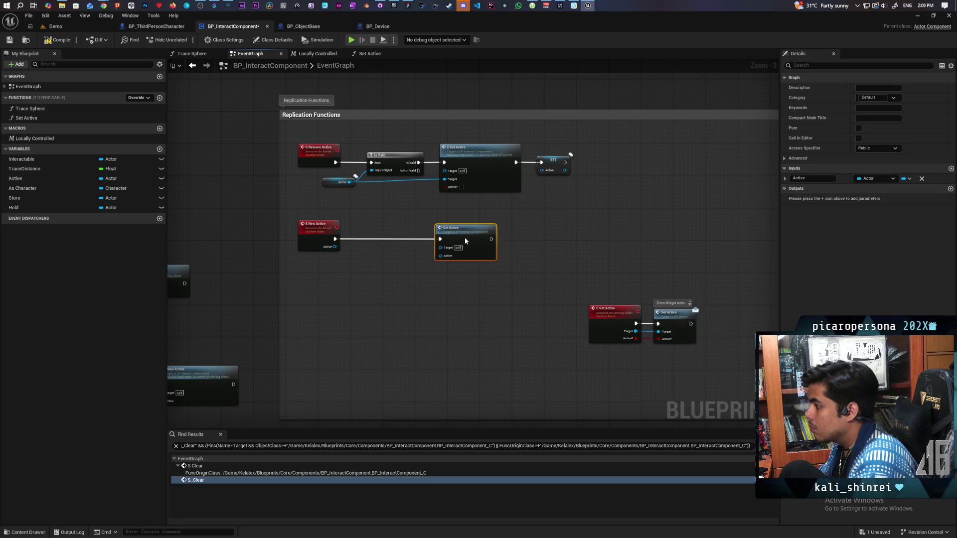
right_click(466, 241)
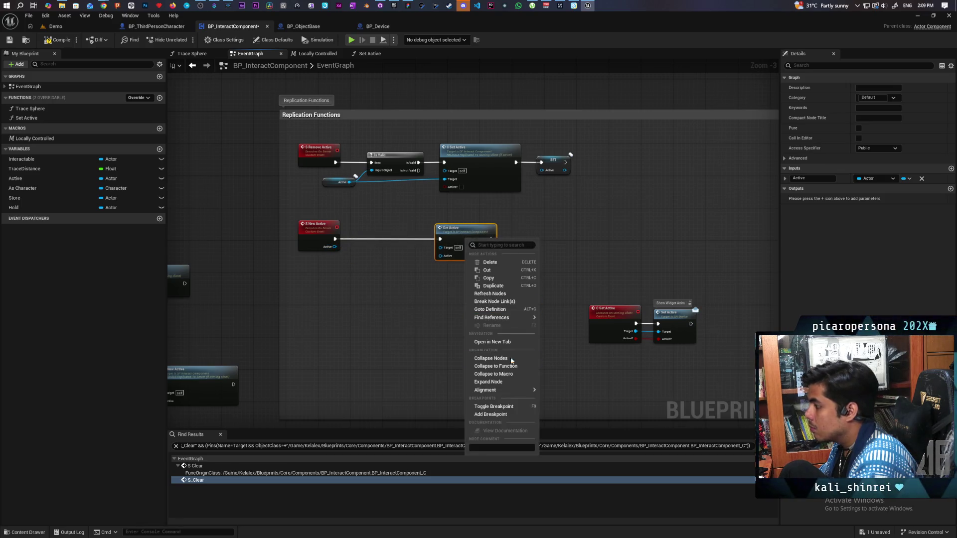
left_click(500, 382)
left_click_drag(390, 233, 448, 246)
Delete the Locally Controlled check and its device Set Active node.
scroll(341, 247, "up", 2)
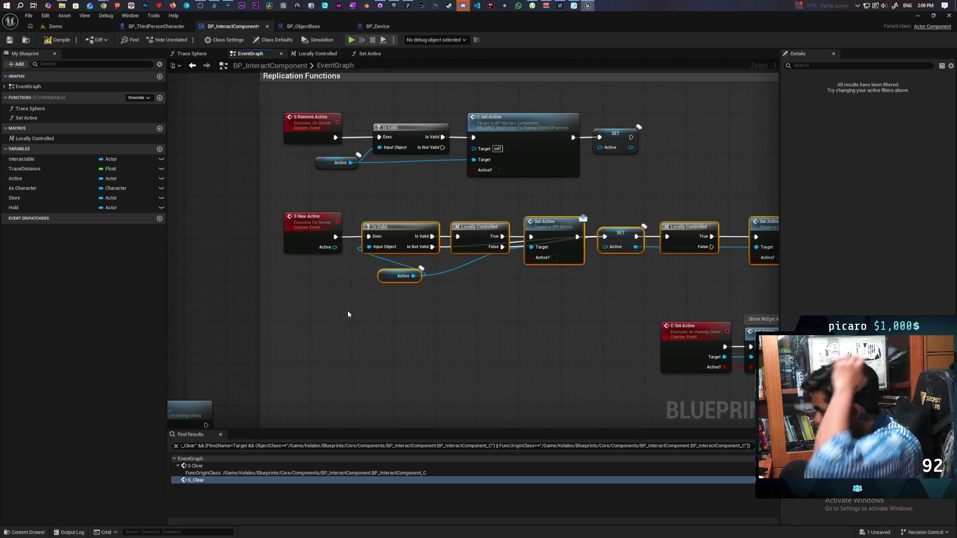
mouse_move(605, 246)
left_mouse_down()
mouse_move(341, 257)
mouse_move(335, 248)
left_mouse_up()
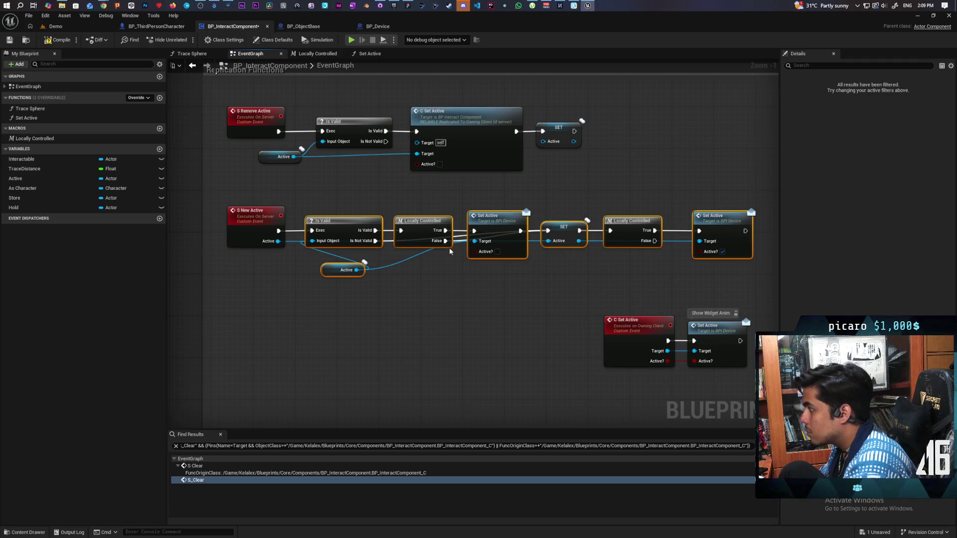
left_click_drag(443, 206, 491, 294)
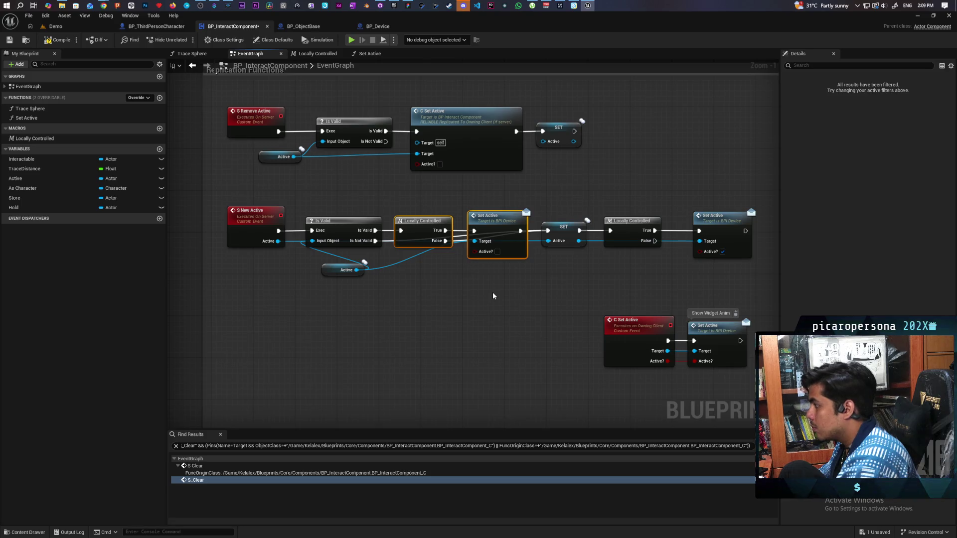
key("Delete")
Remove the leftover Set Active node and place a copied C Set Active after Is Valid, targeting Active.
key("Delete")
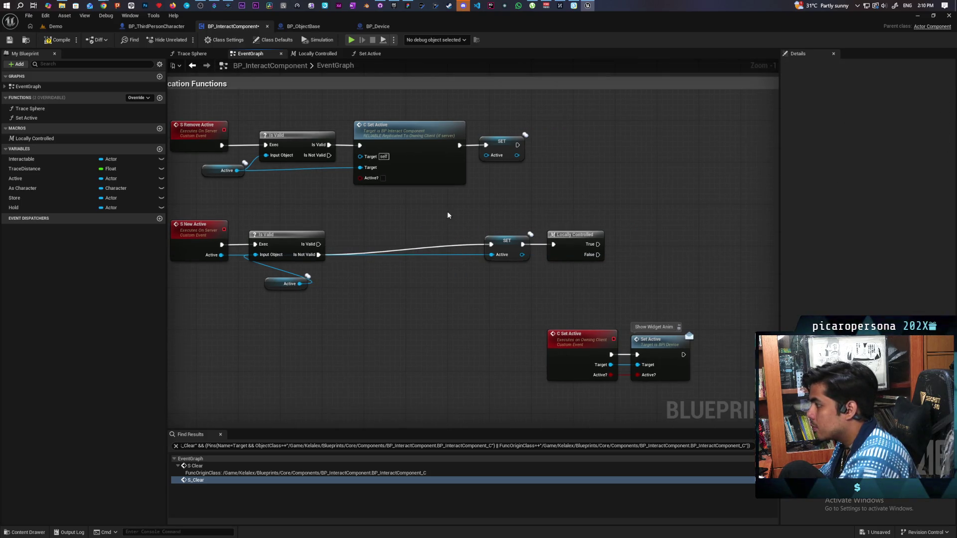
left_click_drag(647, 236, 593, 286)
key("Delete")
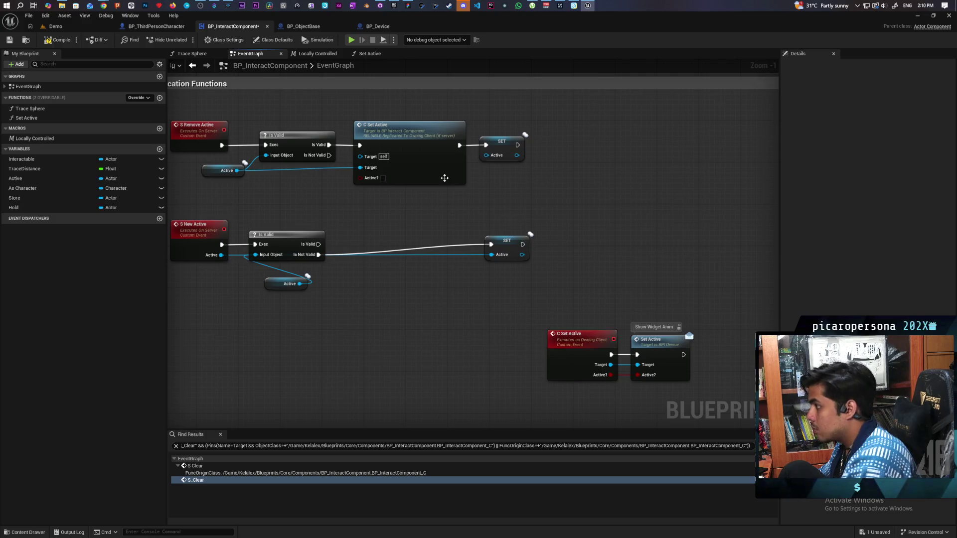
left_click(436, 170)
key("ctrl+c")
key("ctrl+v")
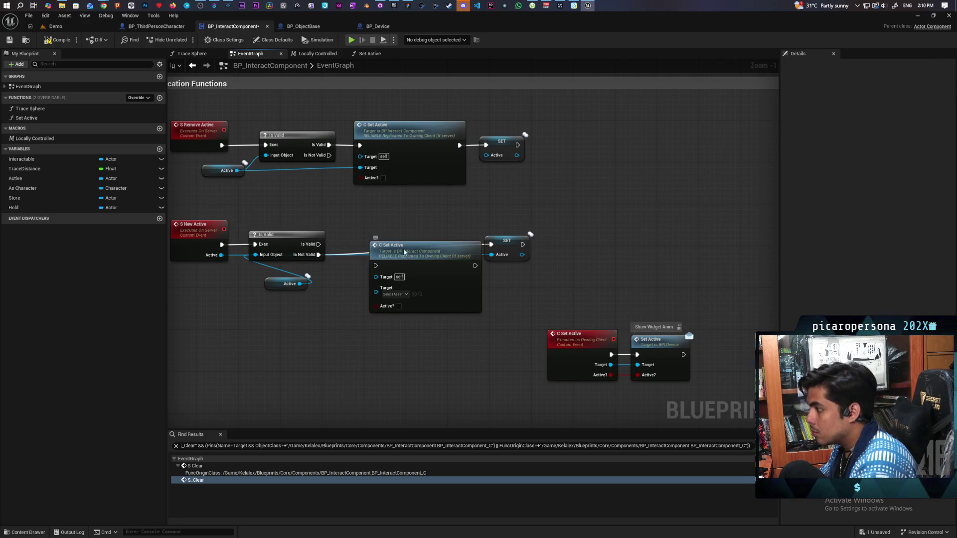
left_click_drag(384, 245, 368, 223)
left_click_drag(318, 244, 360, 245)
left_click_drag(300, 284, 360, 271)
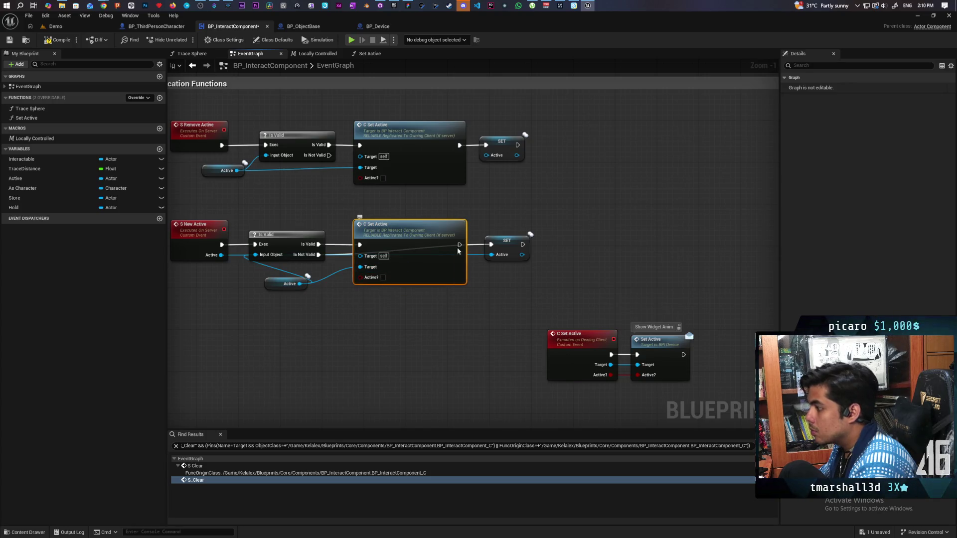
left_click_drag(430, 243, 420, 242)
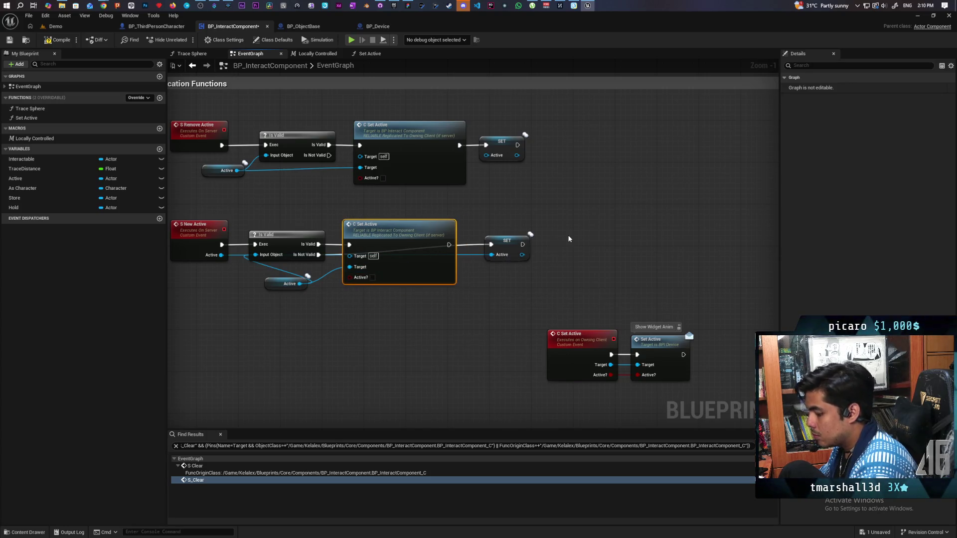
Chain another C Set Active copy after SET, targeting Active with Active? enabled.
key("ctrl+v")
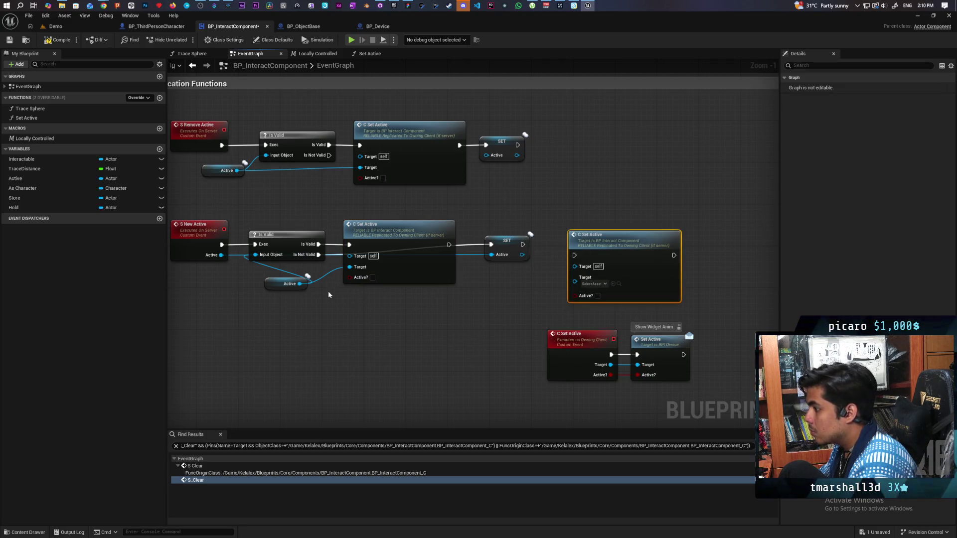
mouse_move(522, 255)
left_mouse_down()
mouse_move(575, 281)
mouse_move(522, 245)
left_mouse_up()
left_click(598, 288)
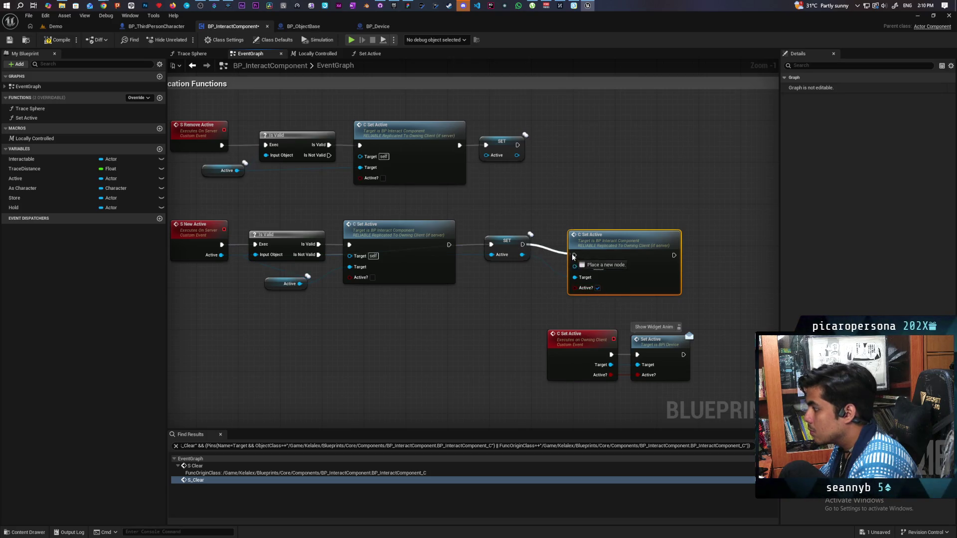
left_click_drag(608, 261, 592, 251)
Move the bottom nodes left, connect C Set Active's output to SET, and return to the Demo level.
scroll(538, 315, "down", 2)
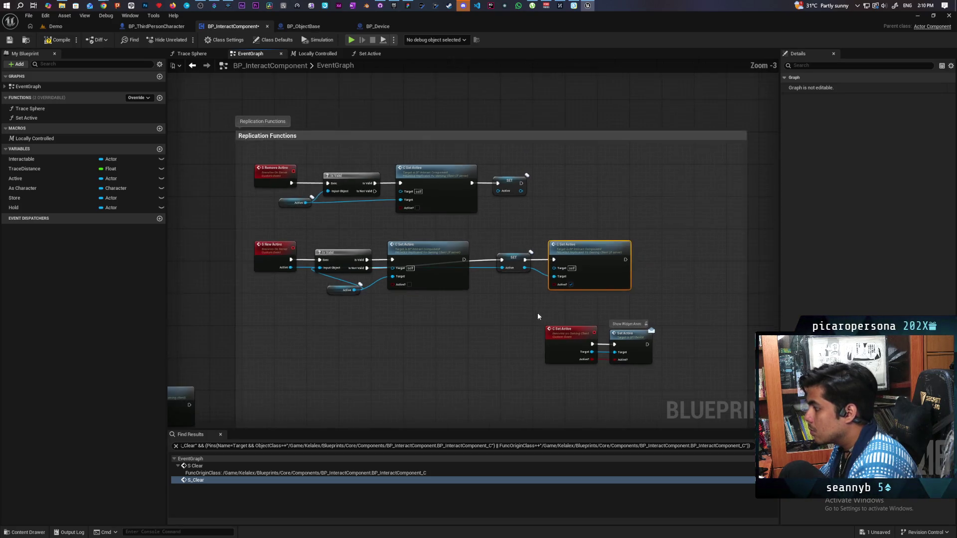
left_click_drag(573, 296, 696, 348)
mouse_move(537, 328)
left_mouse_down()
mouse_move(309, 323)
mouse_move(318, 331)
left_mouse_up()
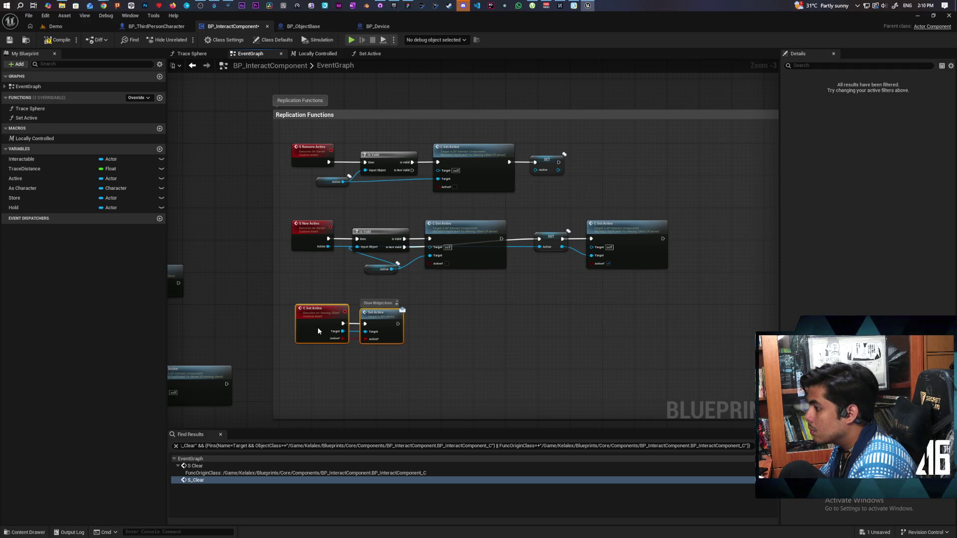
left_click(453, 329)
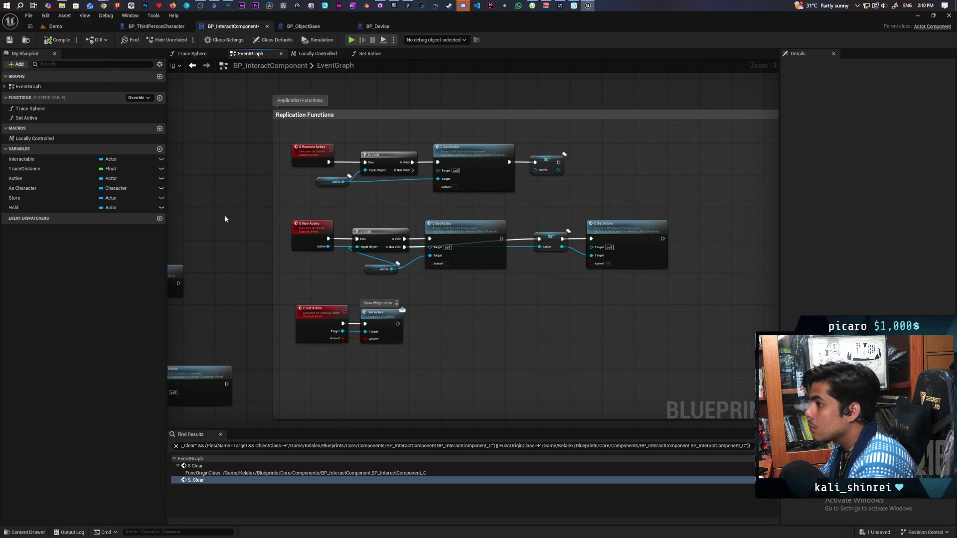
scroll(378, 338, "up", 3)
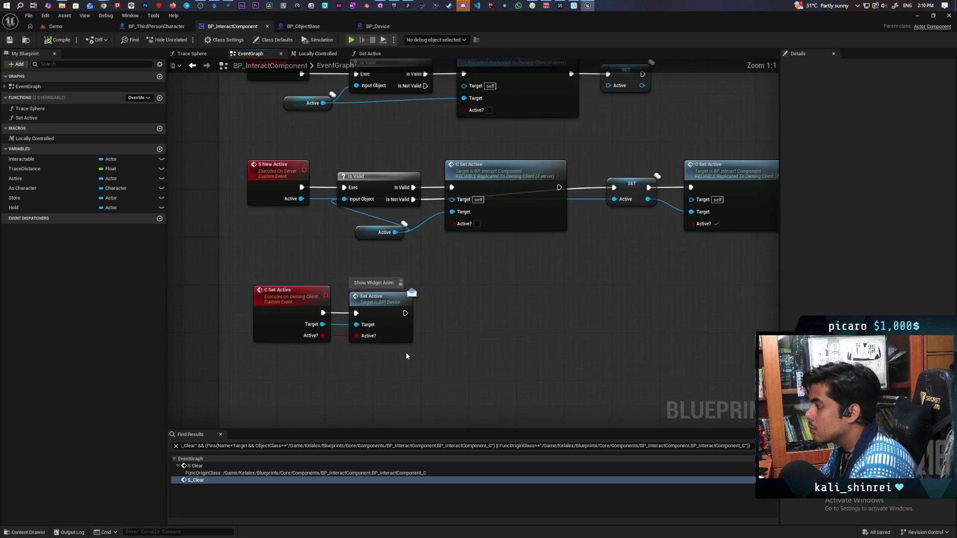
left_click_drag(559, 187, 618, 190)
left_click(492, 178)
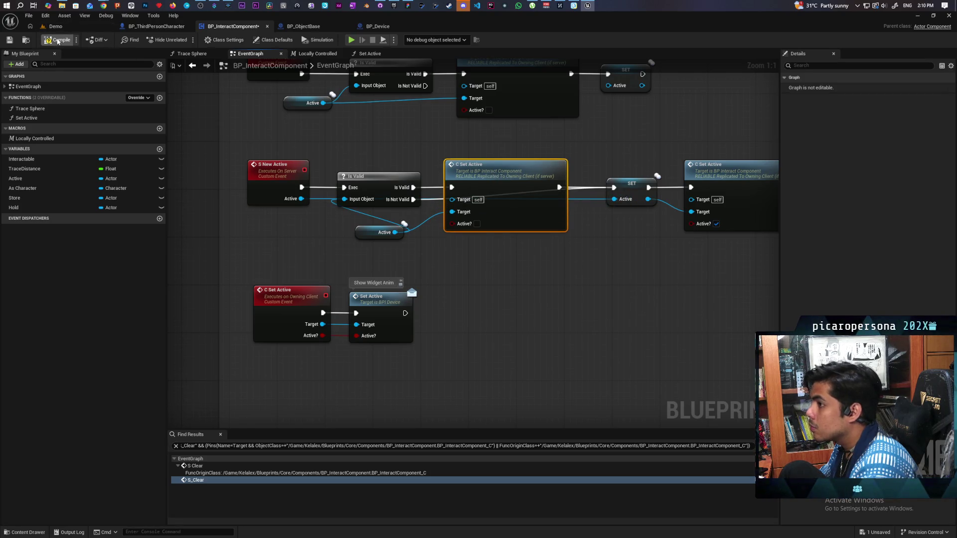
left_click(67, 28)
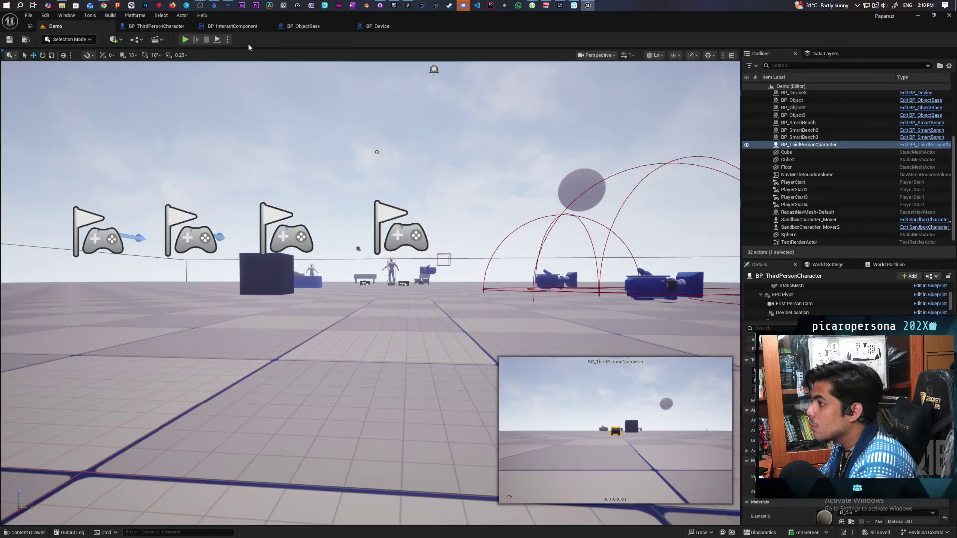
Start a multiplayer Play-In-Editor session and walk a client character up to the cubes.
double_click(508, 29)
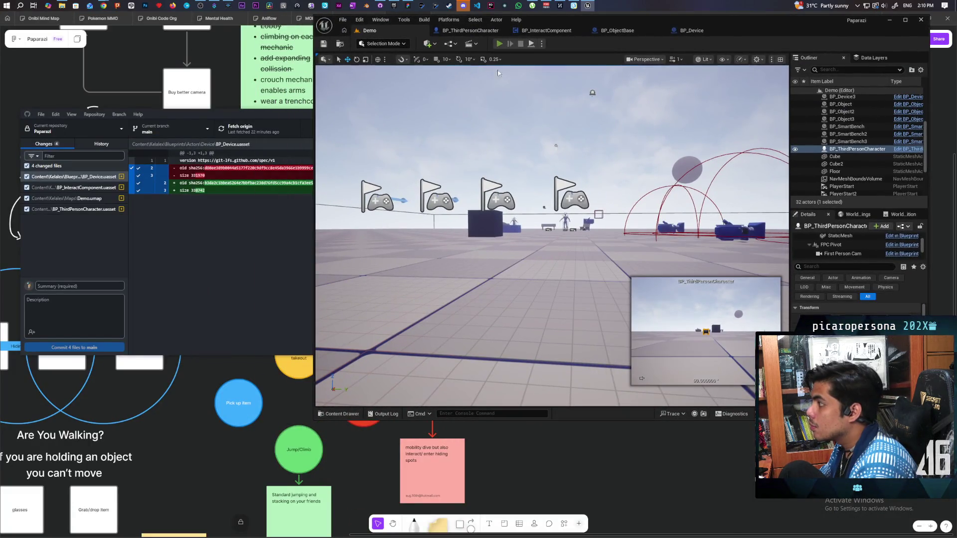
left_click(499, 43)
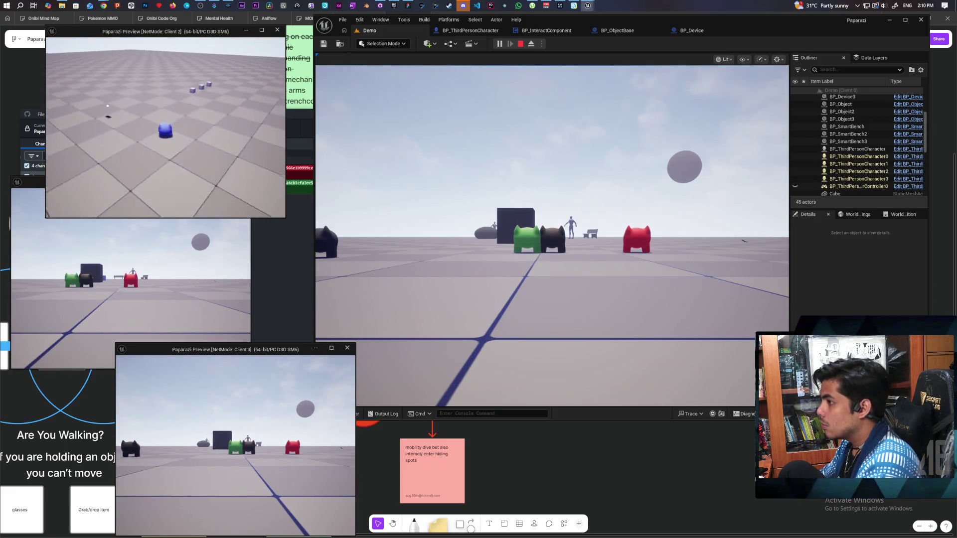
key("w")
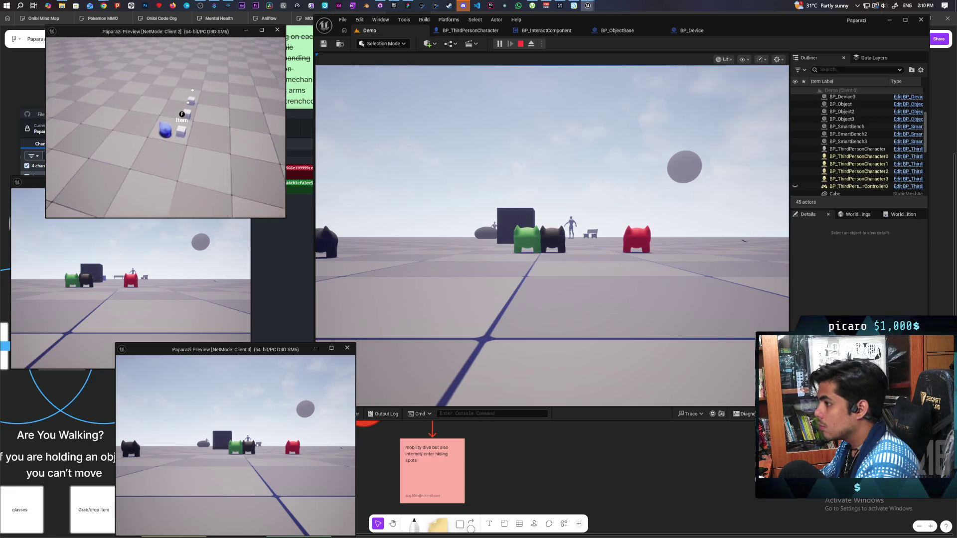
left_click(552, 234)
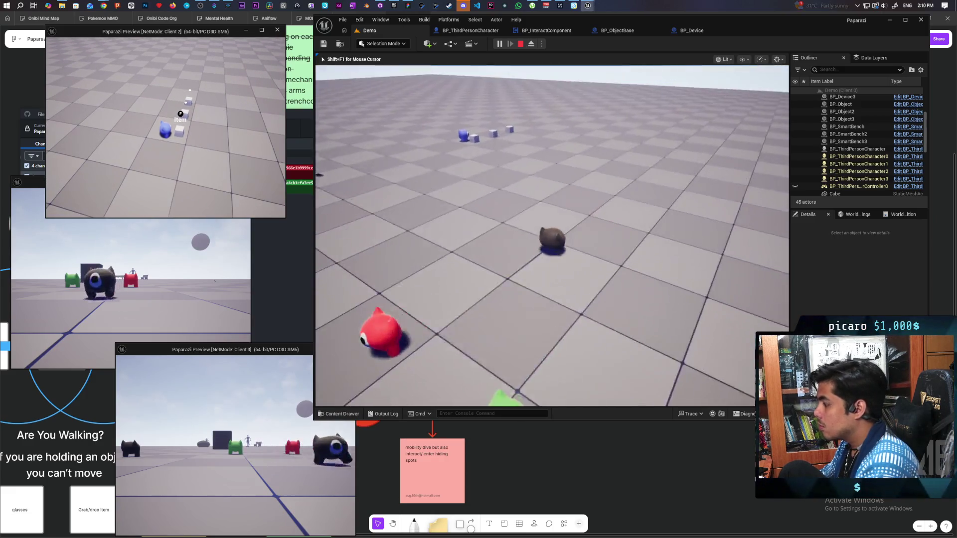
key("w")
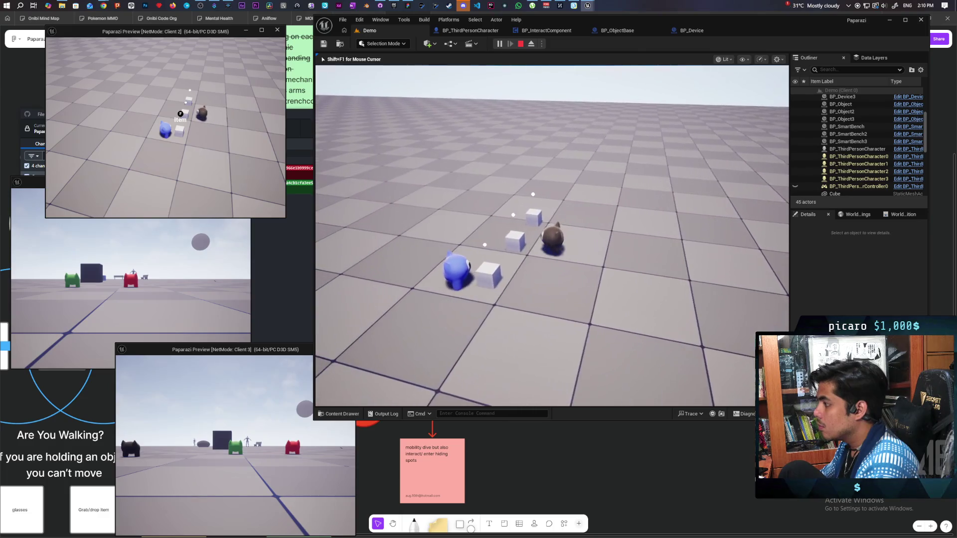
key("w")
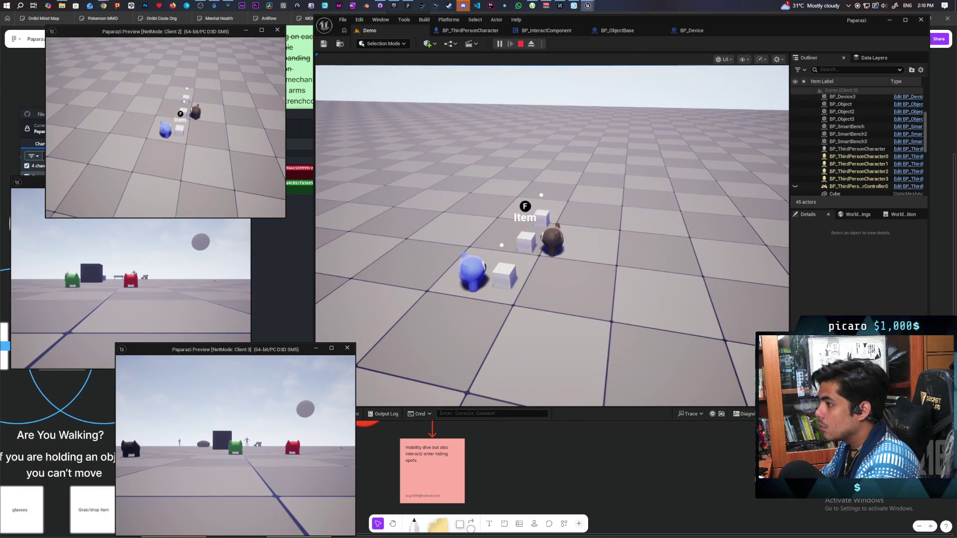
Pick up and drop cubes with F, dive with Ctrl, then stop the session and reopen BP_InteractComponent.
key("f")
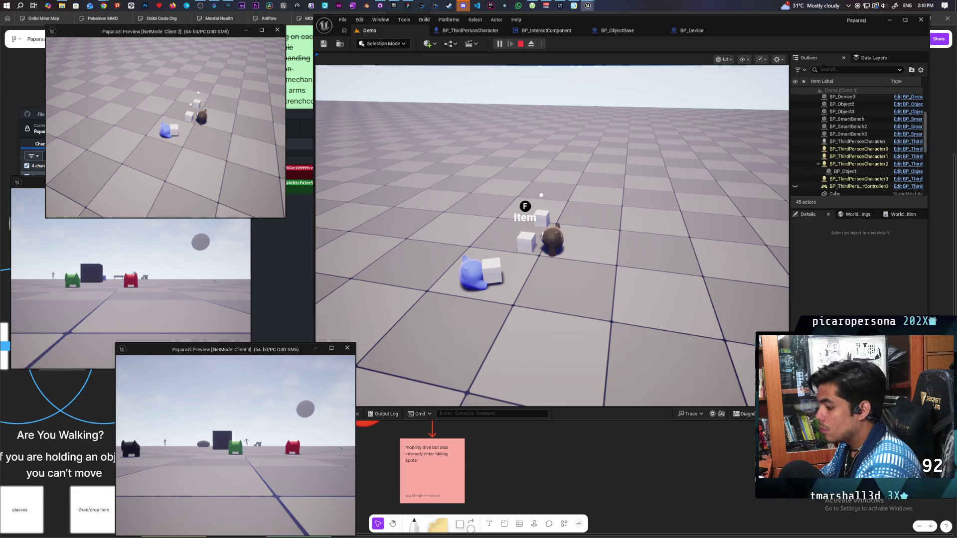
key("f")
key("w")
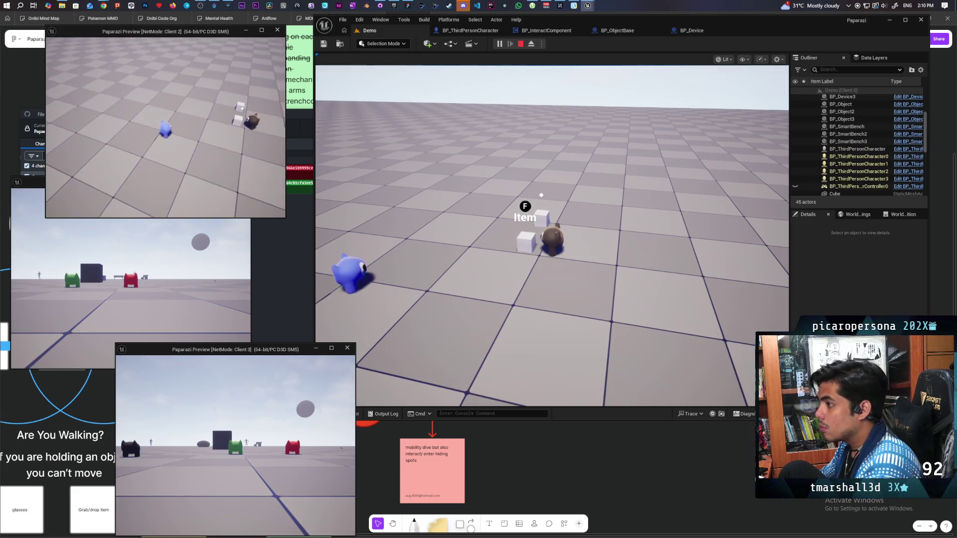
key("ctrl")
key("f")
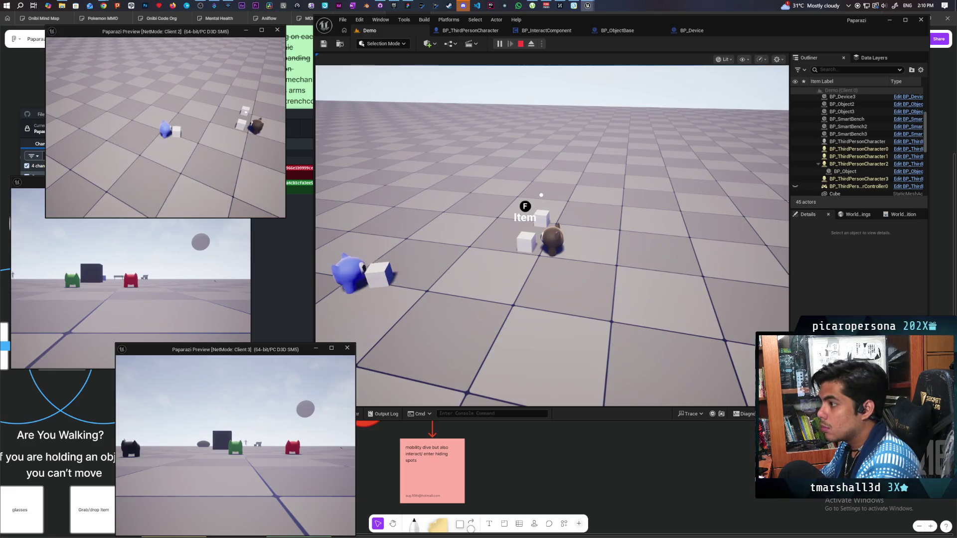
key("f")
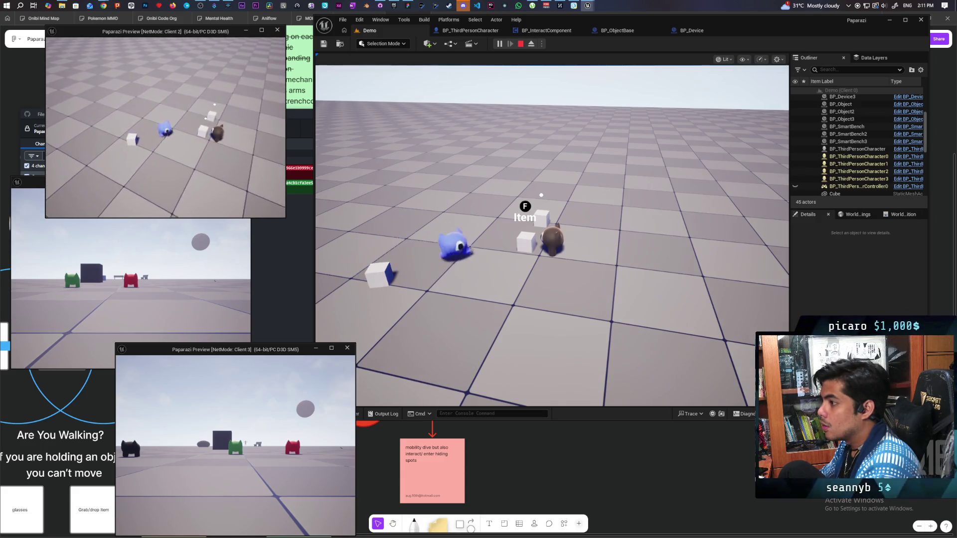
key("Escape")
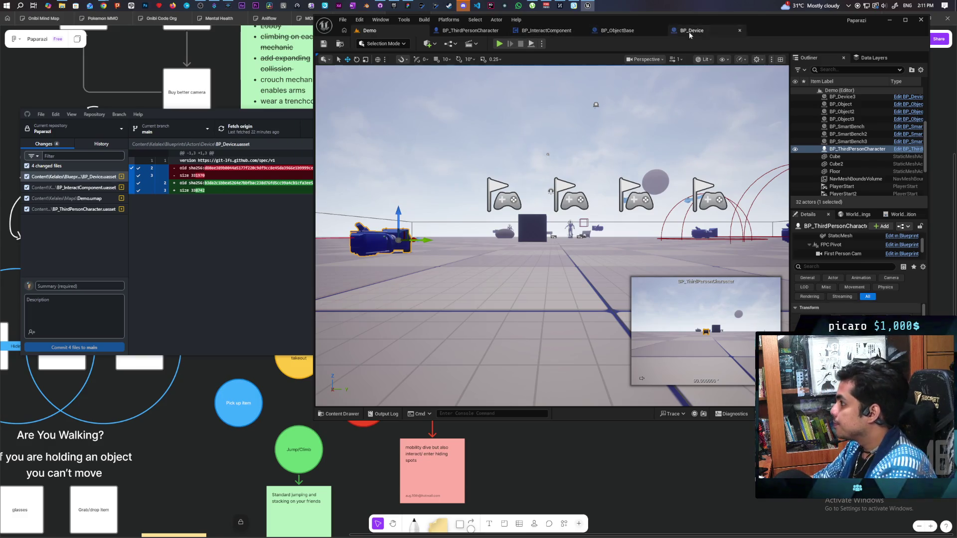
left_click(546, 31)
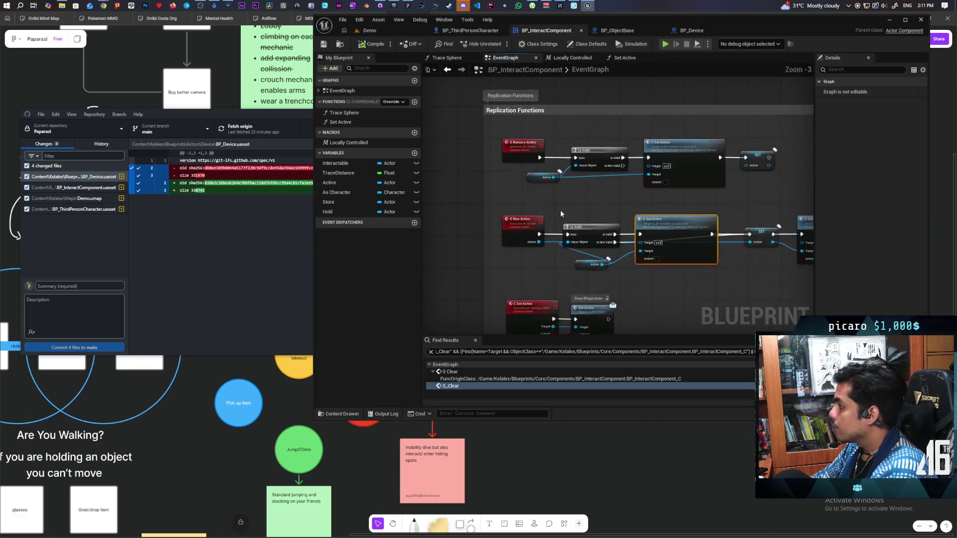
Locate and select the C Set Active event node in the graph.
scroll(560, 210, "down", 1)
left_click_drag(614, 203, 581, 319)
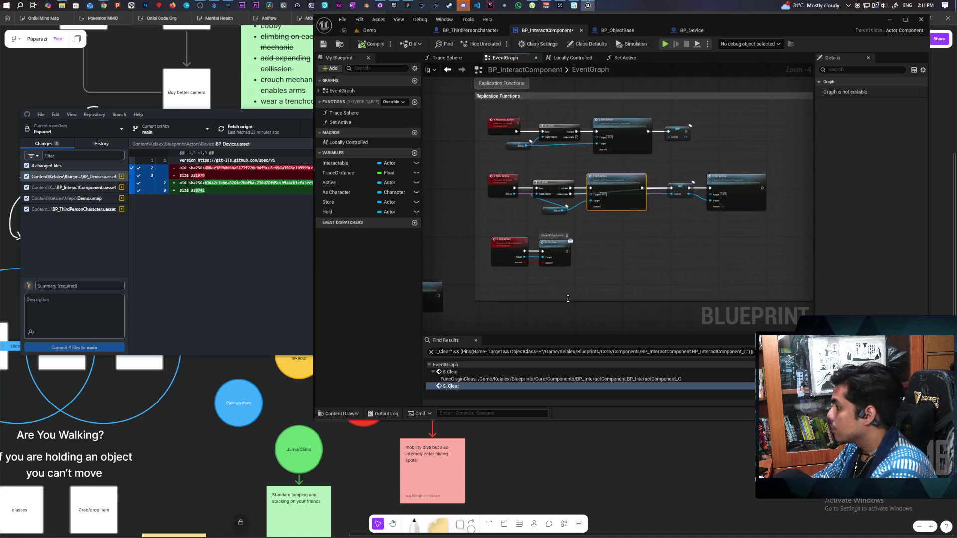
scroll(513, 267, "up", 2)
left_click(499, 248)
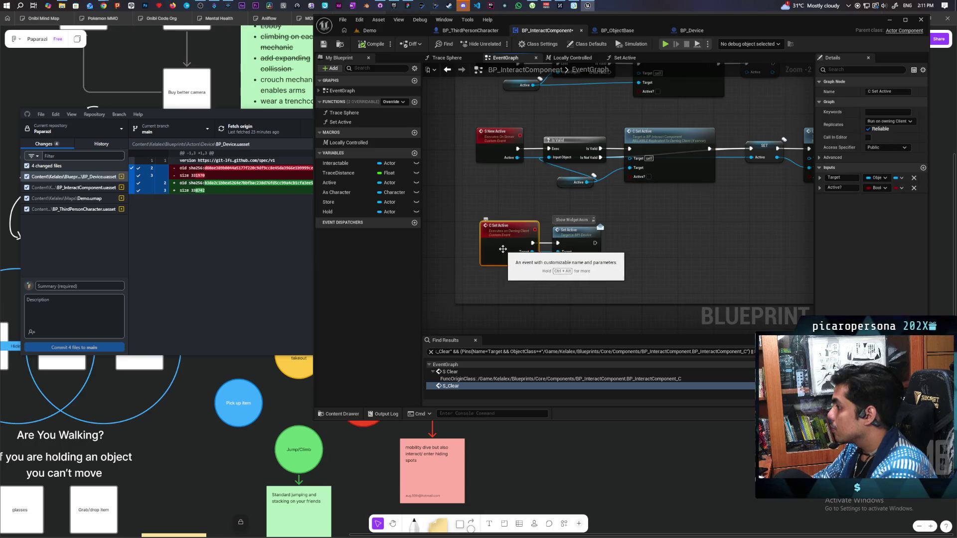
left_click_drag(684, 228, 654, 283)
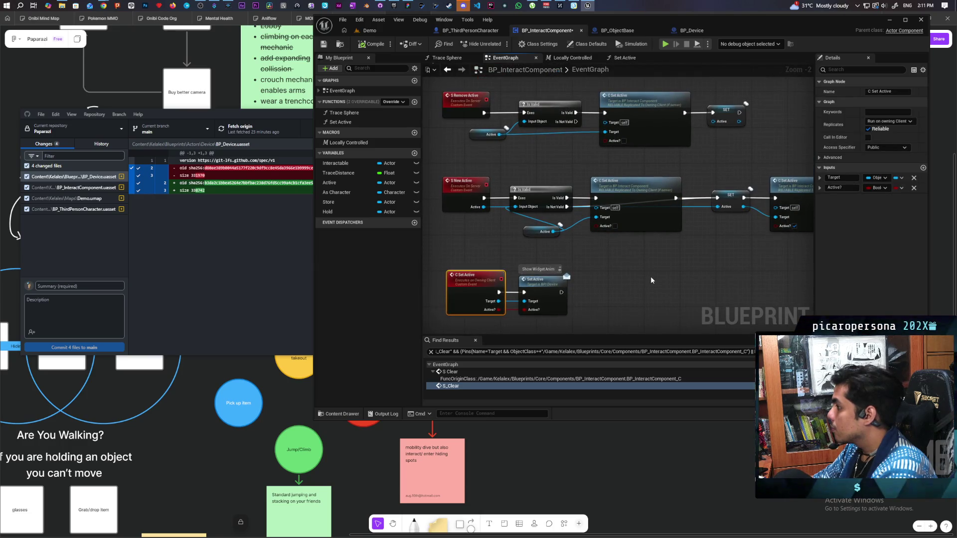
scroll(473, 275, "up", 1)
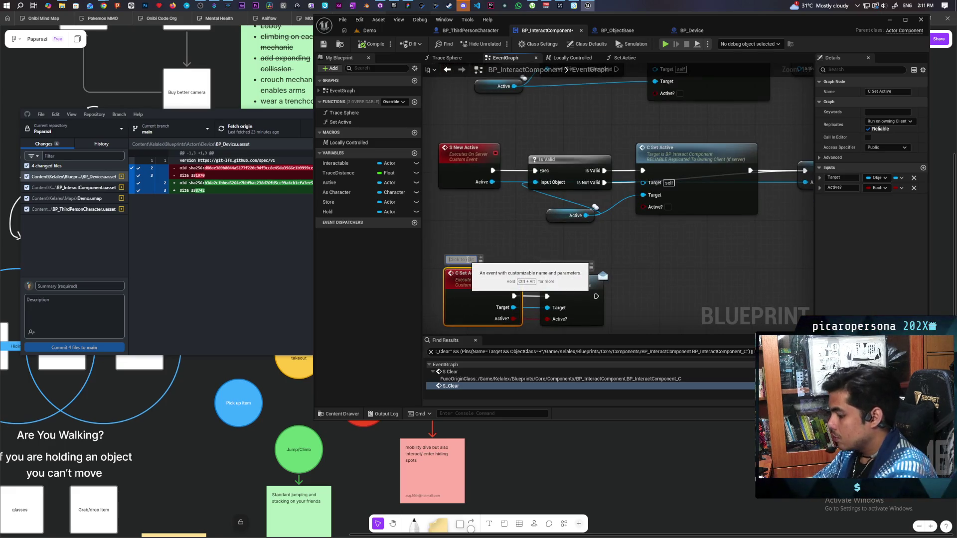
Give the C Set Active event the comment 'Show Hide Widget on Client'.
left_click(461, 259)
type("SHow")
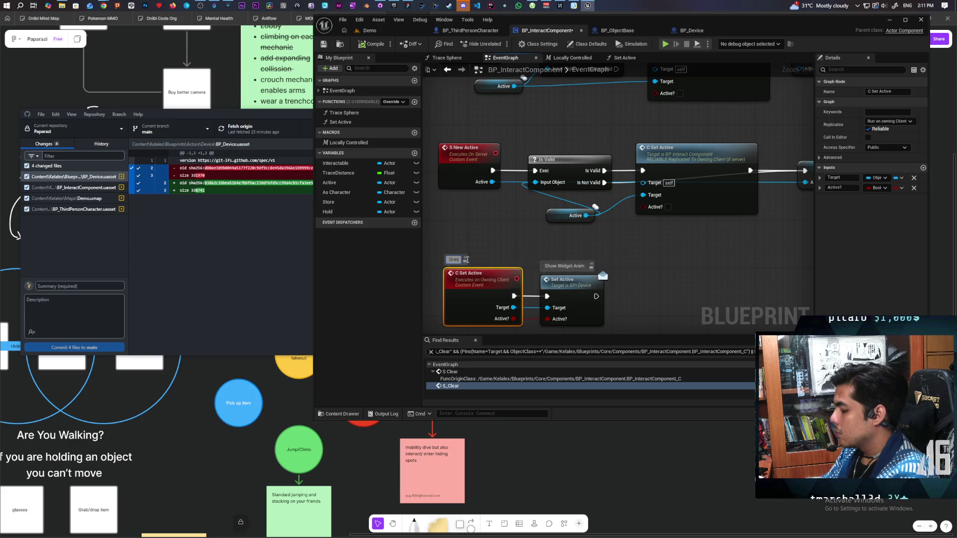
key("Return")
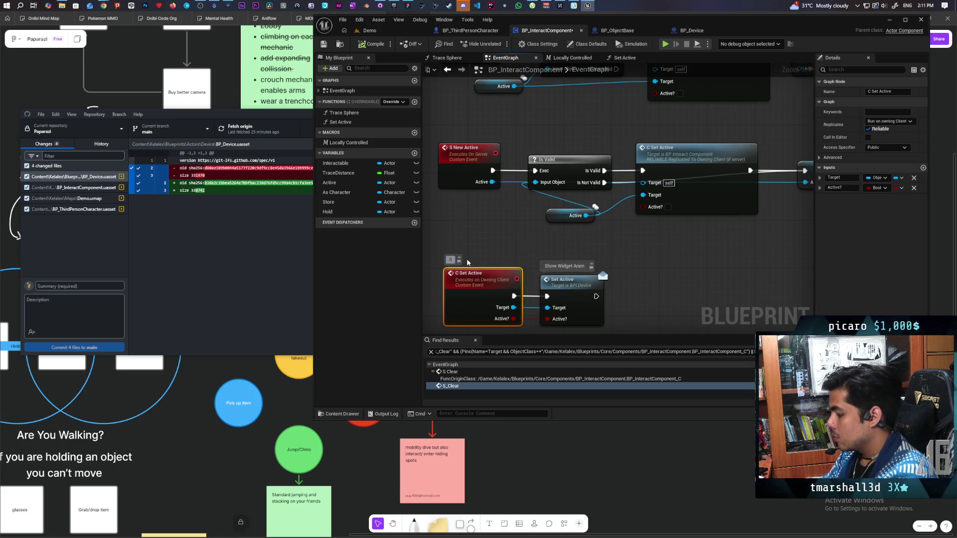
type("dget on")
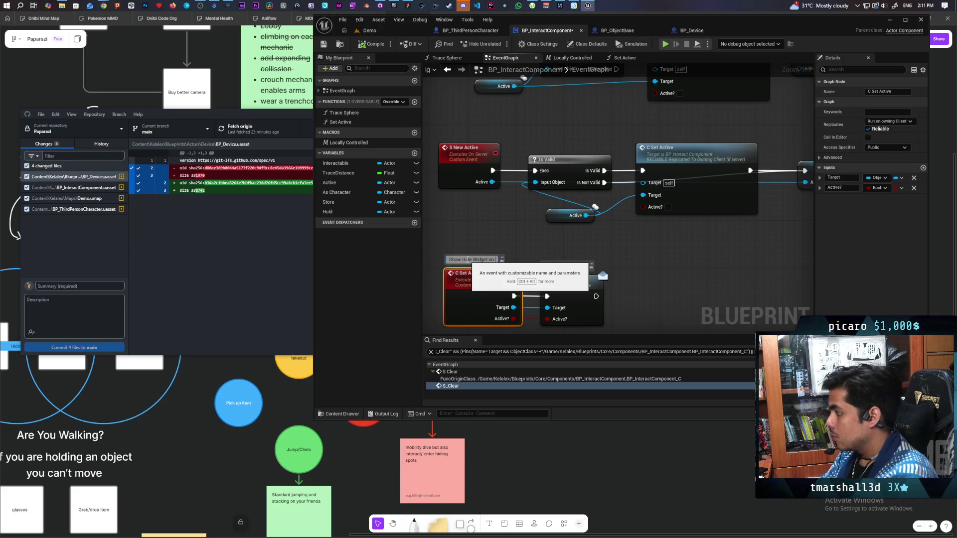
type(" CLient")
key("BackSpace")
key("BackSpace")
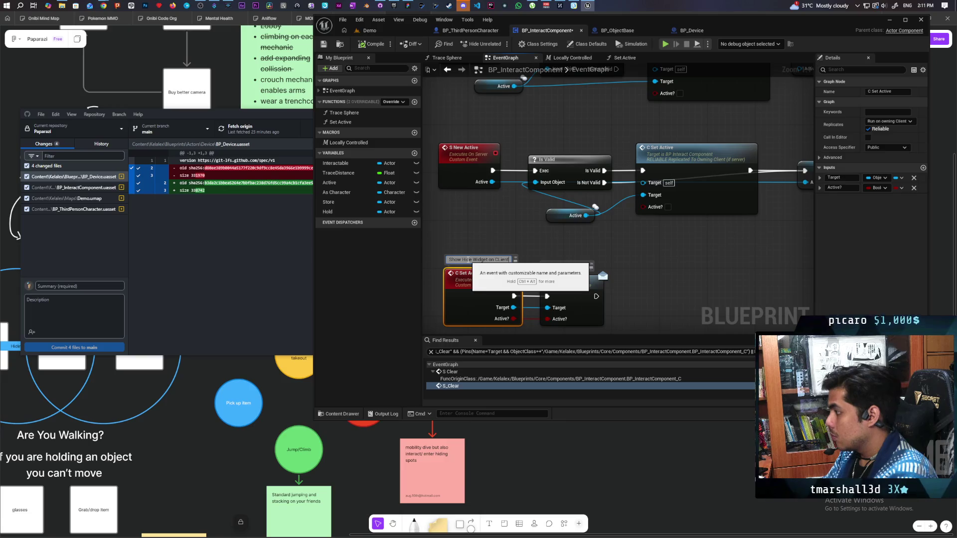
type("lient")
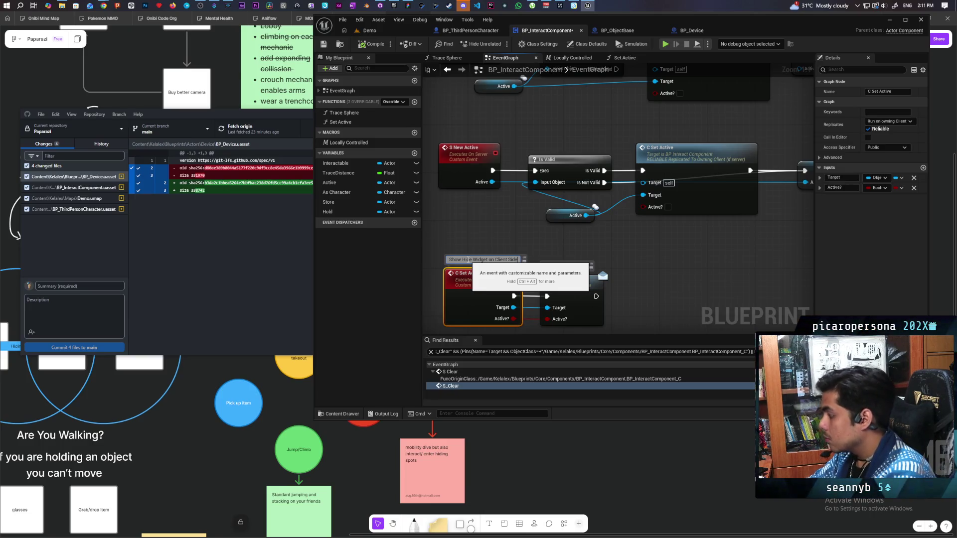
left_click(471, 232)
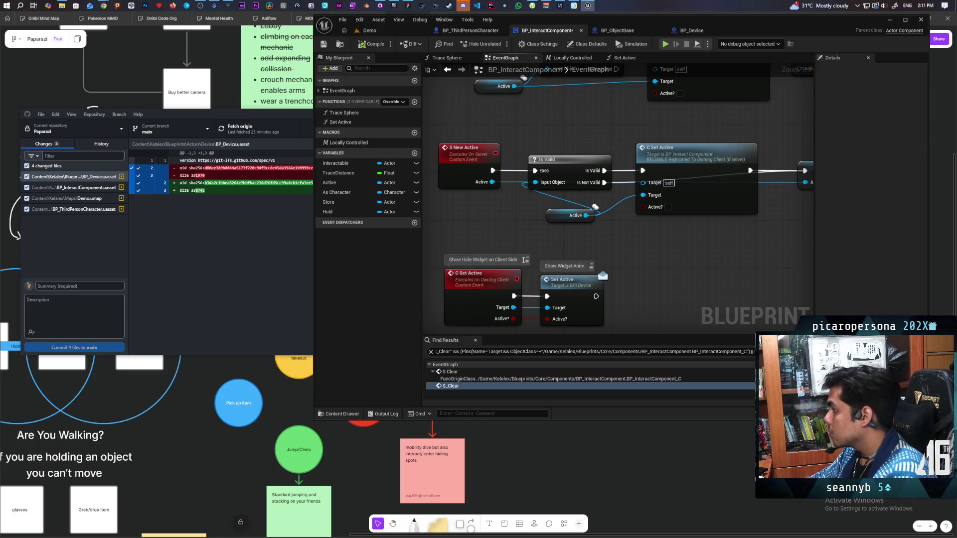
scroll(640, 254, "down", 5)
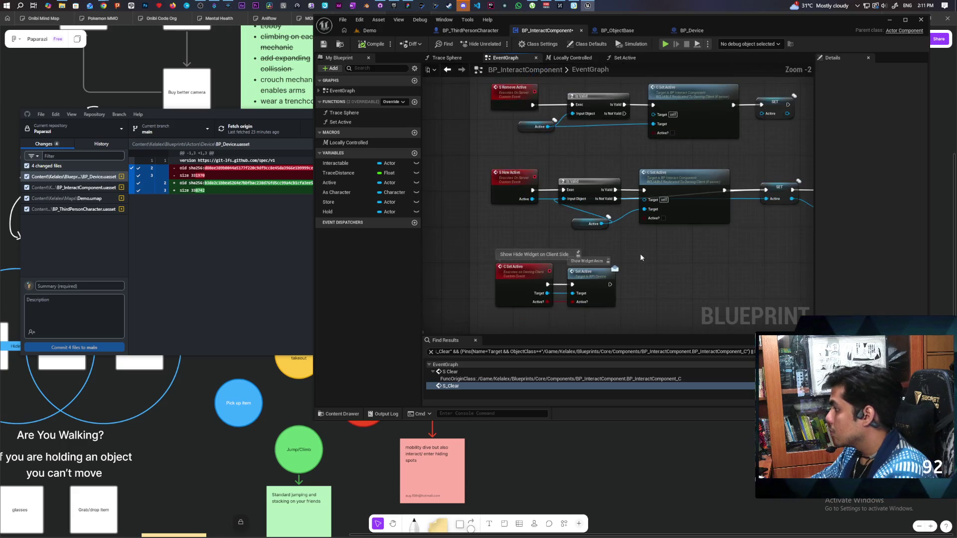
scroll(644, 267, "up", 3)
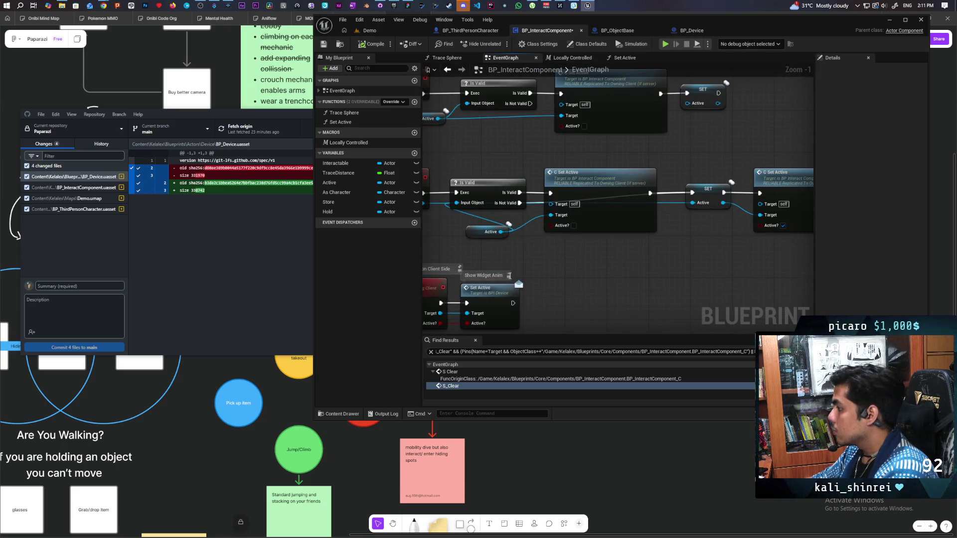
scroll(546, 281, "down", 3)
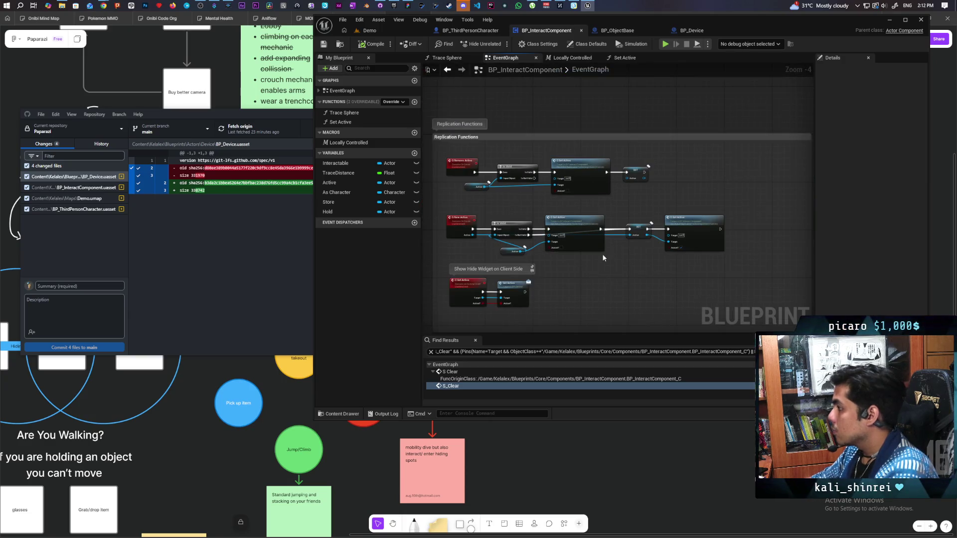
scroll(597, 261, "down", 3)
mouse_move(686, 203)
left_mouse_down()
mouse_move(592, 277)
mouse_move(504, 222)
mouse_move(547, 293)
mouse_move(600, 252)
mouse_move(572, 260)
mouse_move(705, 258)
mouse_move(650, 259)
left_mouse_up()
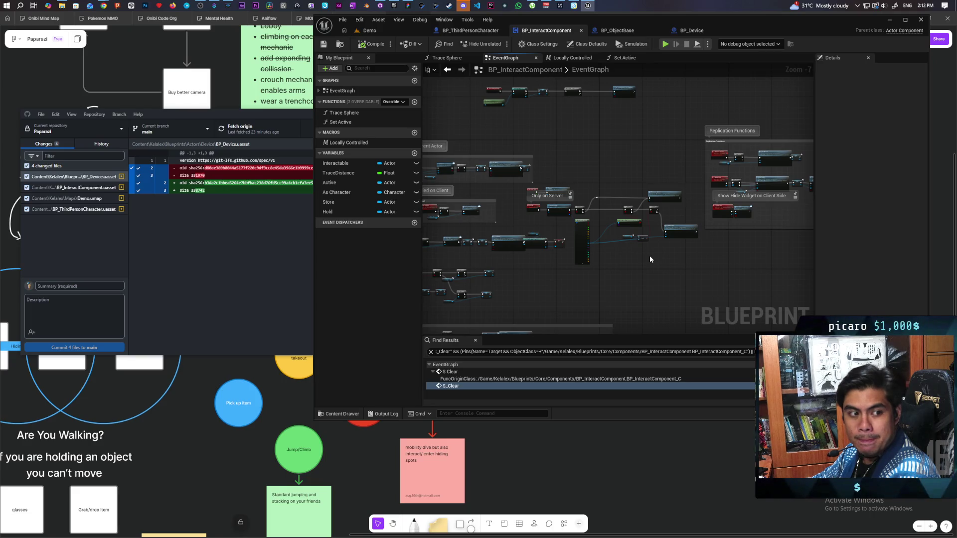
mouse_move(650, 259)
left_mouse_down()
mouse_move(623, 269)
mouse_move(684, 286)
mouse_move(456, 286)
mouse_move(534, 268)
left_mouse_up()
scroll(645, 280, "down", 1)
scroll(533, 265, "up", 2)
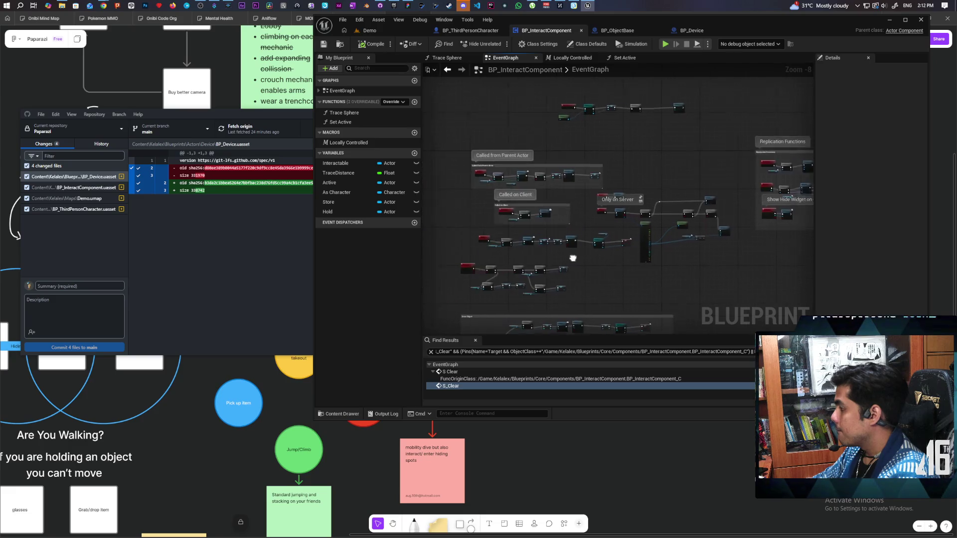
scroll(516, 166, "up", 3)
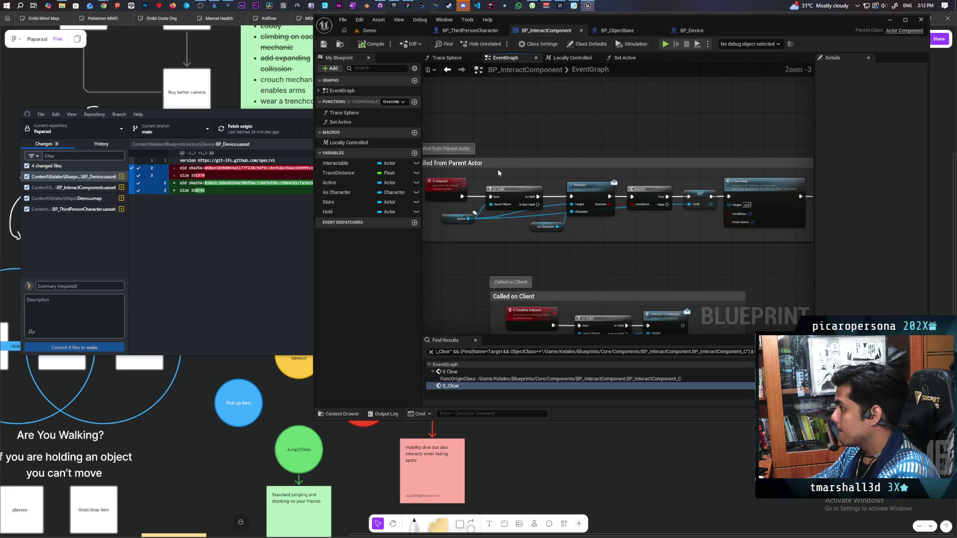
mouse_move(511, 165)
left_mouse_down()
mouse_move(514, 91)
mouse_move(498, 251)
mouse_move(533, 255)
left_mouse_up()
Pan along the Called from Parent Actor chain from Interact and Branch to C Set Hold.
scroll(515, 246, "down", 2)
scroll(515, 247, "up", 2)
scroll(504, 248, "up", 1)
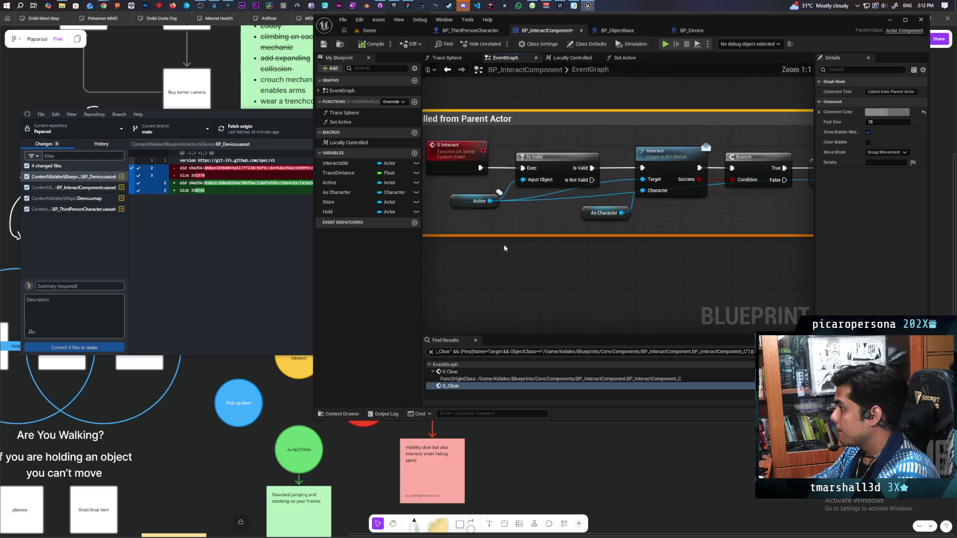
scroll(504, 248, "up", 2)
mouse_move(493, 275)
left_mouse_down()
mouse_move(509, 273)
mouse_move(507, 247)
mouse_move(487, 251)
left_mouse_up()
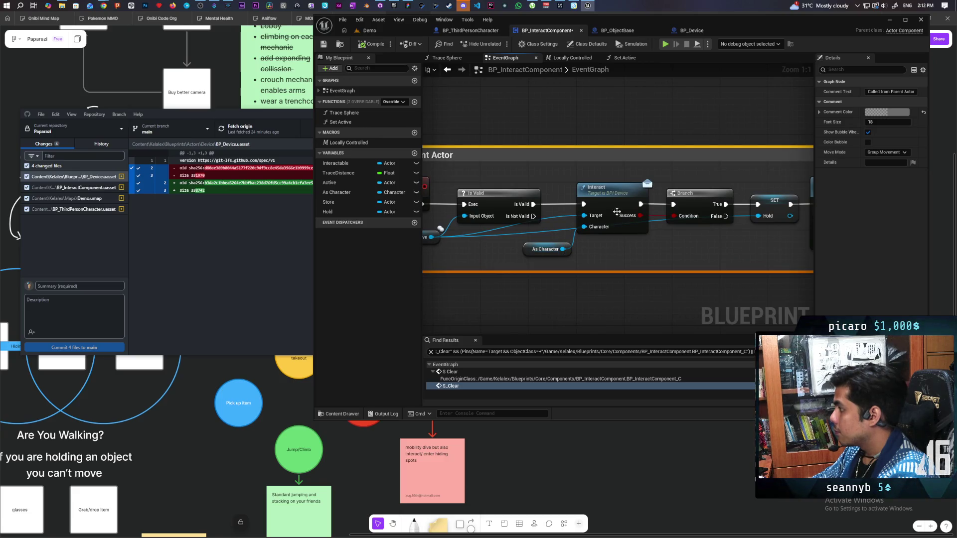
left_click_drag(614, 230, 446, 264)
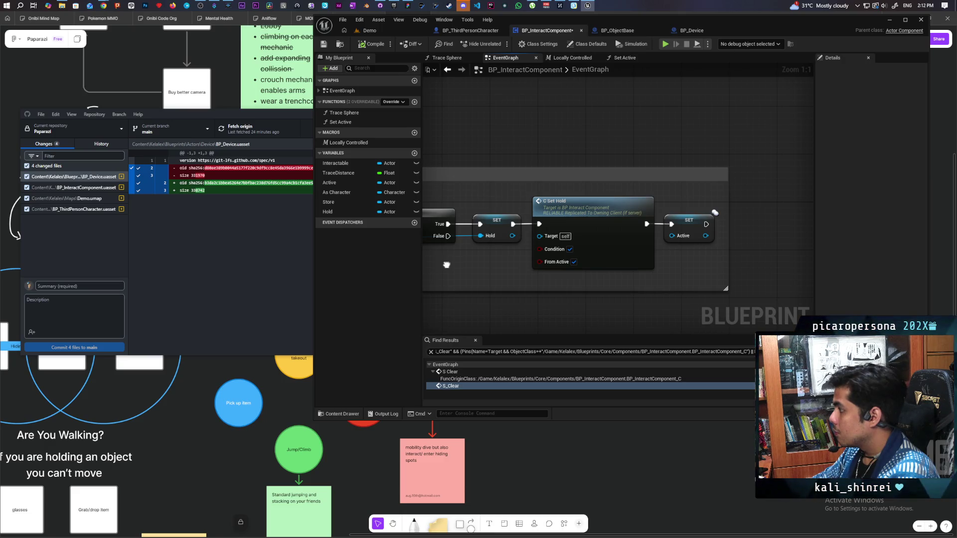
left_click_drag(447, 265, 593, 238)
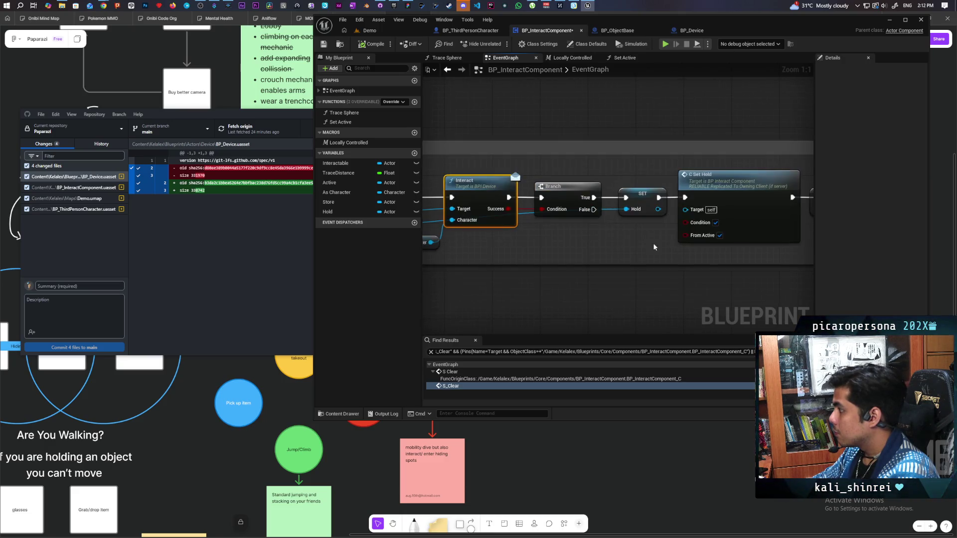
Select and centre on C Set Hold, then select the SET Hold node to inspect Hold.
left_click(726, 196)
scroll(727, 196, "down", 6)
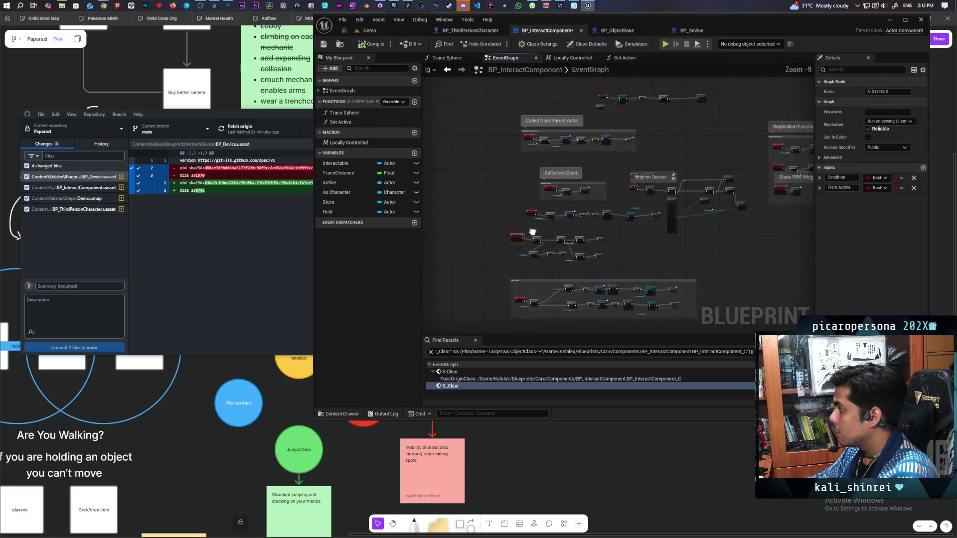
scroll(523, 234, "up", 1)
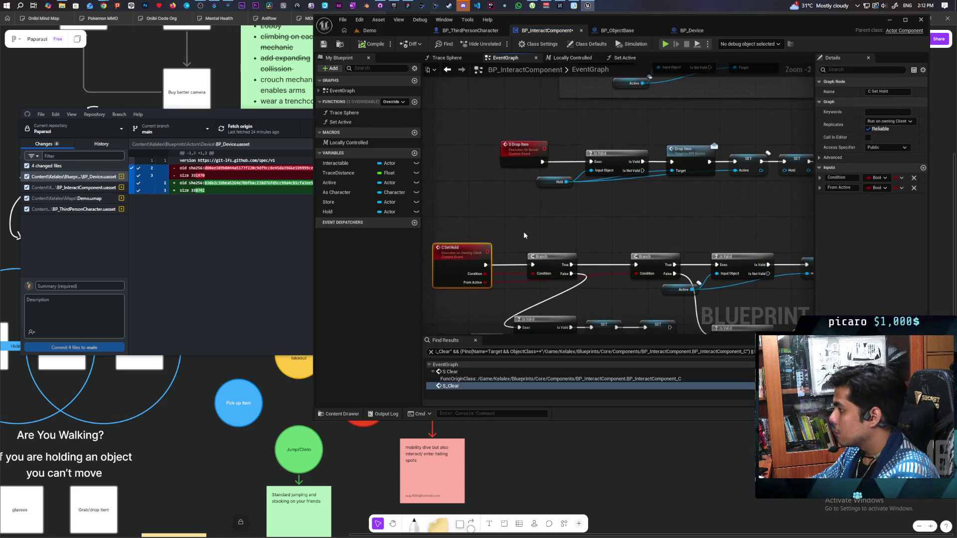
mouse_move(539, 231)
left_mouse_down()
mouse_move(515, 284)
mouse_move(523, 235)
mouse_move(503, 317)
mouse_move(506, 290)
left_mouse_up()
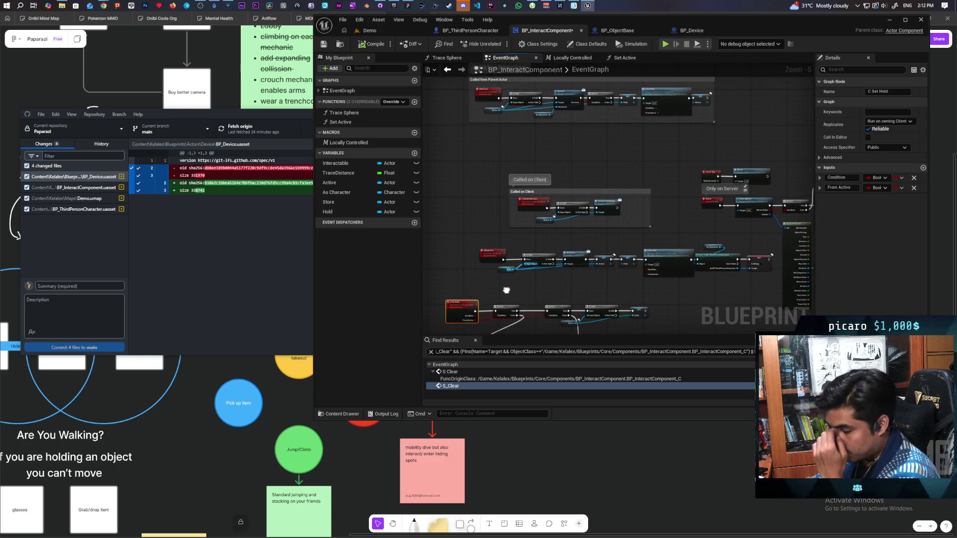
key("Home")
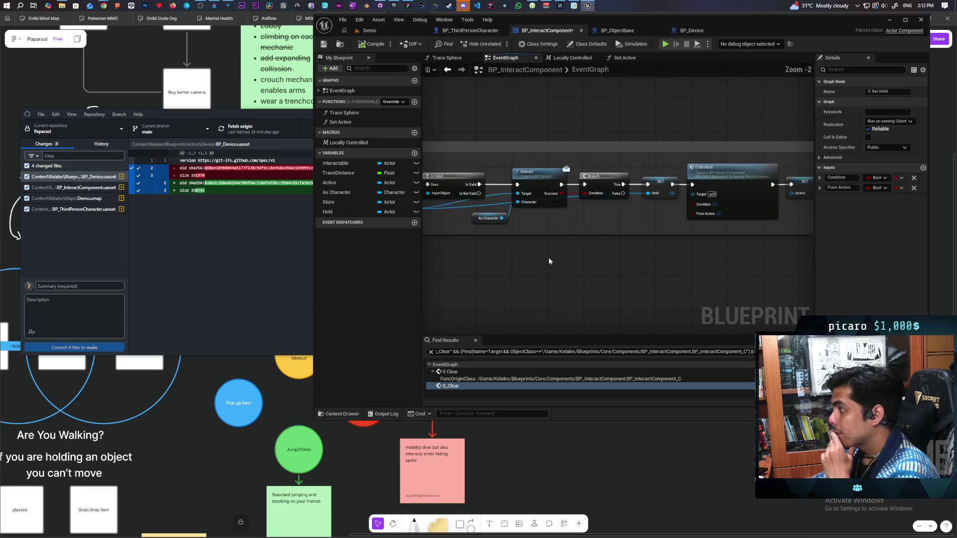
mouse_move(538, 282)
left_mouse_down()
mouse_move(673, 263)
mouse_move(582, 300)
left_mouse_up()
scroll(651, 269, "up", 1)
left_click(695, 200)
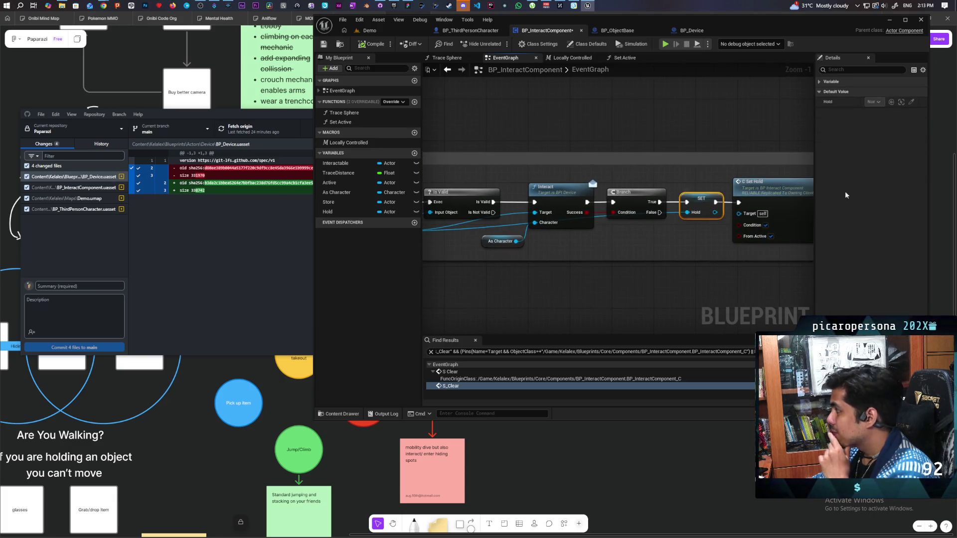
Set the Hold variable's Replication to Replicated.
mouse_move(621, 254)
left_mouse_down()
mouse_move(594, 292)
mouse_move(696, 235)
left_mouse_up()
left_click(675, 200)
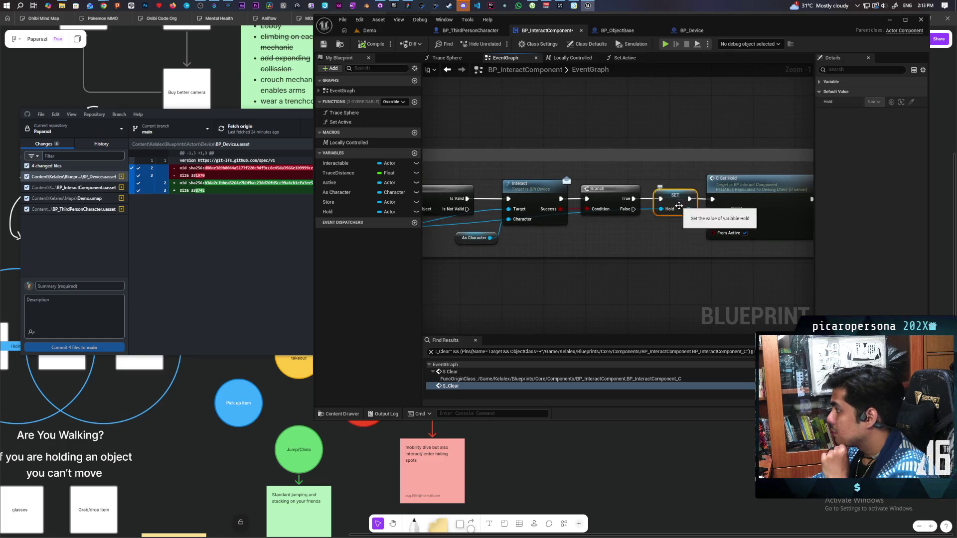
left_click_drag(647, 254, 766, 241)
left_click_drag(552, 265, 419, 271)
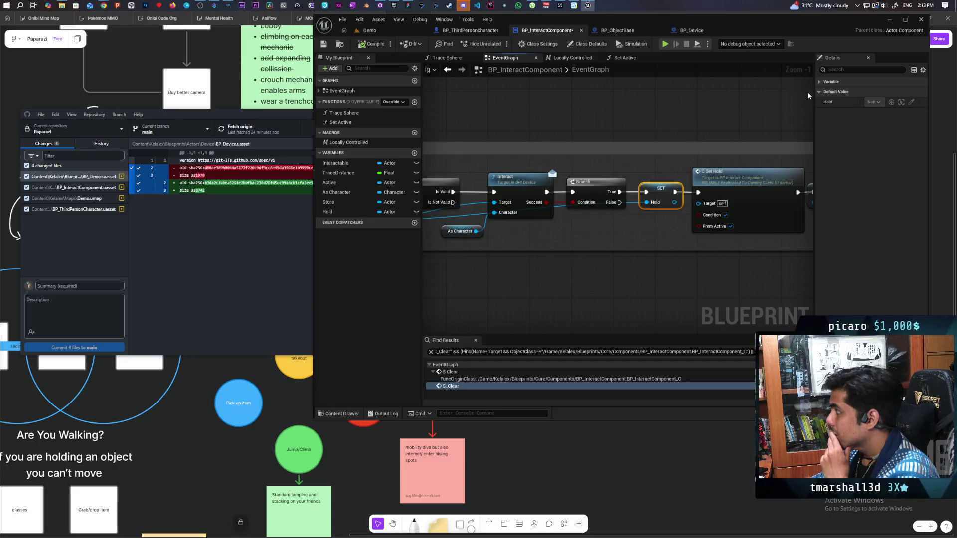
left_click(819, 81)
left_click(885, 183)
left_click(879, 199)
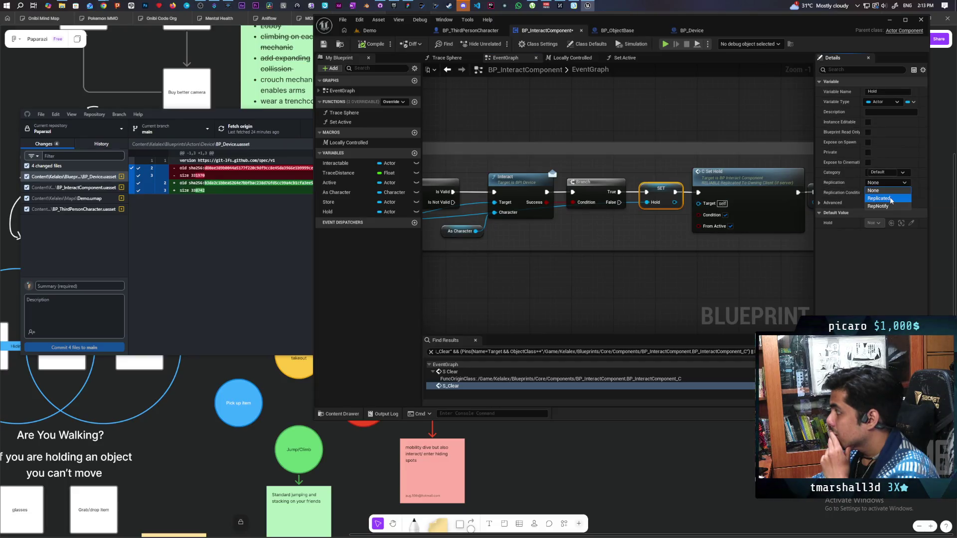
Widen the Called from Parent Actor comment around SET Active and compile the blueprint.
left_click_drag(733, 273, 613, 280)
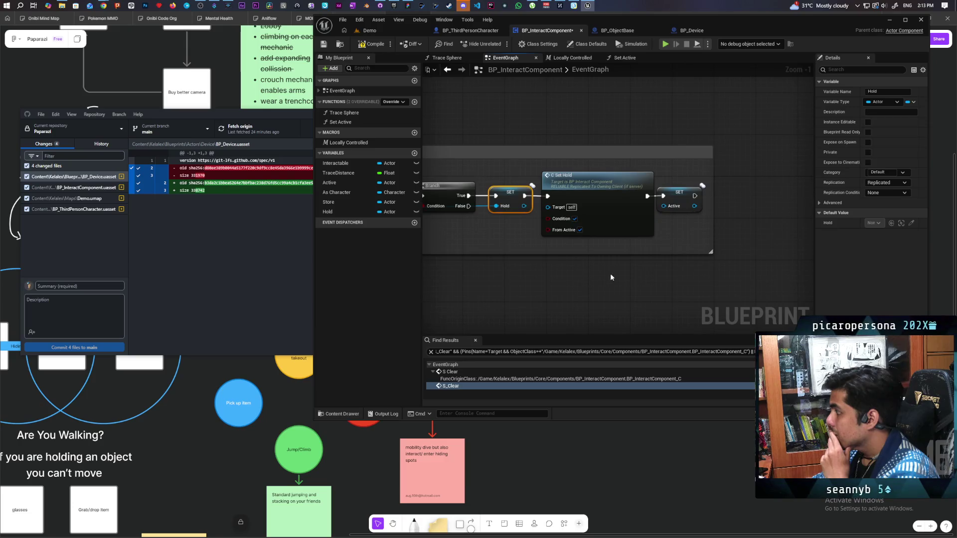
left_click_drag(713, 201, 748, 201)
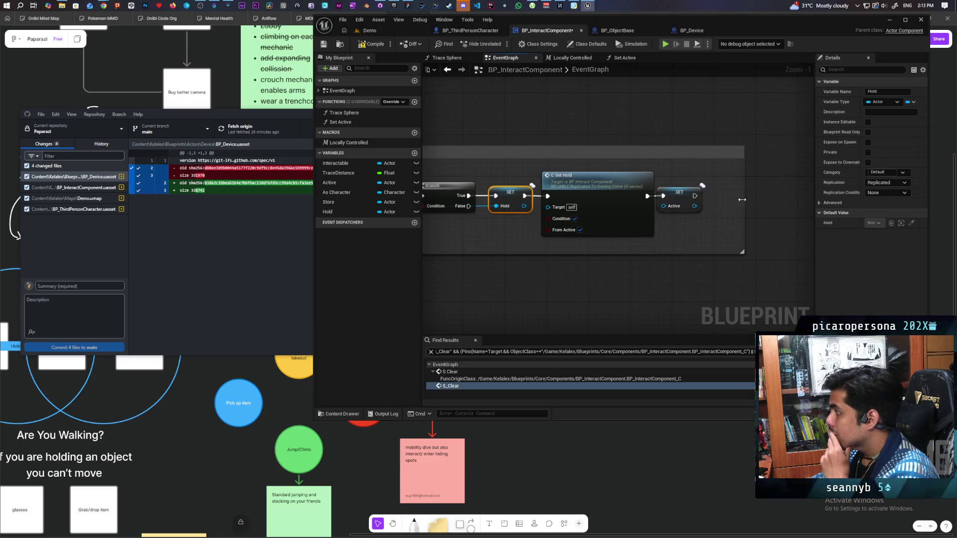
left_click_drag(685, 198, 700, 198)
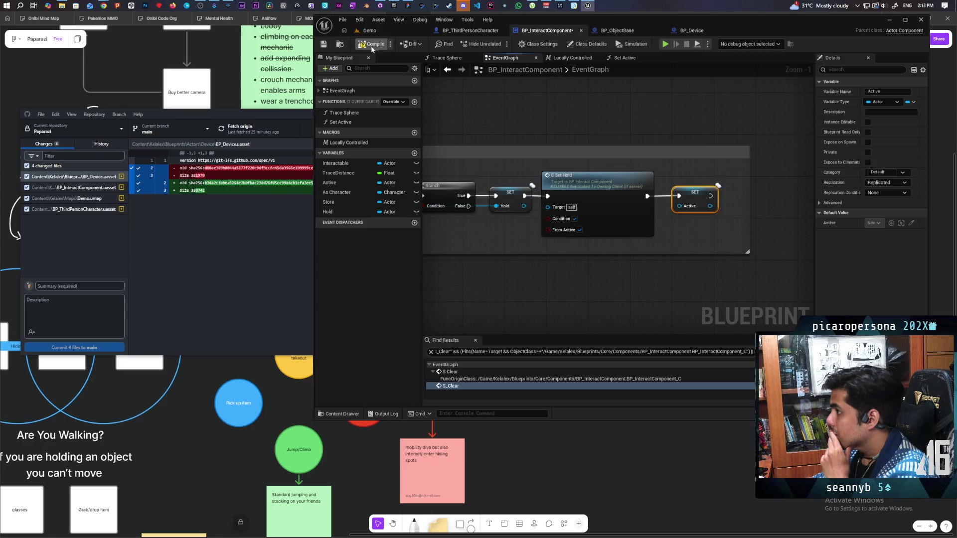
left_click(323, 44)
scroll(523, 131, "down", 3)
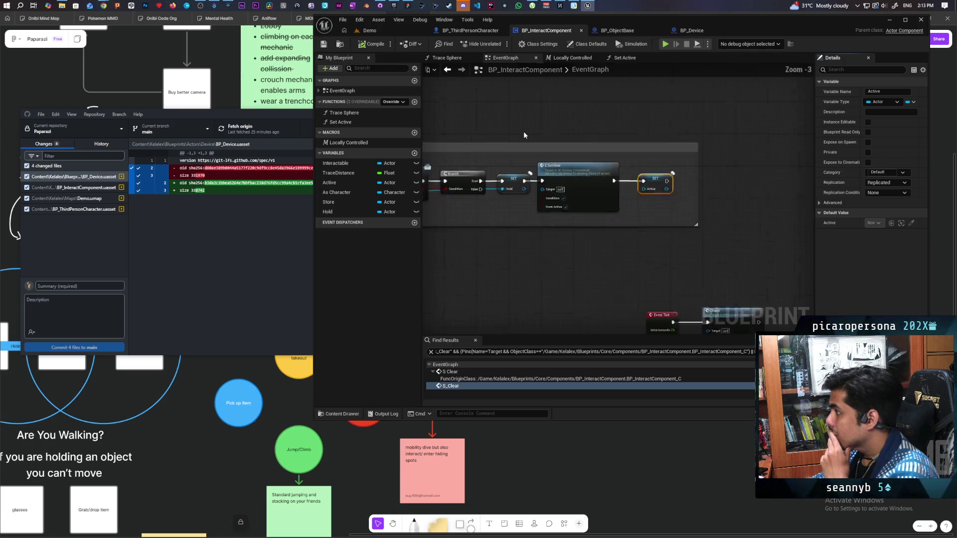
Follow the Set Hold chain to its end and jump from the C Set Hold call to its event.
mouse_move(588, 178)
left_mouse_down()
mouse_move(672, 156)
mouse_move(632, 123)
left_mouse_up()
scroll(629, 121, "down", 2)
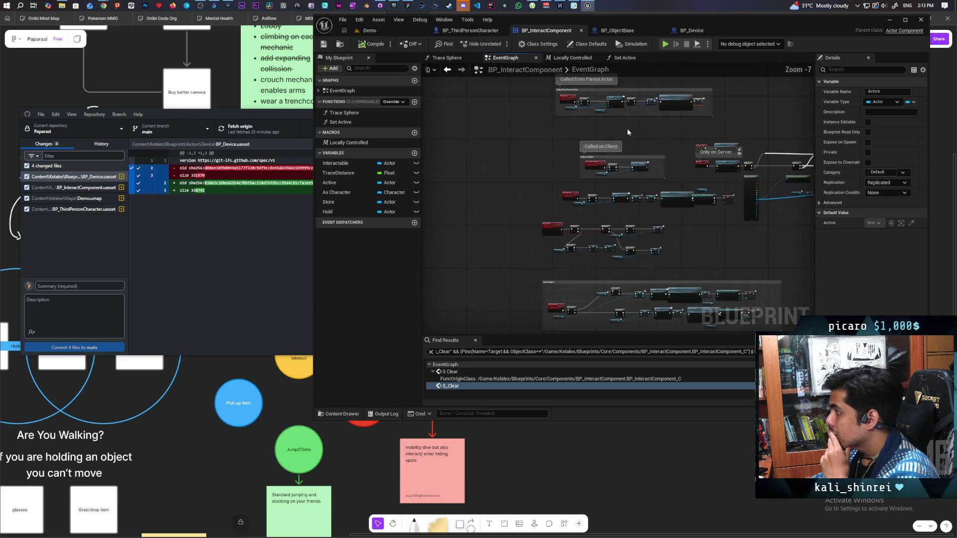
scroll(616, 138, "up", 4)
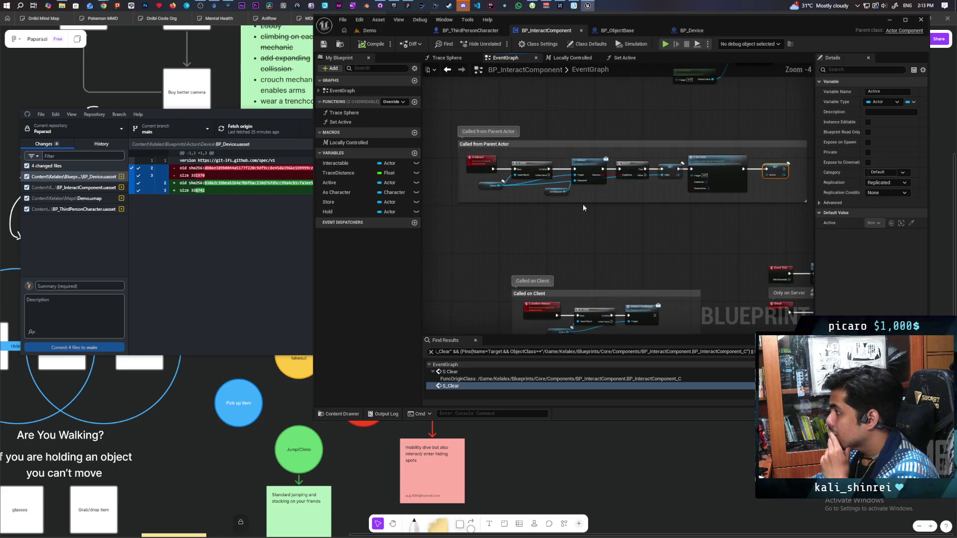
scroll(620, 205, "down", 1)
left_click_drag(620, 206, 636, 218)
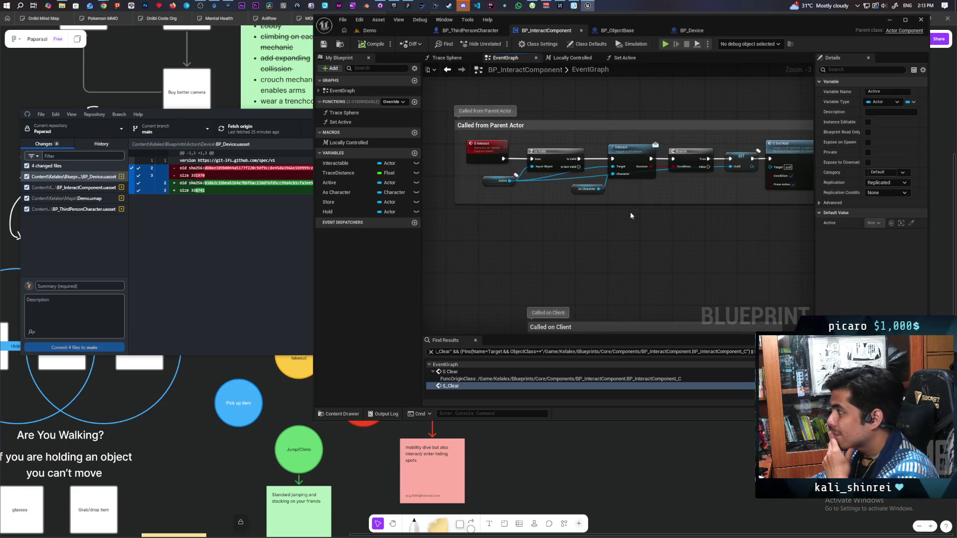
left_click_drag(624, 212, 609, 257)
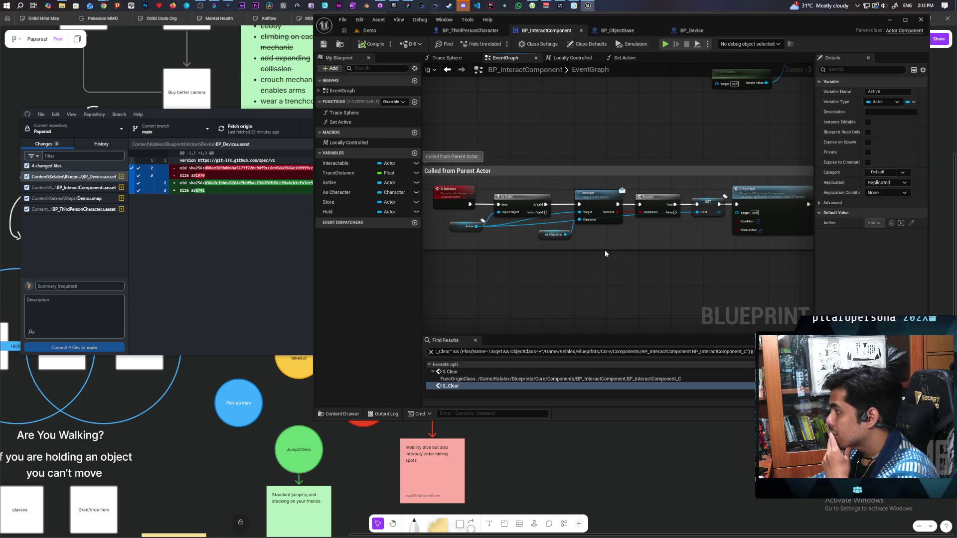
left_click_drag(624, 252, 590, 261)
scroll(590, 261, "down", 4)
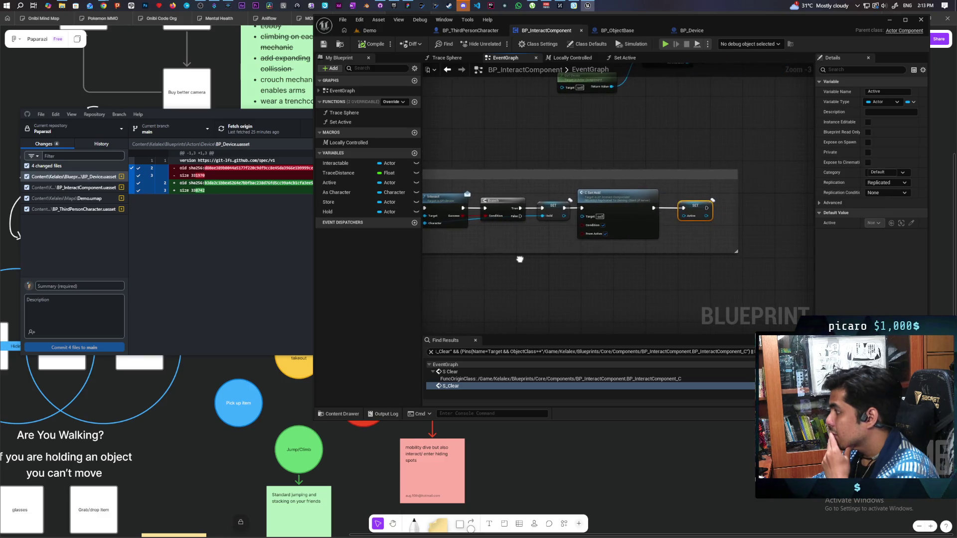
scroll(566, 182, "up", 4)
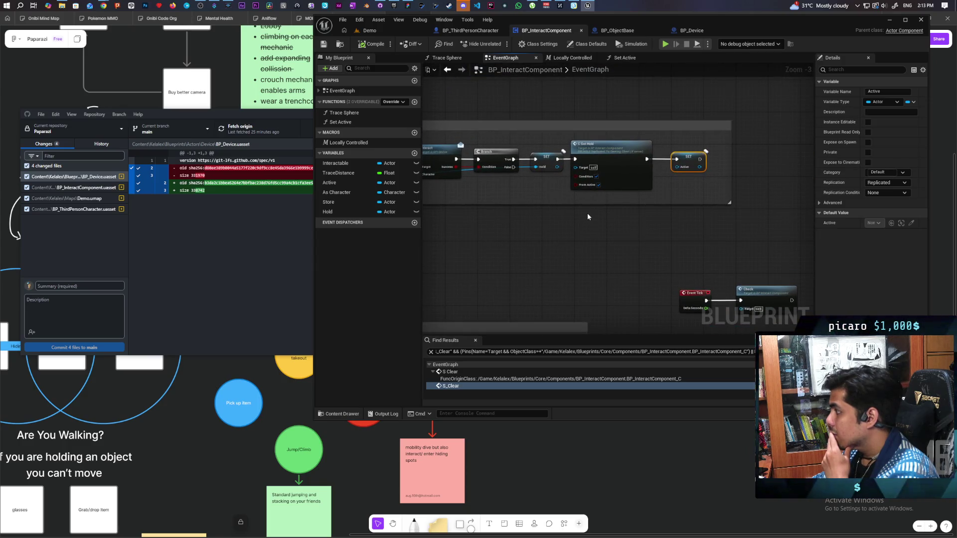
double_click(617, 181)
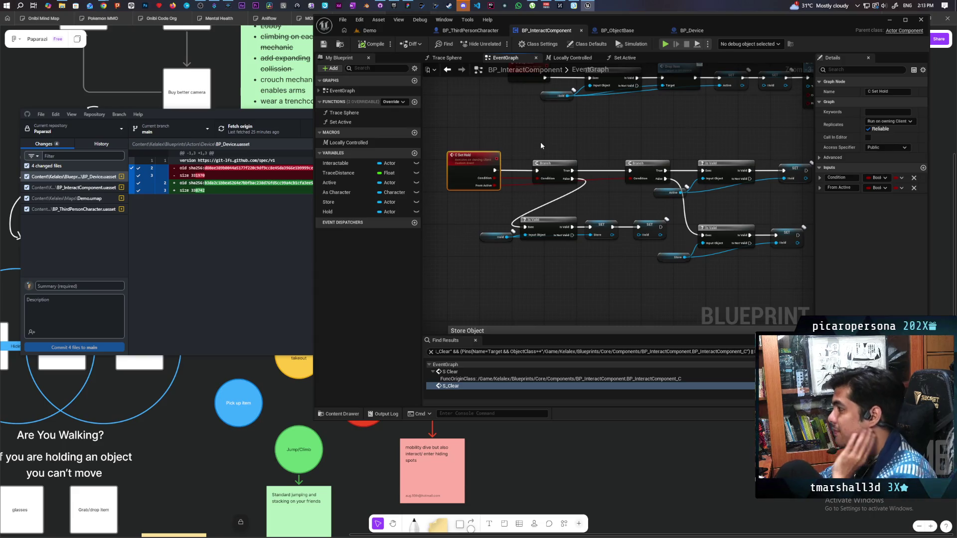
left_click_drag(532, 145, 607, 141)
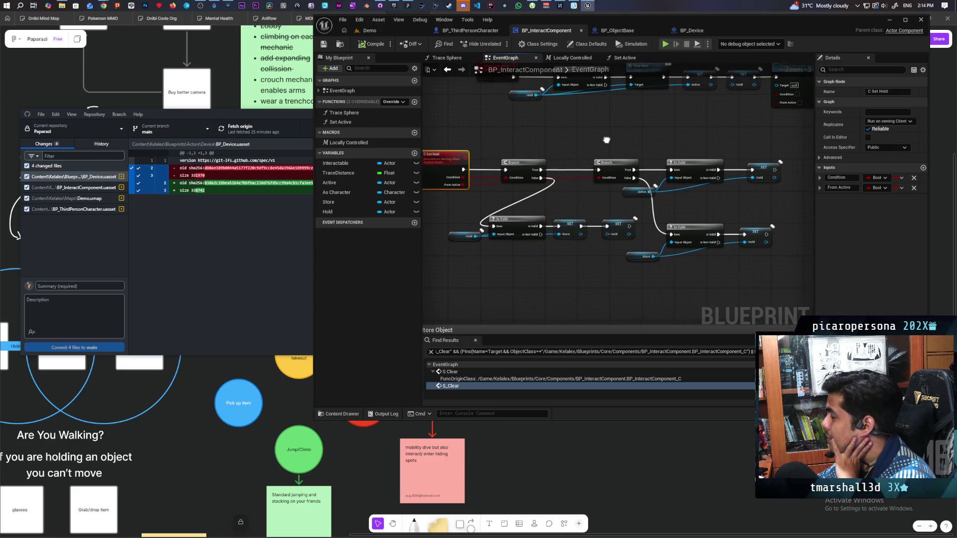
Make the Store variable Replicated and unlink Branch from Is Valid and the C Set Hold event.
left_click(648, 171, "alt")
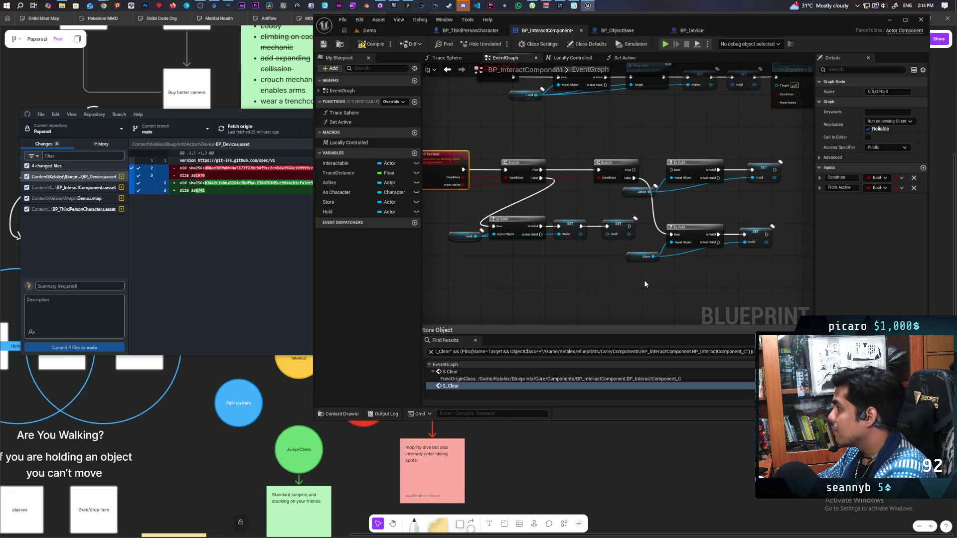
left_click(633, 256)
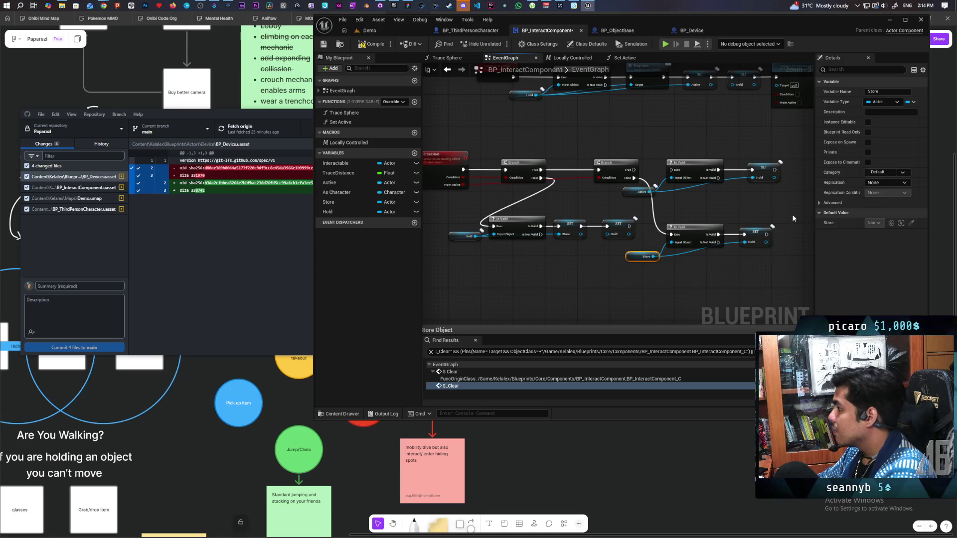
left_click(887, 184)
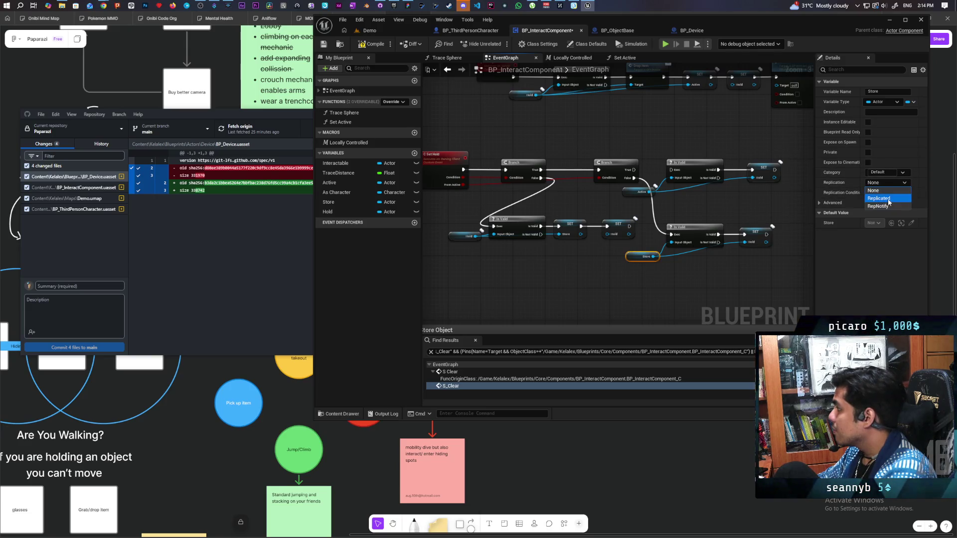
left_click(890, 199)
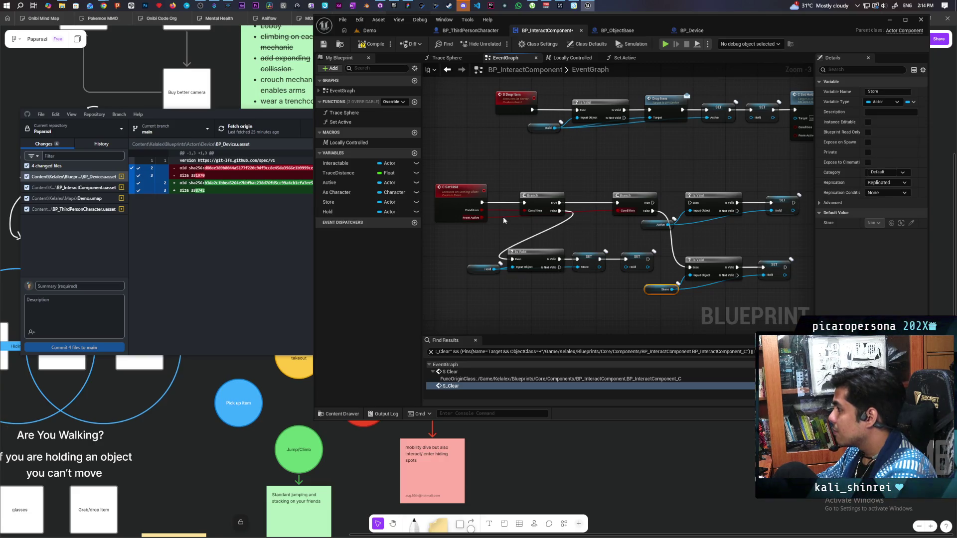
left_click(503, 204, "alt")
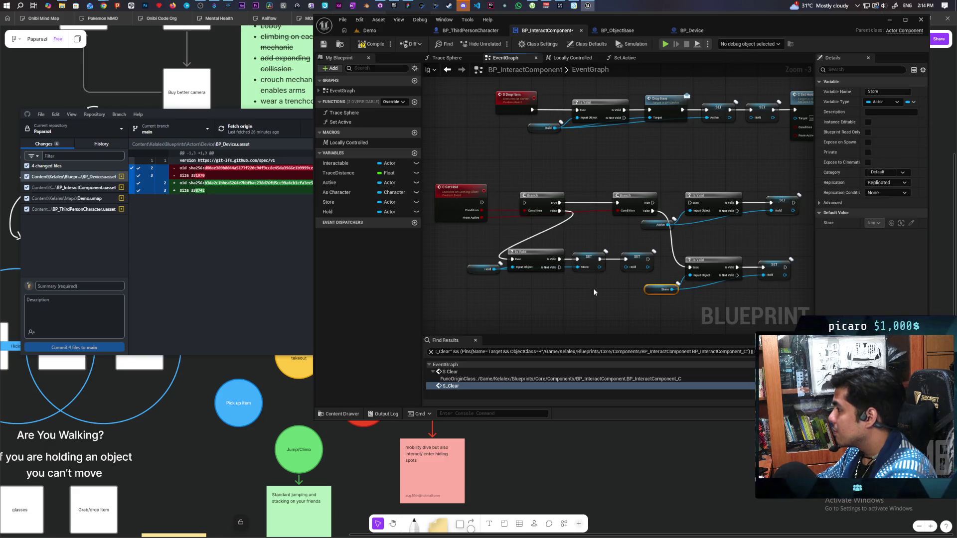
Inspect the SET Store node's variable settings and look over the lower part of the graph.
left_click(473, 290)
left_click(590, 265)
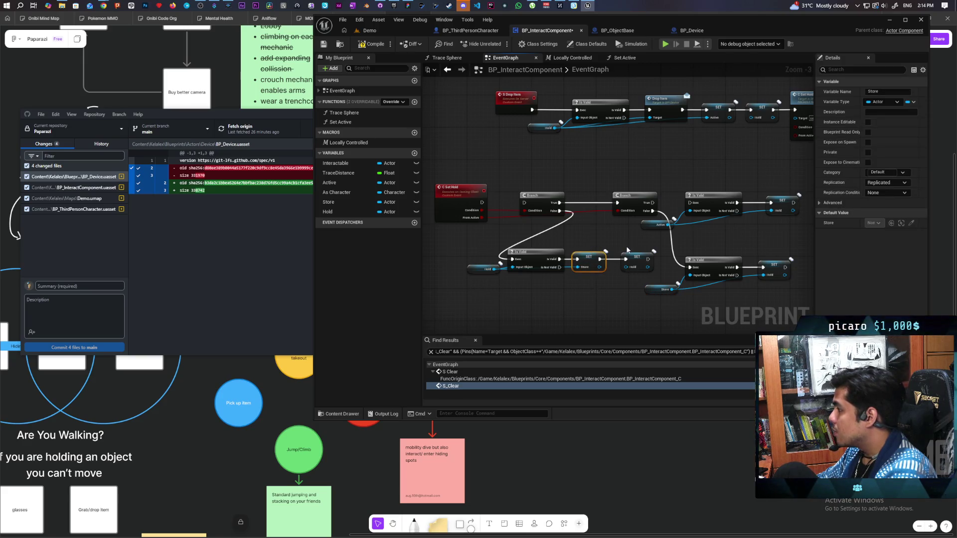
scroll(516, 332, "down", 2)
scroll(517, 309, "up", 5)
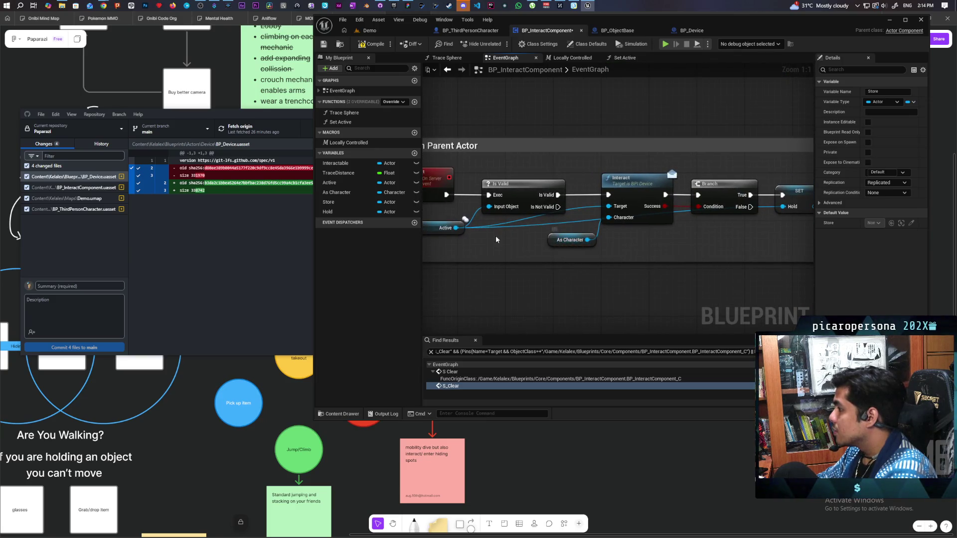
scroll(558, 256, "down", 4)
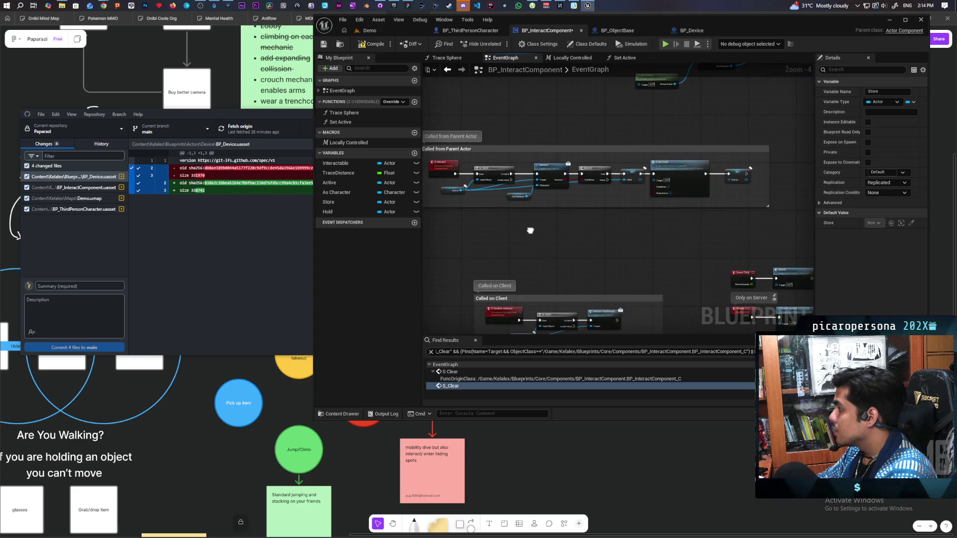
mouse_move(529, 227)
left_mouse_down()
mouse_move(507, 276)
mouse_move(600, 270)
mouse_move(596, 207)
mouse_move(601, 221)
left_mouse_up()
scroll(506, 276, "up", 1)
scroll(602, 269, "down", 1)
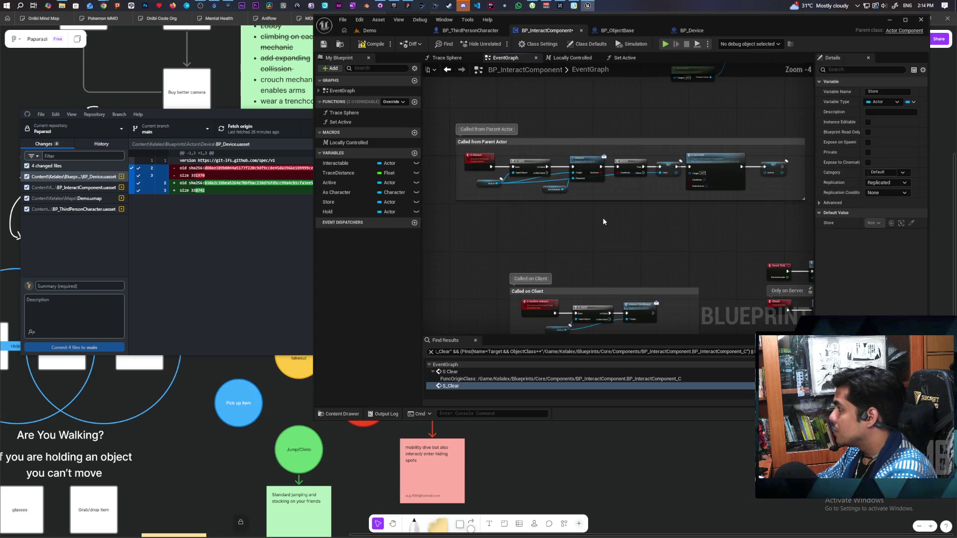
scroll(579, 229, "up", 4)
Wire SET Hold's execution output directly into SET Active.
left_click_drag(542, 163, 692, 162)
mouse_move(592, 154)
left_mouse_down()
mouse_move(591, 241)
mouse_move(577, 195)
mouse_move(590, 209)
left_mouse_up()
scroll(581, 197, "down", 1)
scroll(582, 196, "down", 3)
scroll(675, 159, "up", 5)
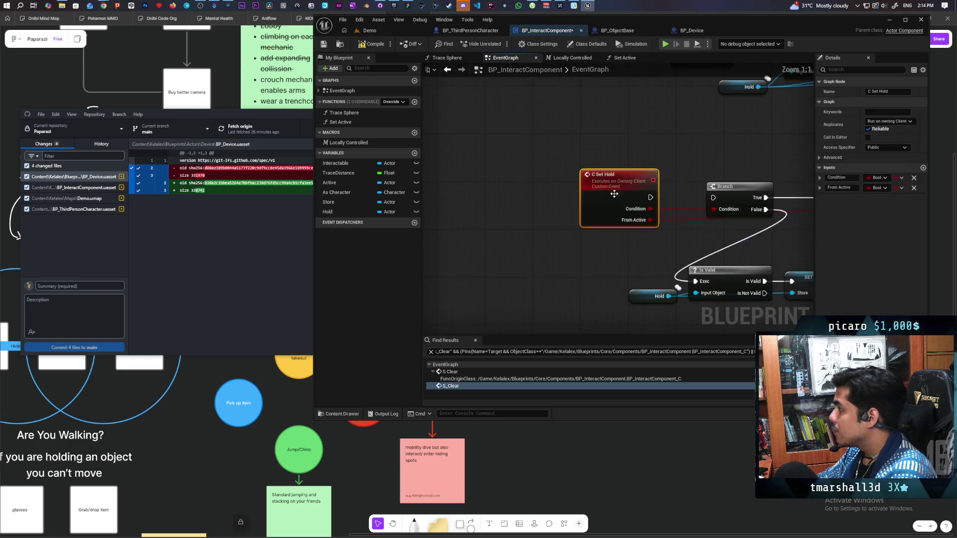
right_click(644, 197)
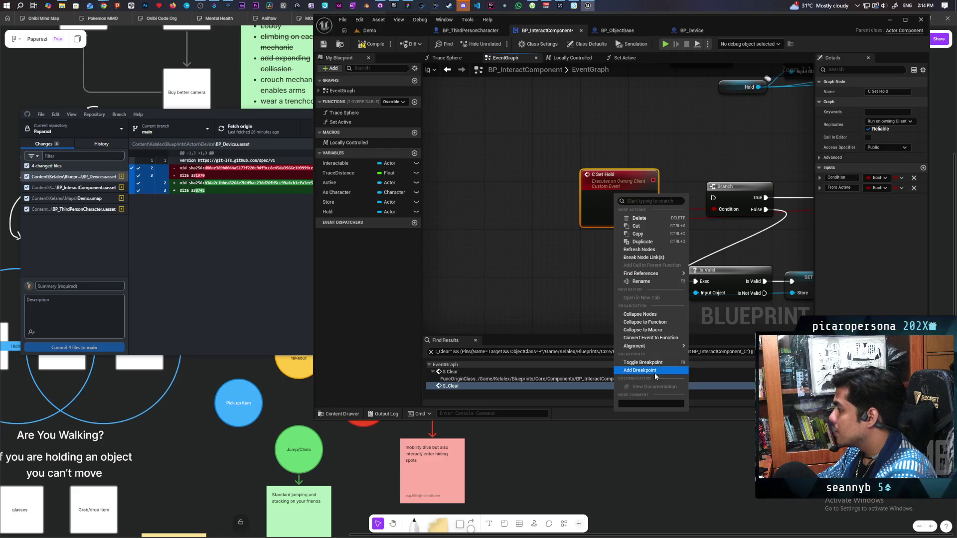
List C Set Hold's references and wire the first call's output into the Cast node.
mouse_move(663, 273)
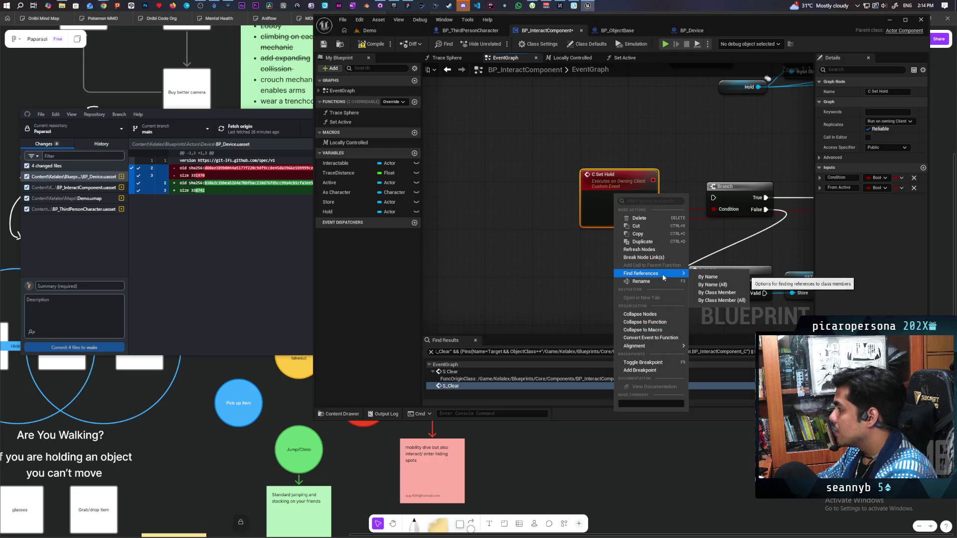
left_click(706, 294)
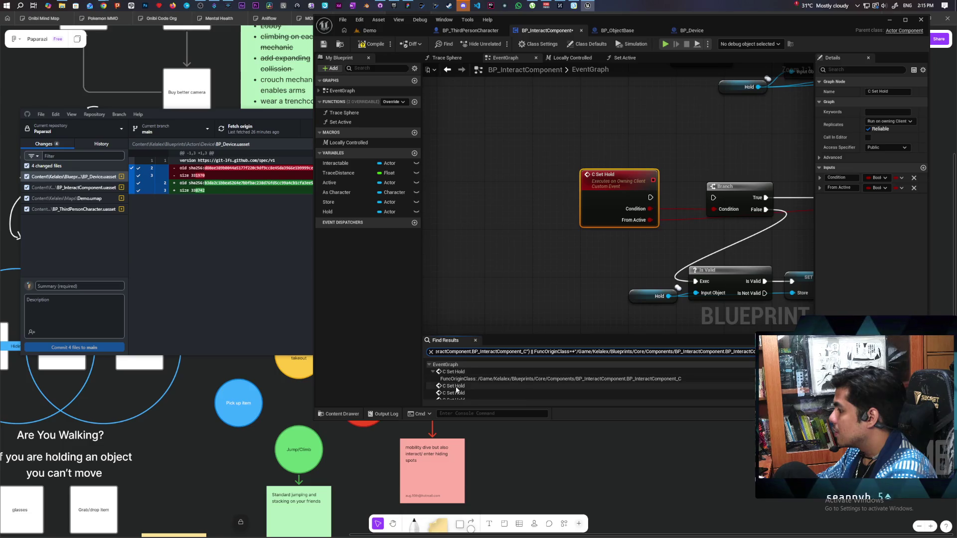
left_click(455, 386)
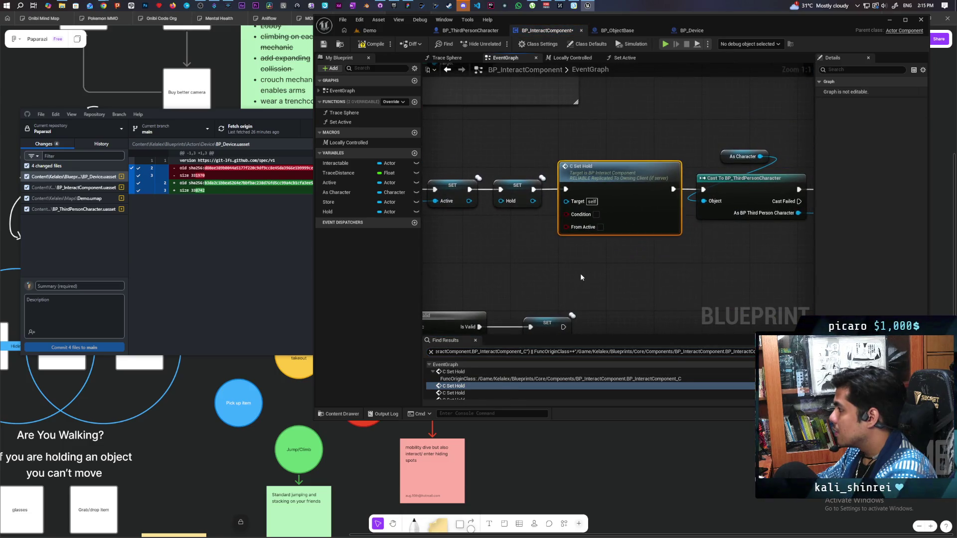
scroll(581, 275, "down", 5)
scroll(580, 277, "up", 2)
mouse_move(642, 216)
left_mouse_down()
mouse_move(663, 218)
mouse_move(624, 267)
mouse_move(679, 251)
mouse_move(698, 219)
mouse_move(496, 255)
left_mouse_up()
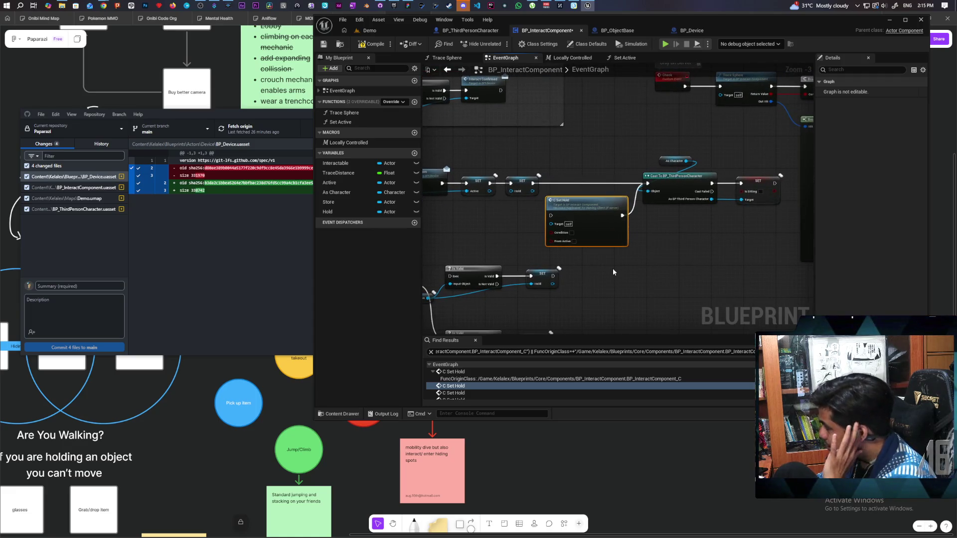
left_click_drag(612, 268, 673, 252)
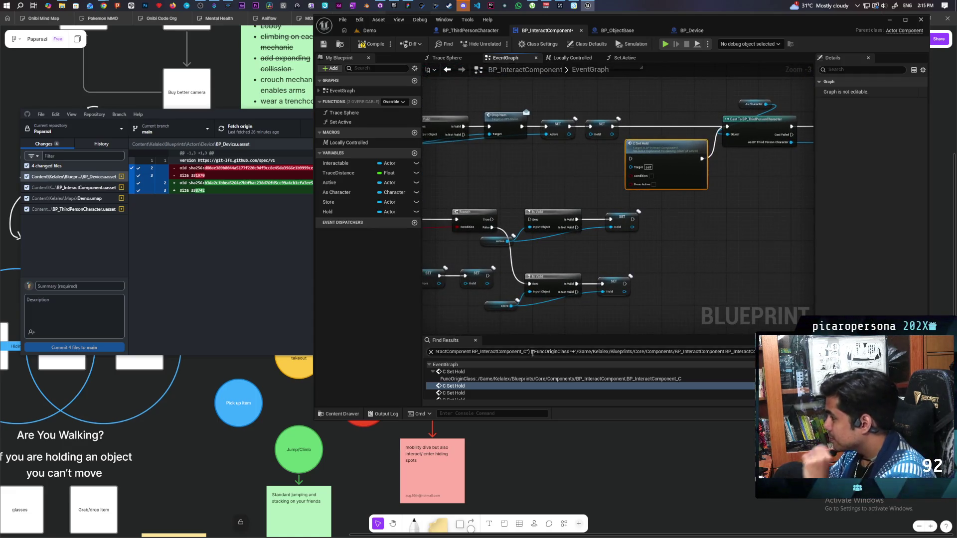
Move the next C Set Hold call above the chain, link Store to SET Store, and return to Demo.
left_click(456, 393)
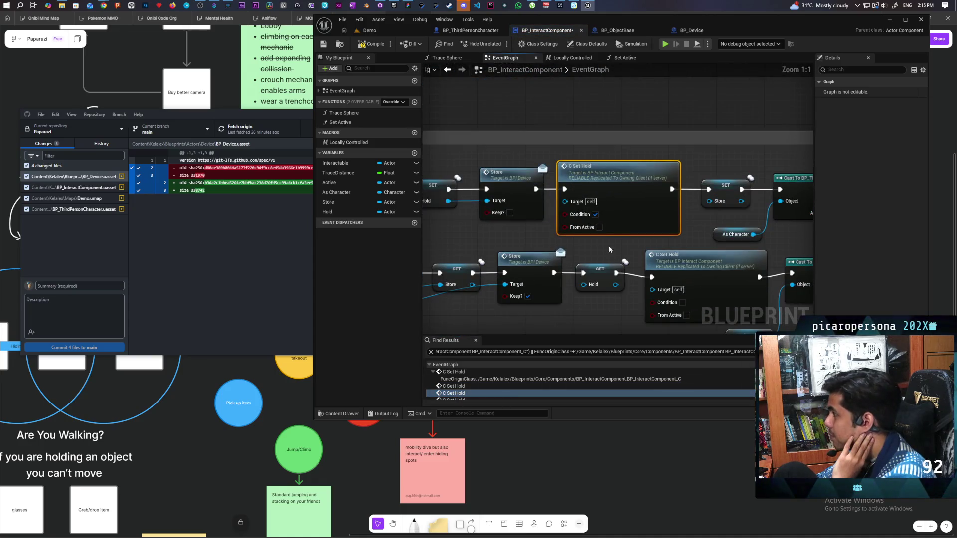
left_click_drag(619, 191, 621, 128)
mouse_move(535, 189)
left_mouse_down()
mouse_move(733, 193)
mouse_move(709, 189)
left_mouse_up()
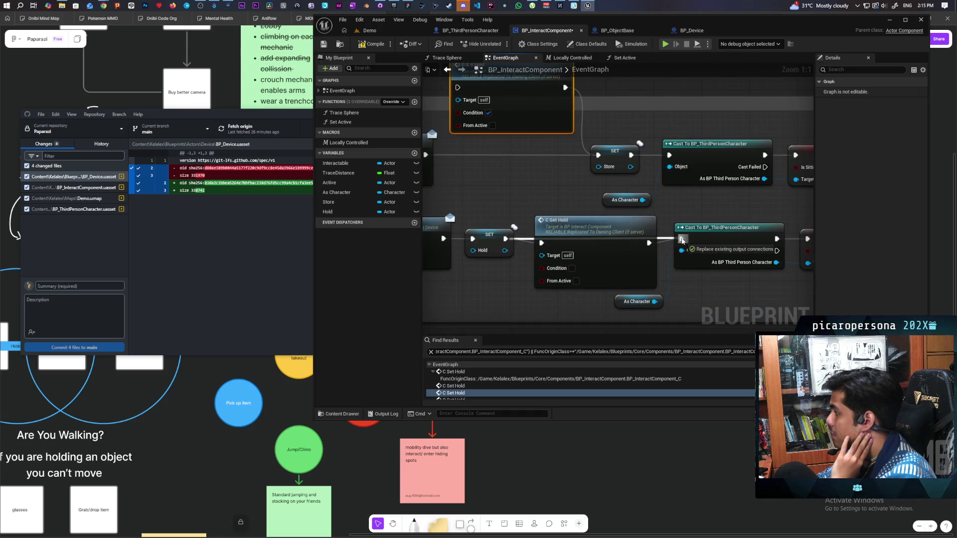
scroll(611, 261, "down", 3)
scroll(612, 261, "down", 3)
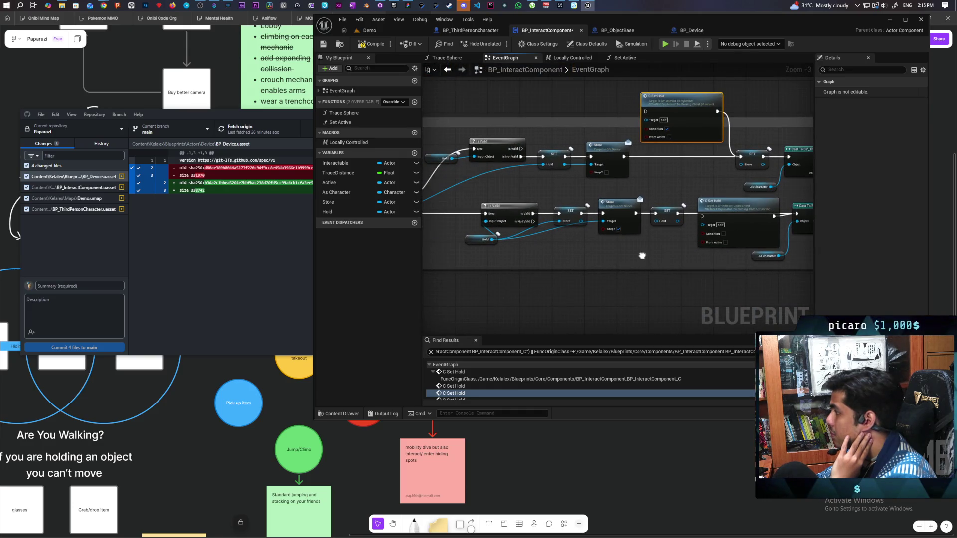
left_click_drag(557, 288, 565, 305)
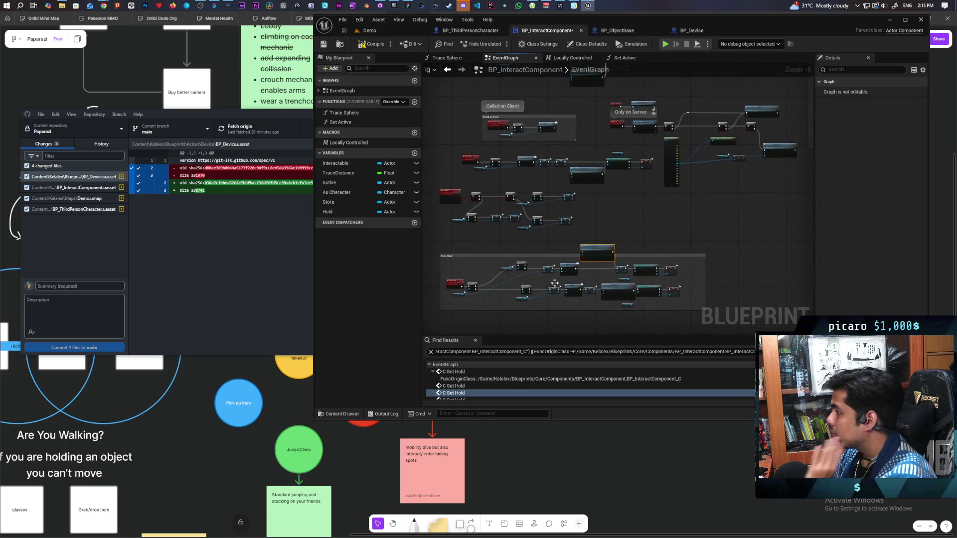
left_click(369, 30)
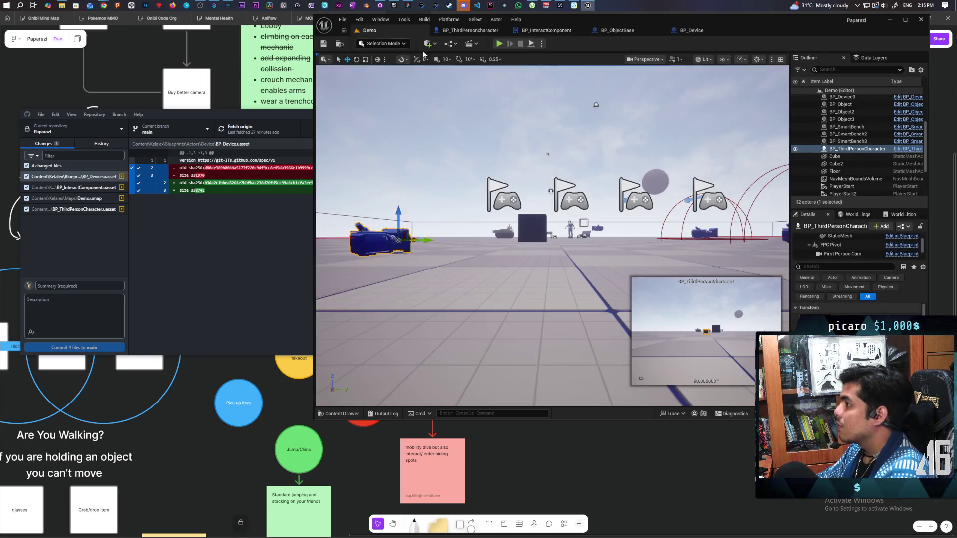
key("alt+p")
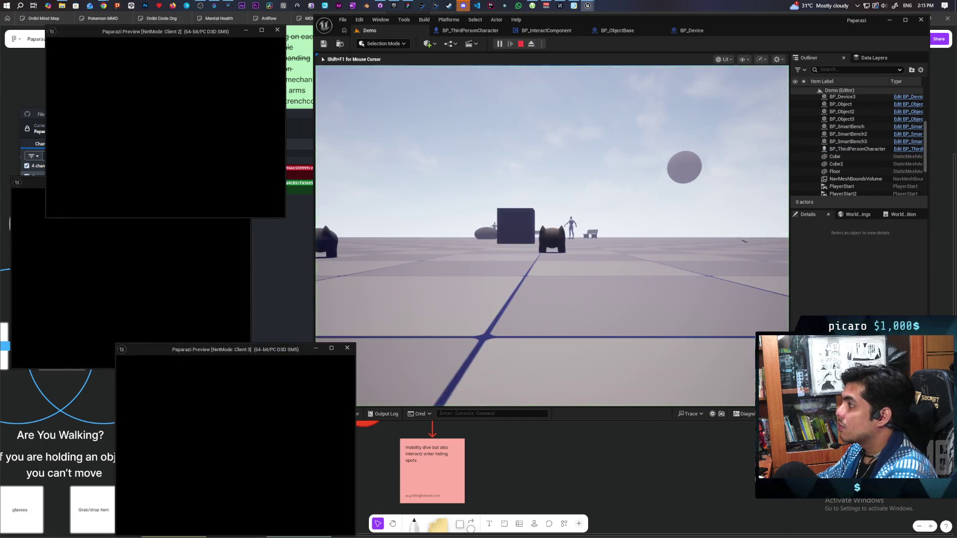
key("w")
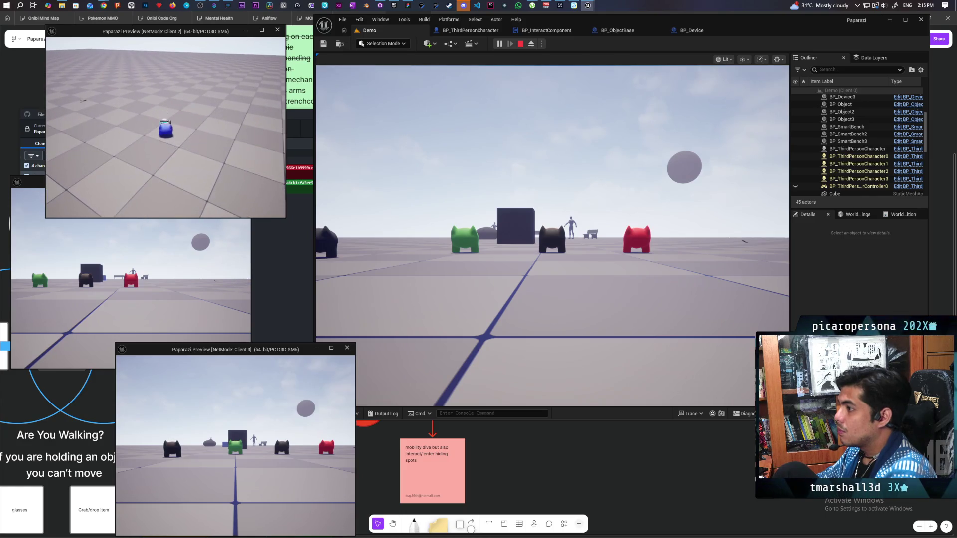
key("w")
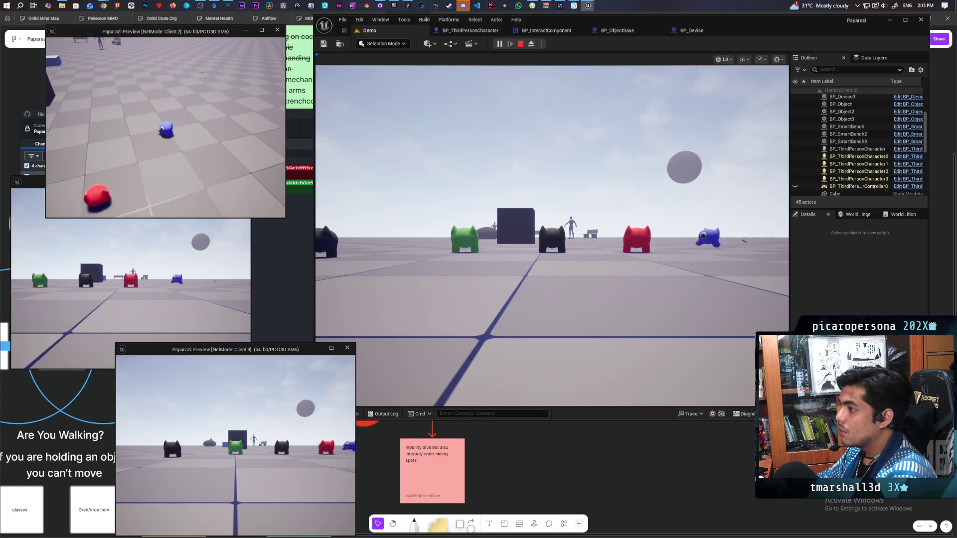
key("f")
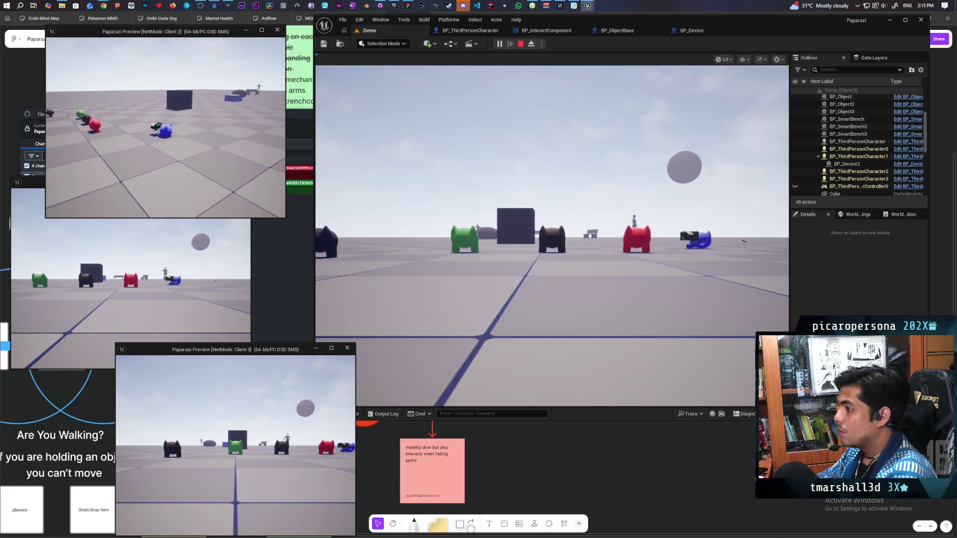
key("f")
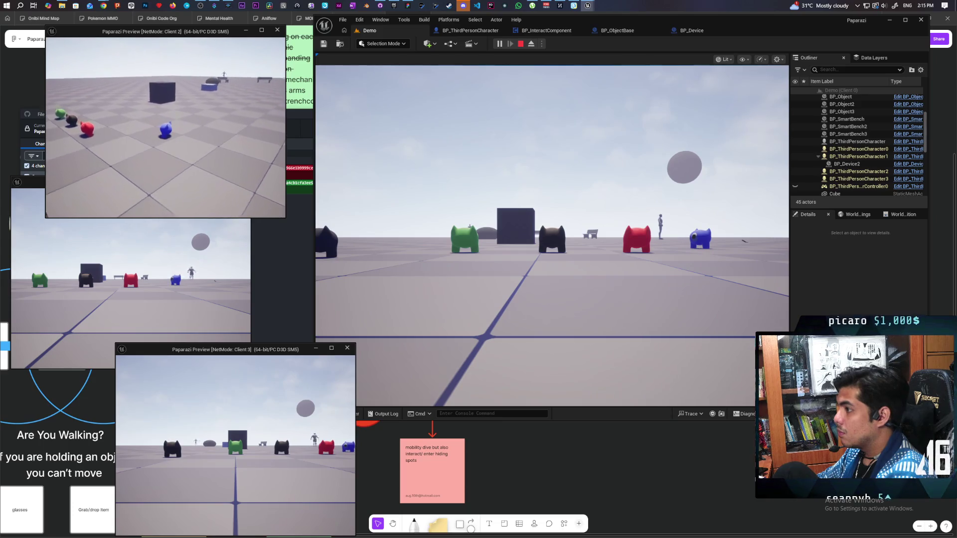
key("f")
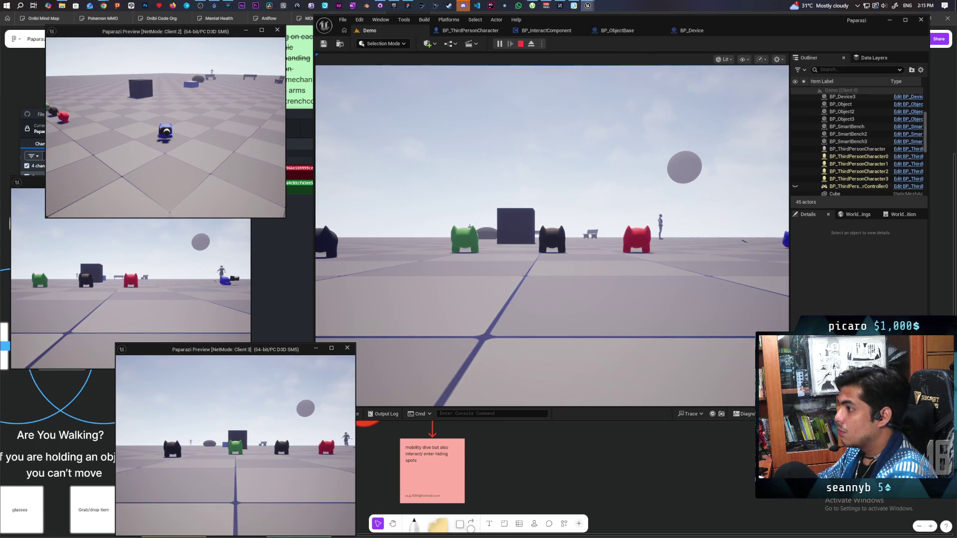
key("f")
key("f")
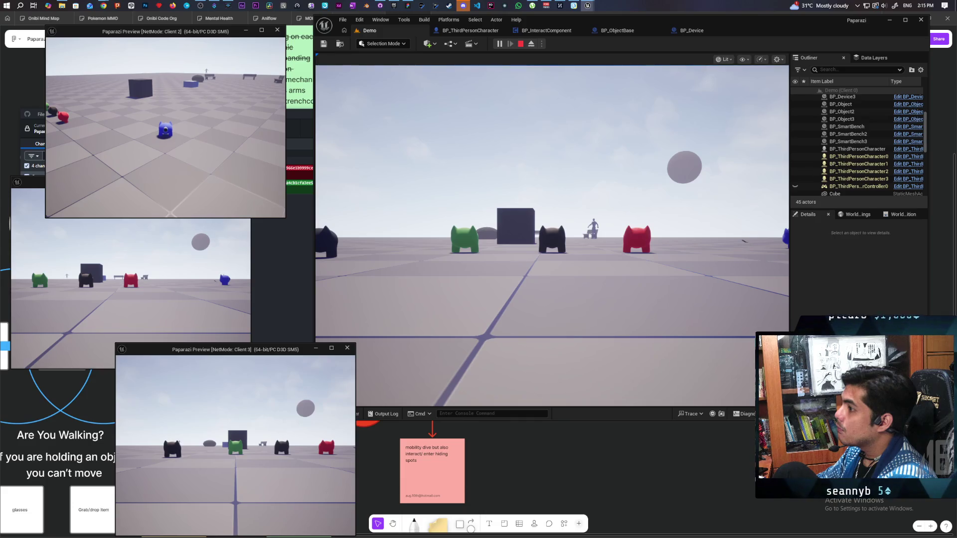
left_click(520, 44)
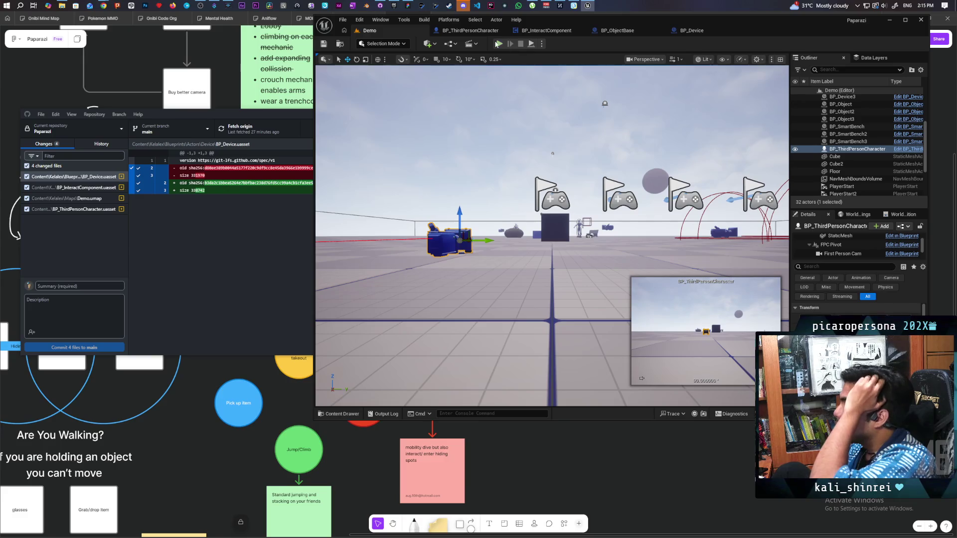
Tick Component Replicates on BP_ThirdPersonCharacter's BP_InteractComponent, save, and go back to Demo.
left_click(470, 30)
scroll(388, 157, "down", 2)
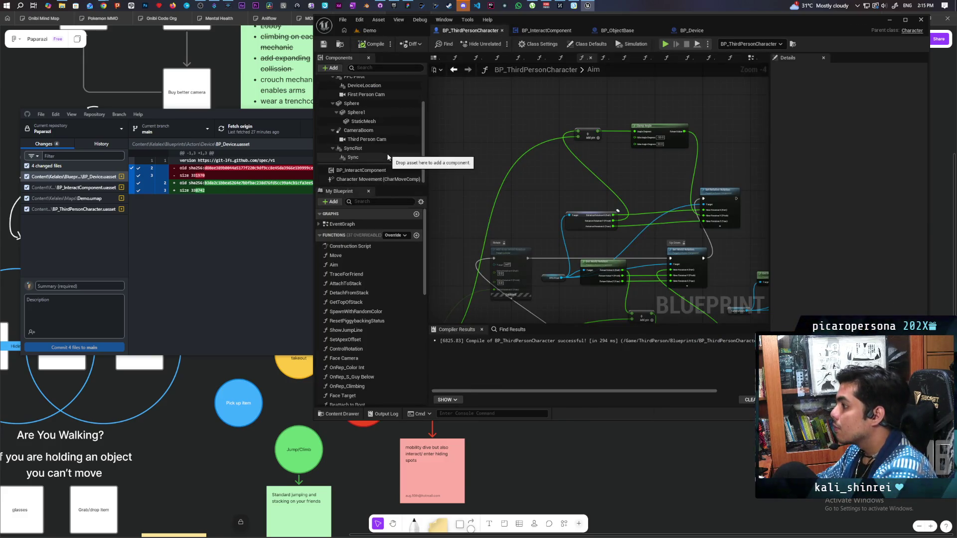
left_click(378, 170)
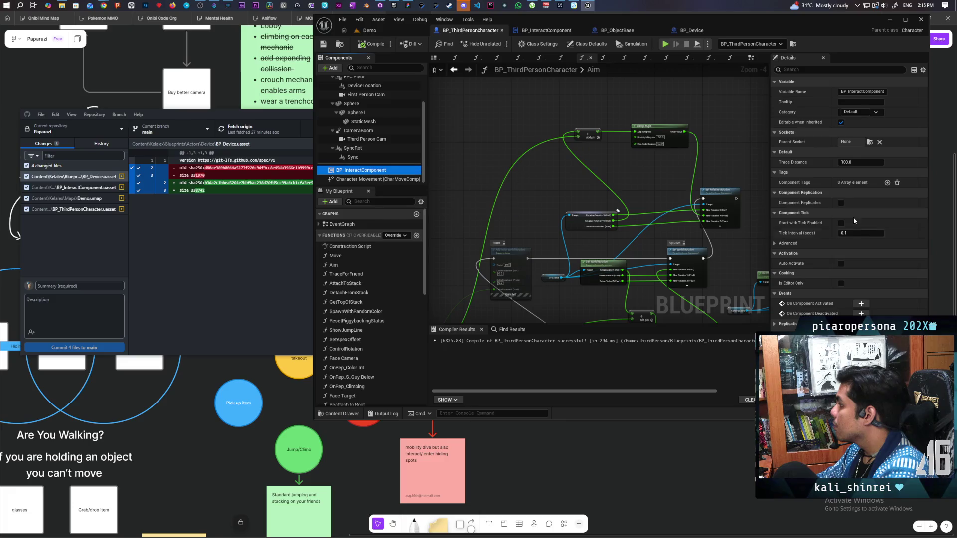
left_click(841, 202)
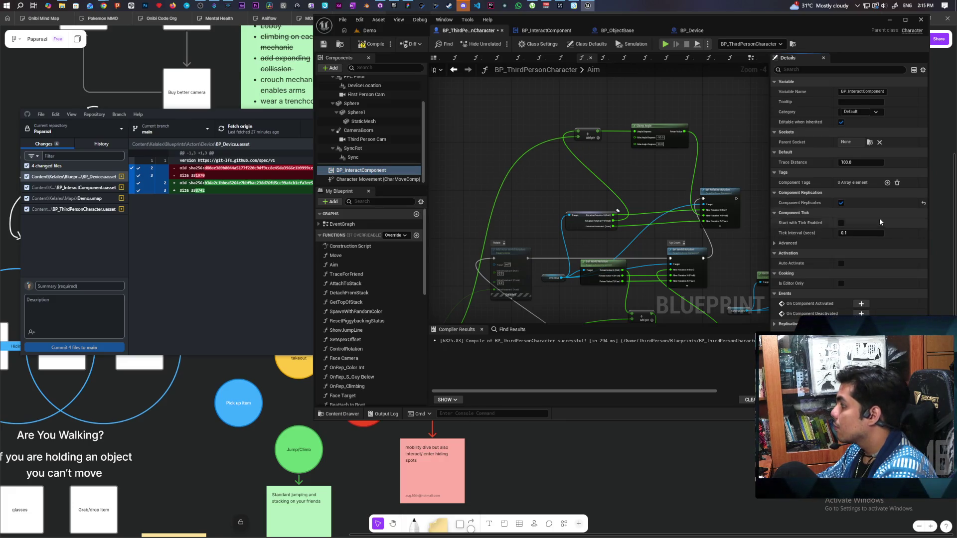
key("ctrl+s")
left_click(381, 33)
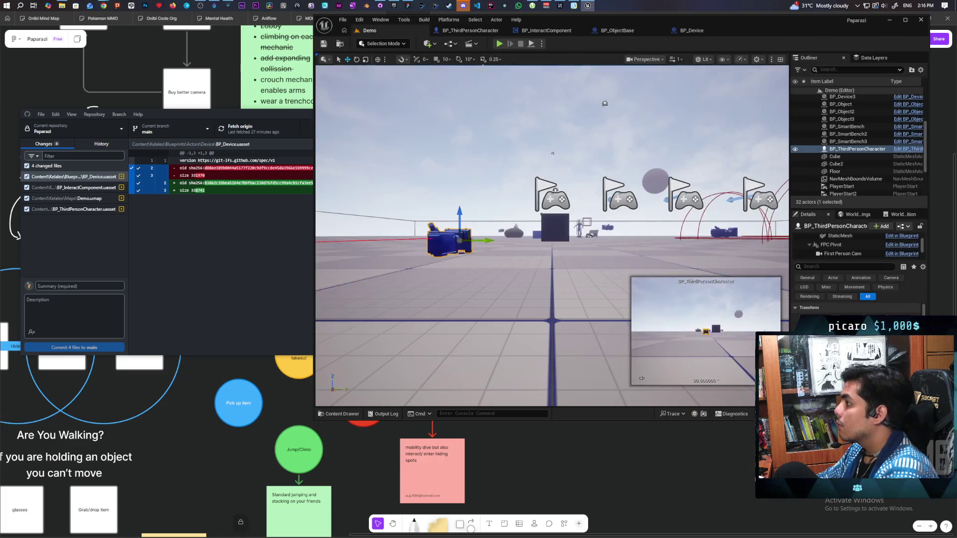
Start a multiplayer test, pick up the camera device with the blue pawn, and toggle the viewfinder.
key("alt+p")
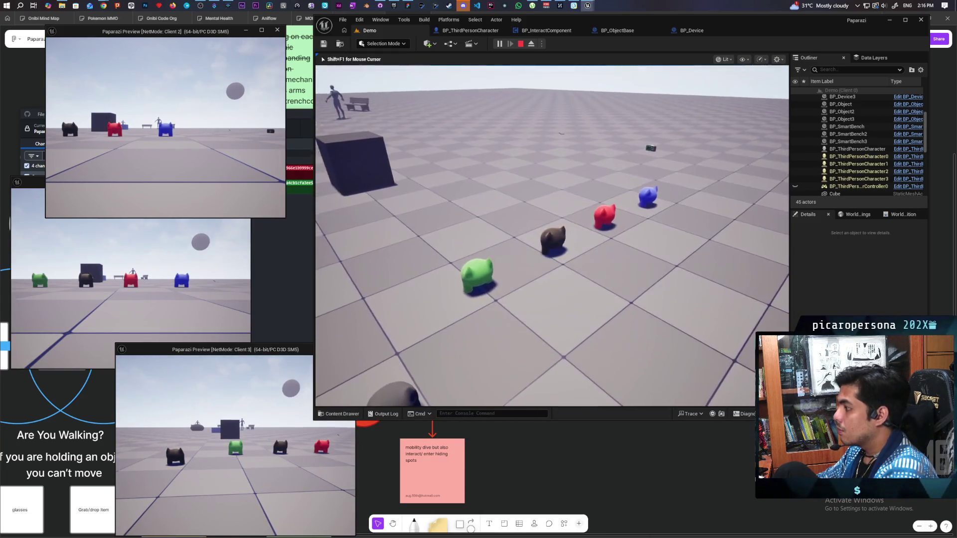
key("alt+Tab")
key("w")
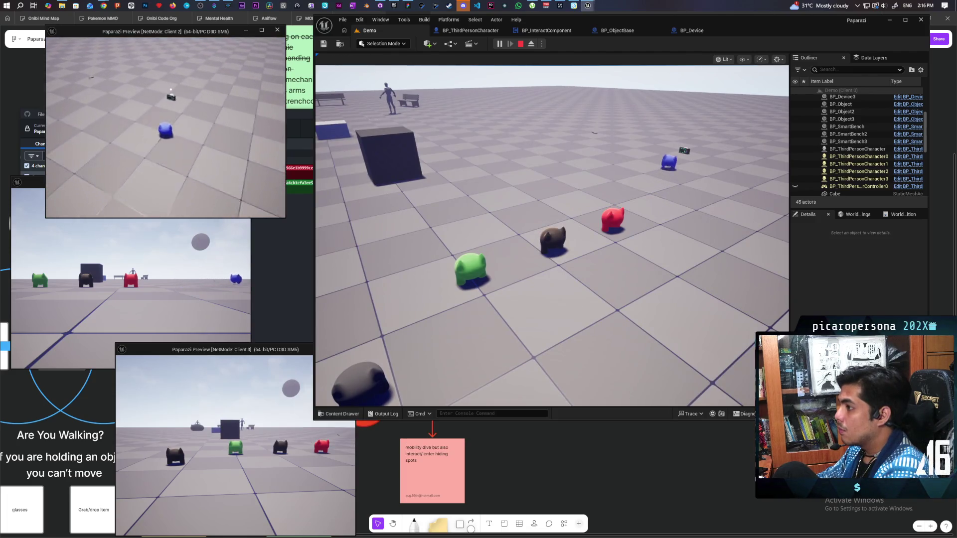
key("w")
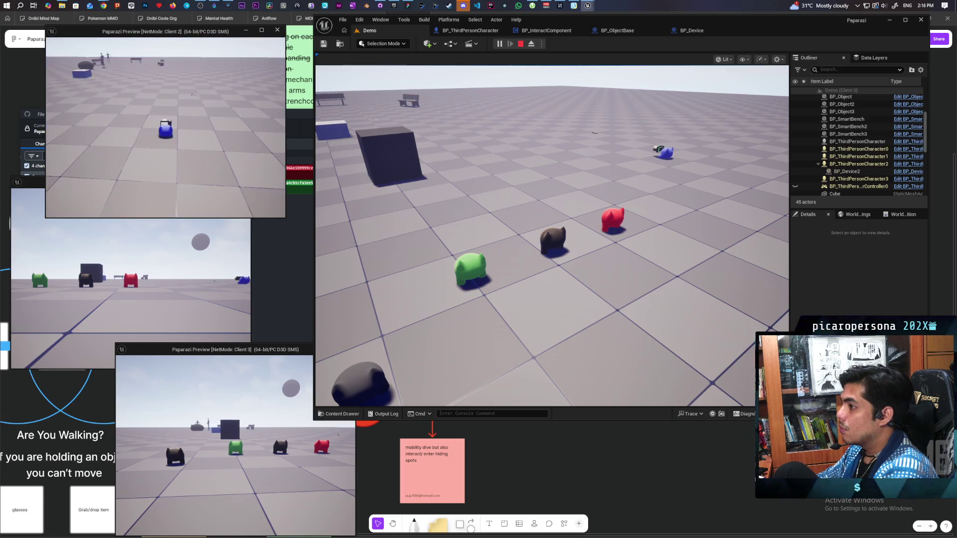
key("e")
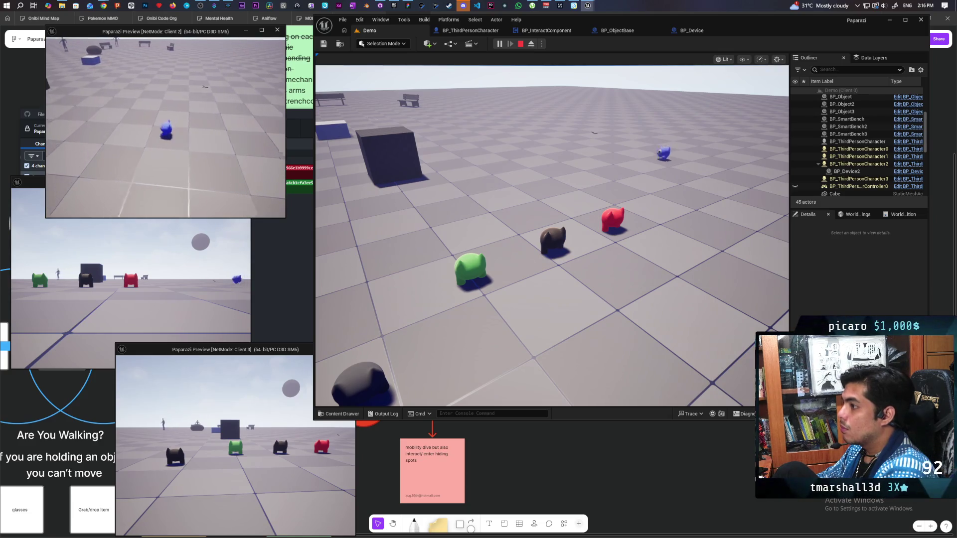
key("w")
key("w")
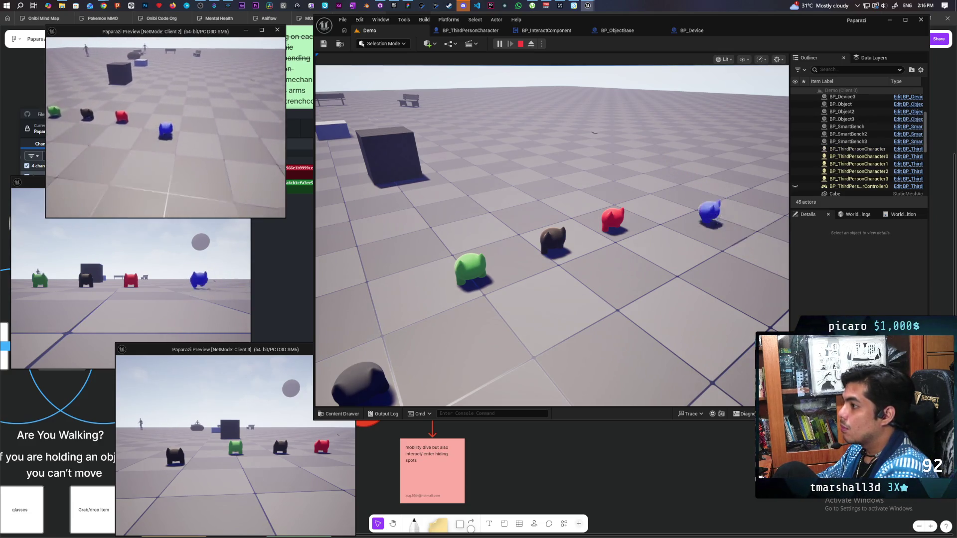
key("e")
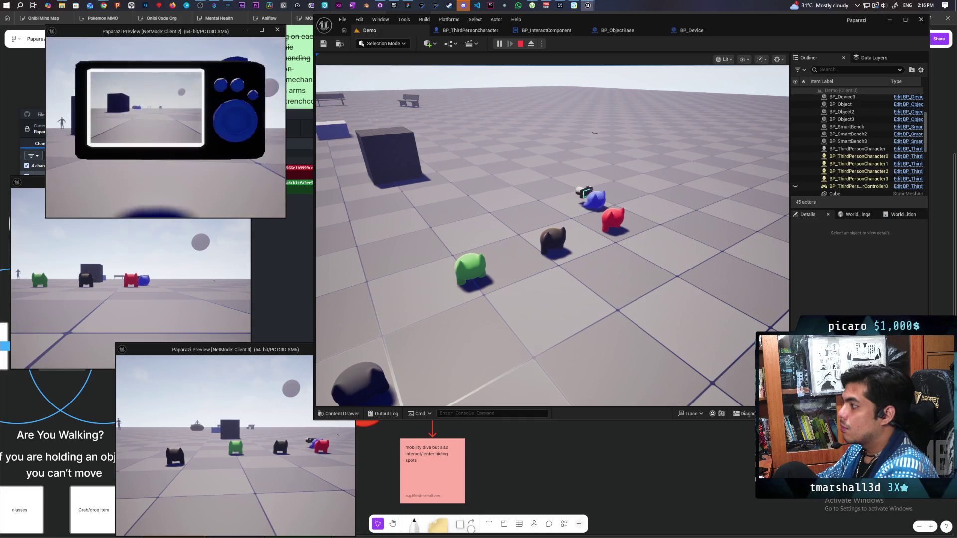
key("e")
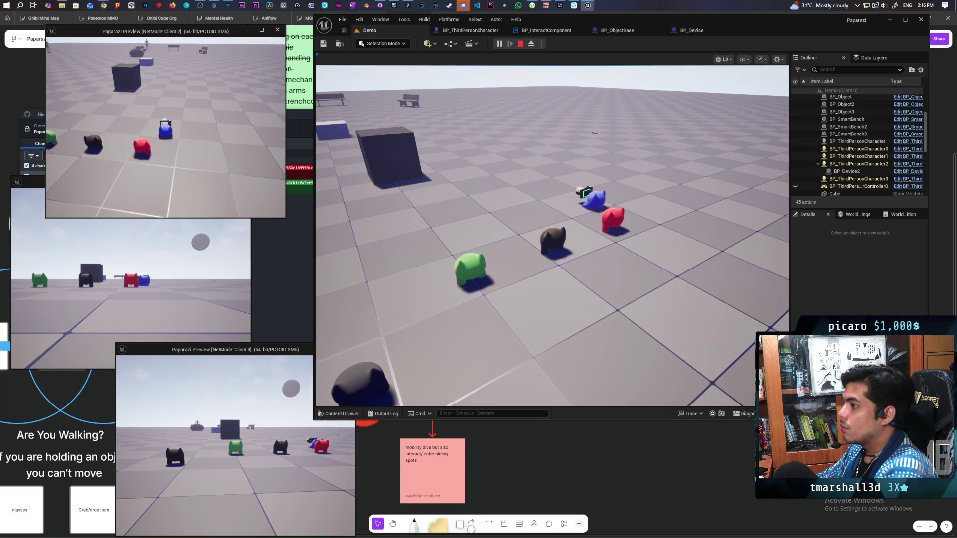
Pick up the black camera device, drop it near the green pawn, and stop the session.
key("a")
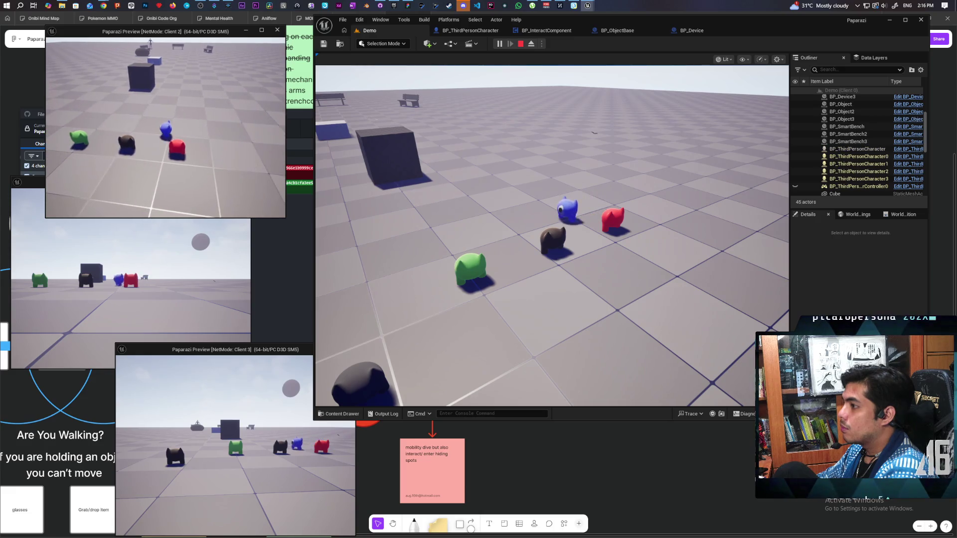
key("e")
key("e")
key("s")
key("w")
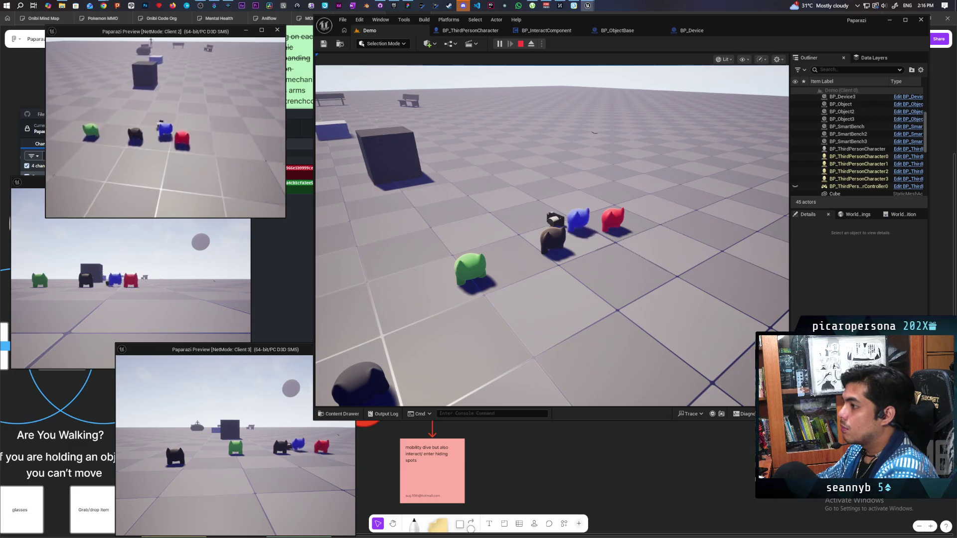
key("e")
key("a")
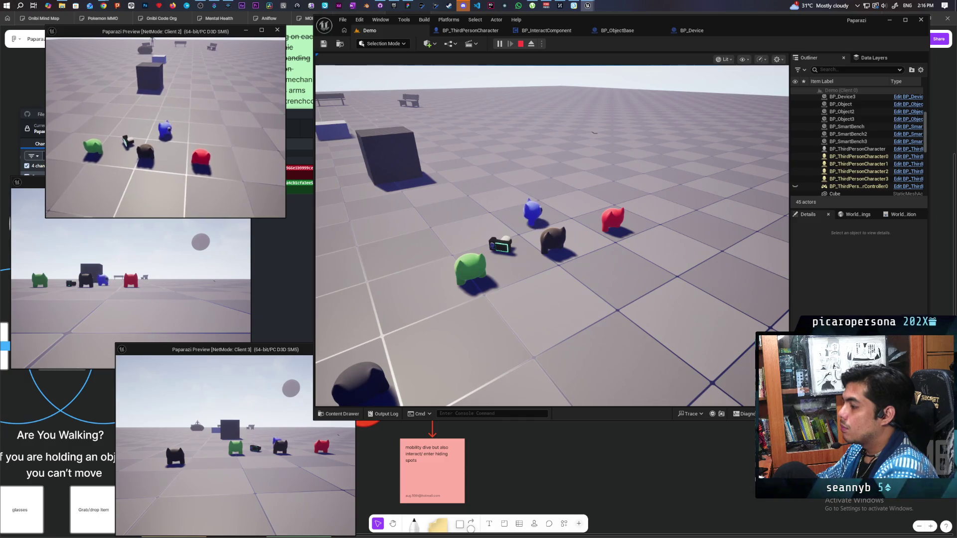
key("Escape")
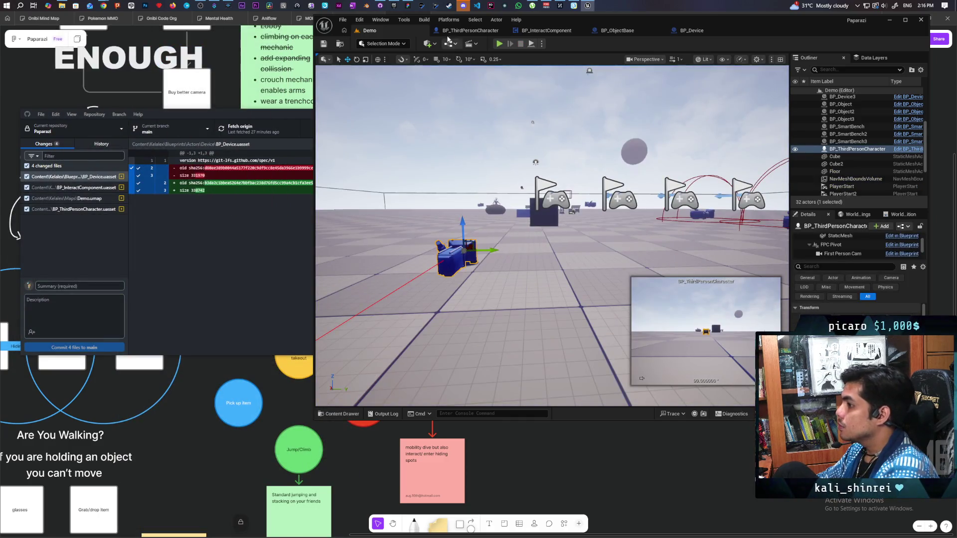
left_click(547, 31)
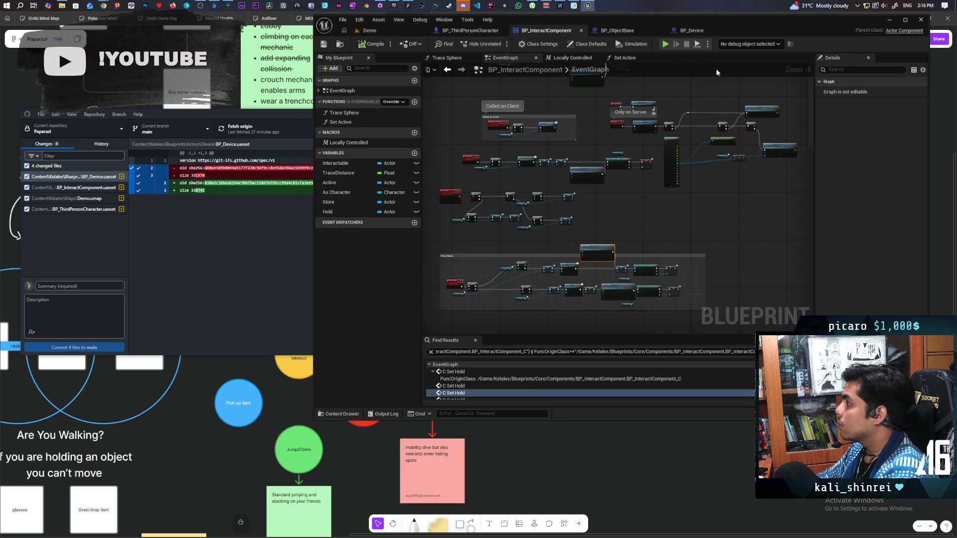
Tick Component Replicates in BP_InteractComponent's Class Defaults and compile and save it.
left_click(594, 45)
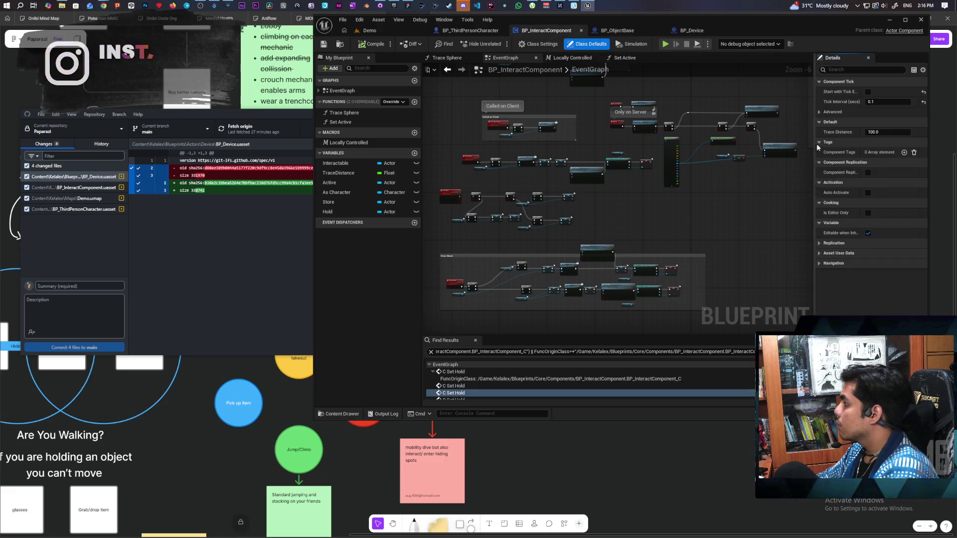
left_click(868, 173)
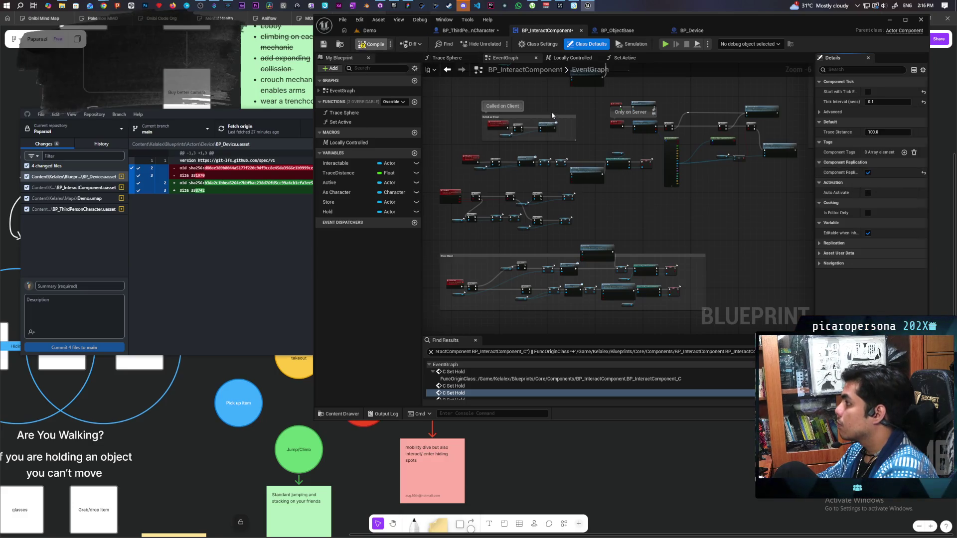
key("ctrl+s")
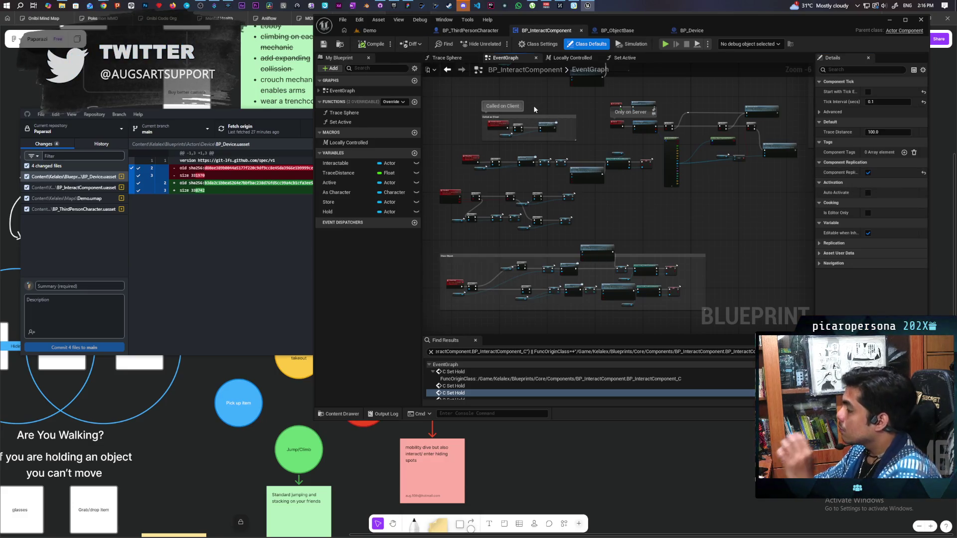
left_click(470, 31)
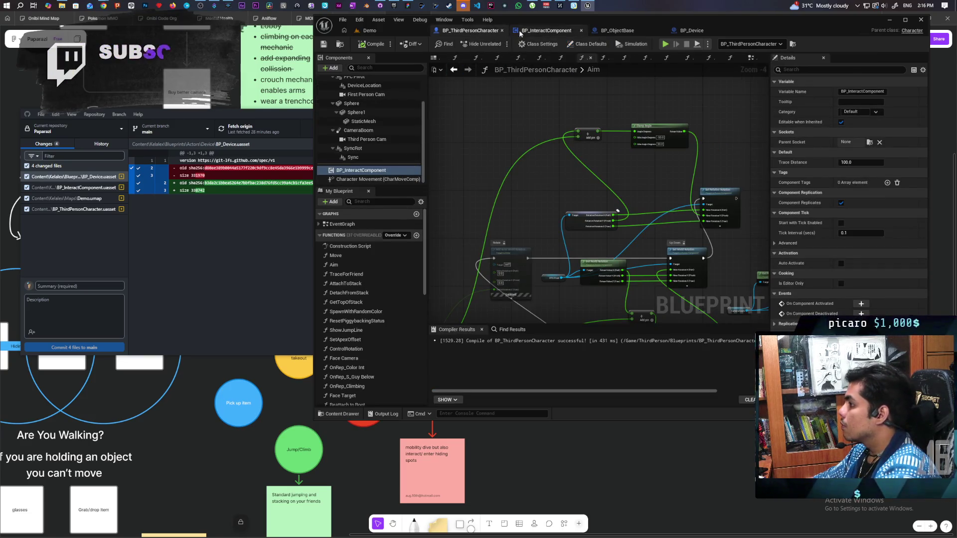
left_click(543, 31)
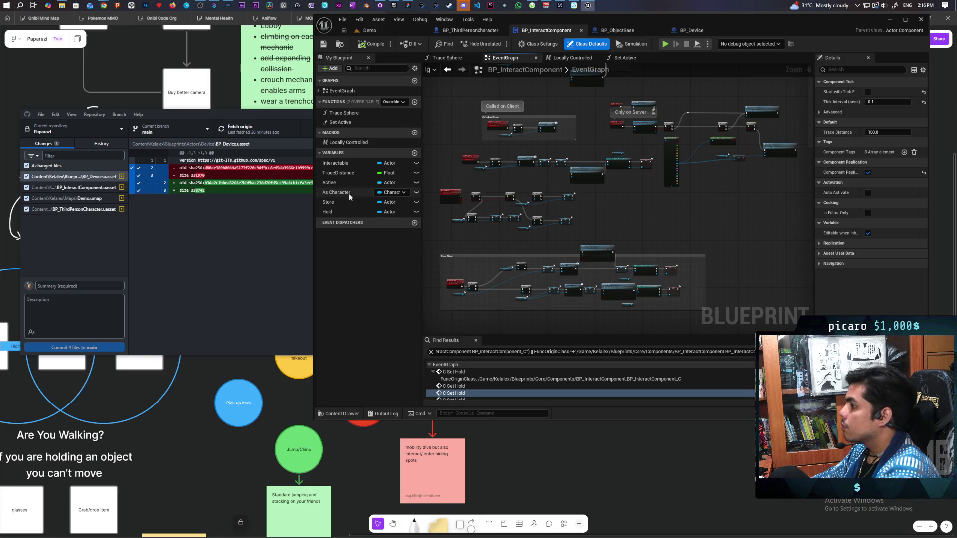
left_click(348, 173)
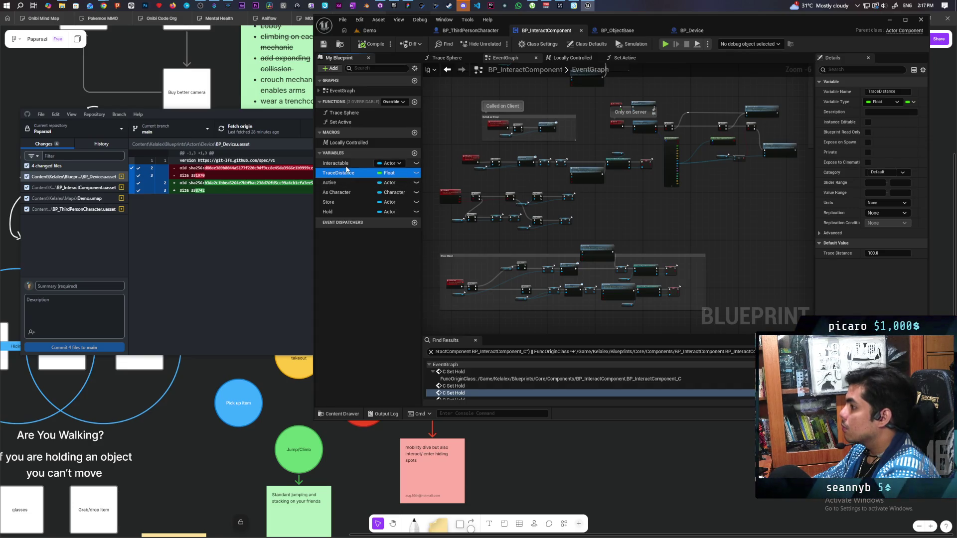
Delete the Interactable and TraceDistance variables from the My Blueprint variables list.
left_click(346, 166)
right_click(346, 169)
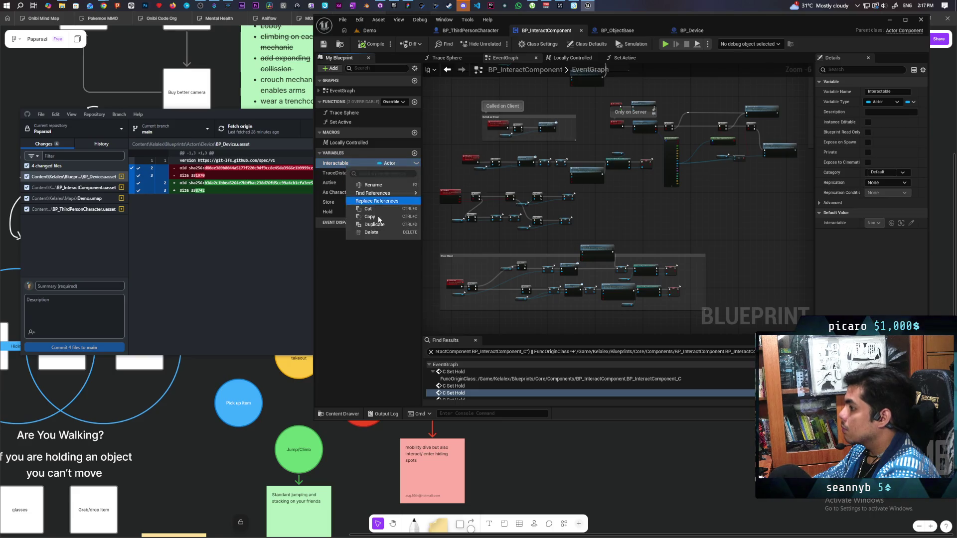
left_click(351, 272)
left_click(349, 166)
left_click(351, 171, "ctrl")
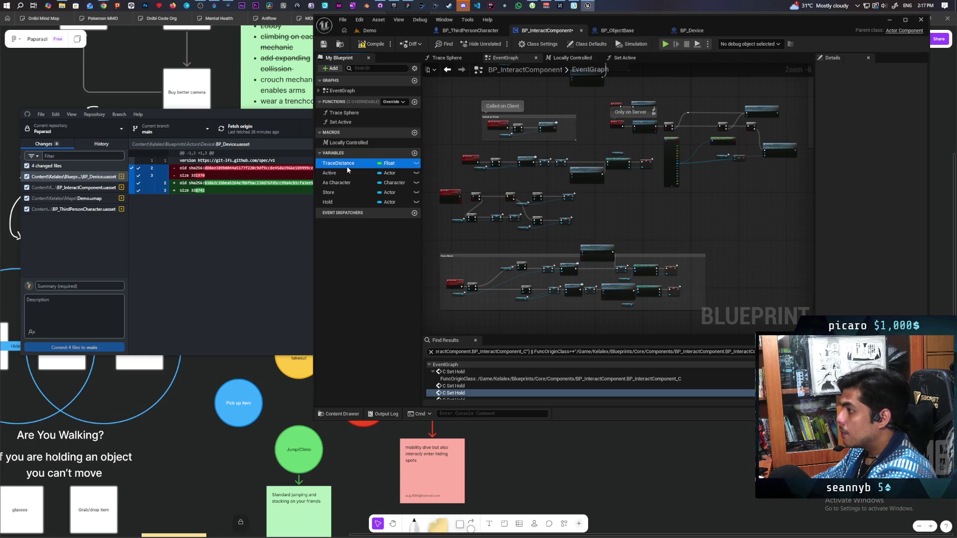
key("Delete")
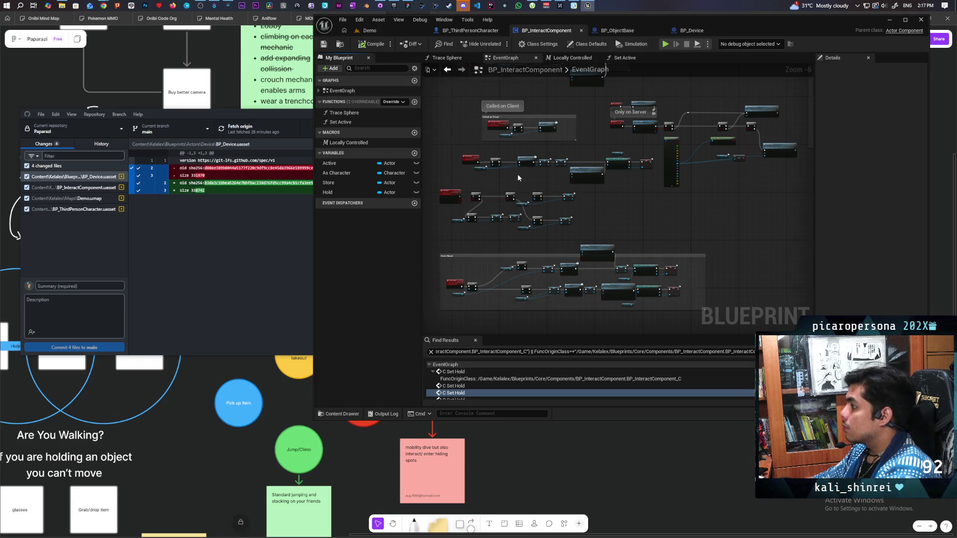
scroll(517, 175, "up", 4)
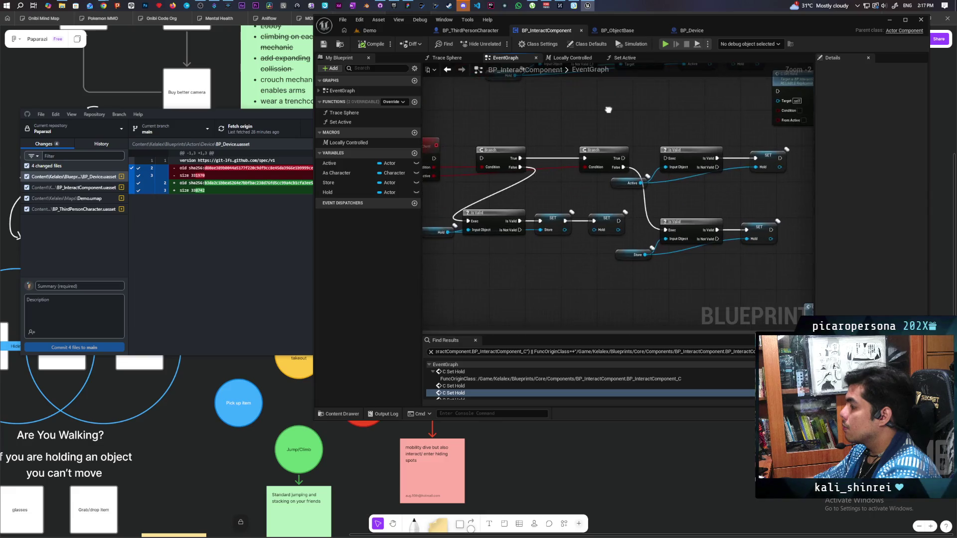
Delete the stale C Set Hold event logic and all remaining C Set Hold calls.
left_click_drag(608, 110, 574, 100)
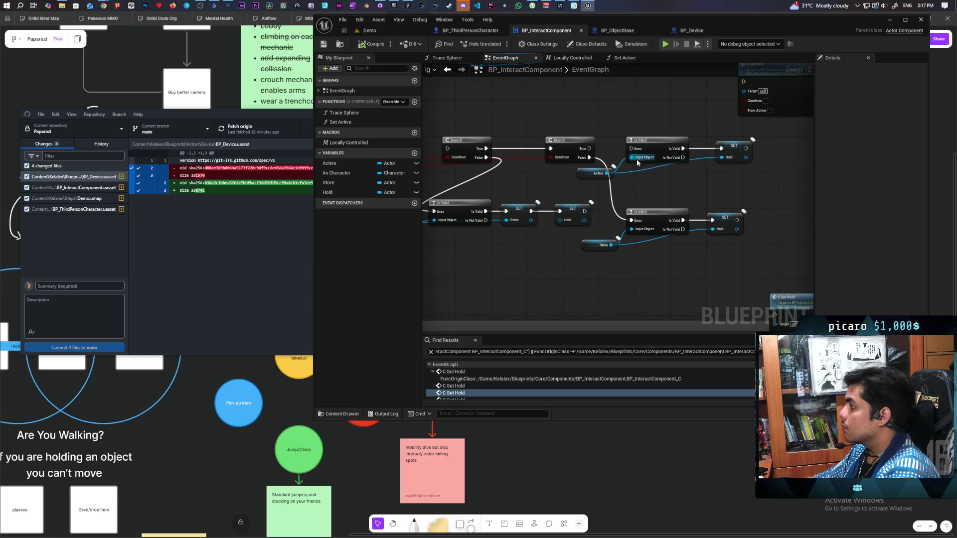
left_click_drag(582, 171, 595, 174)
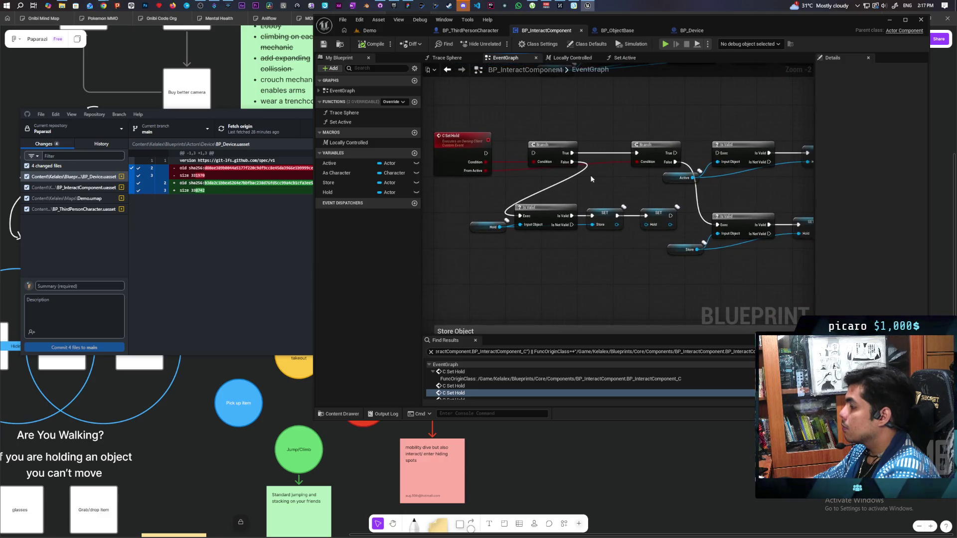
scroll(580, 174, "down", 1)
scroll(580, 175, "down", 1)
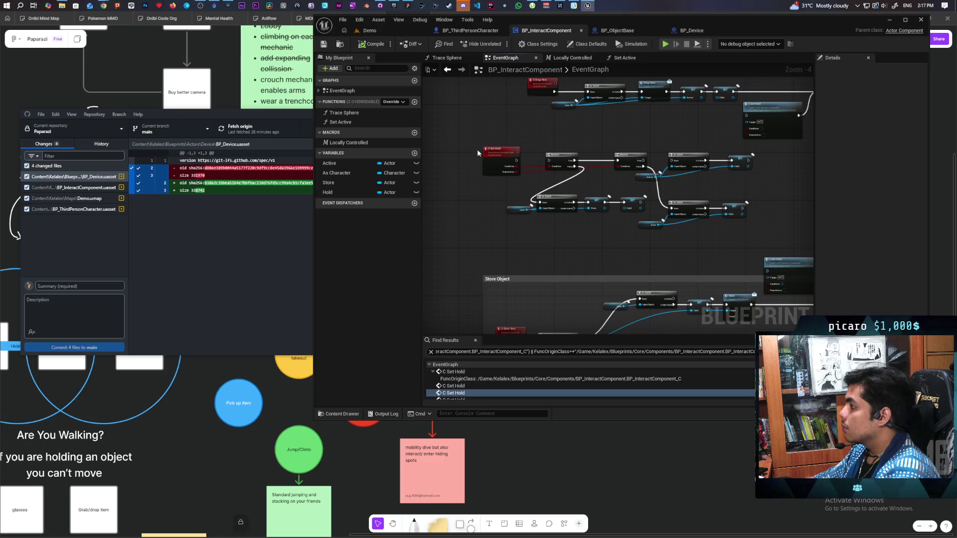
left_click_drag(480, 153, 540, 225)
mouse_move(487, 163)
left_mouse_down()
mouse_move(647, 253)
mouse_move(665, 252)
mouse_move(580, 157)
left_mouse_up()
key("Delete")
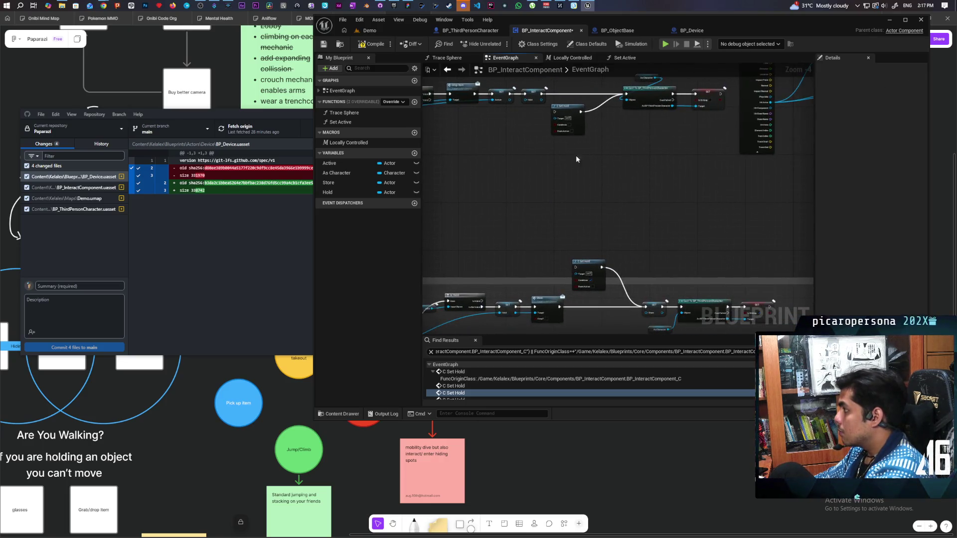
left_click(575, 192)
key("Delete")
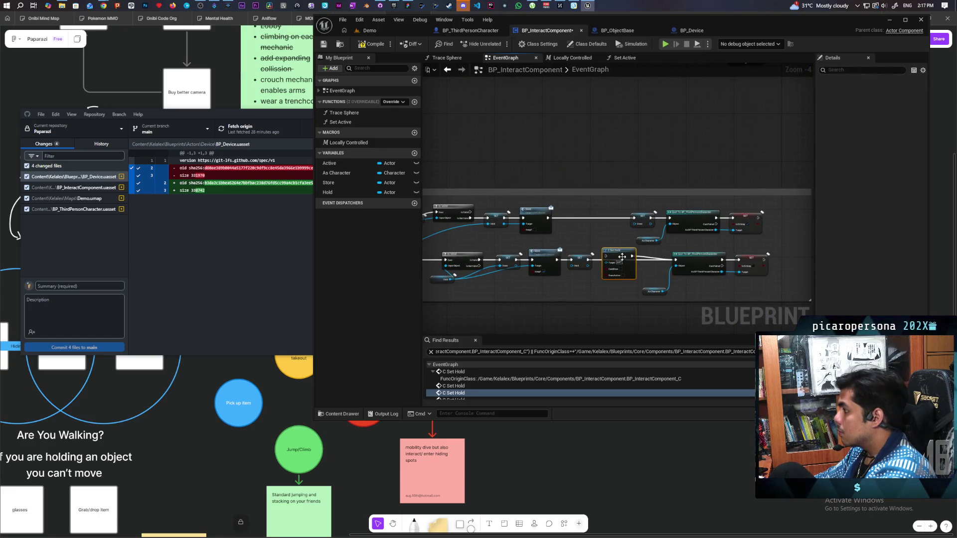
mouse_move(602, 181)
left_mouse_down()
mouse_move(591, 233)
mouse_move(650, 314)
left_mouse_up()
left_click(639, 293)
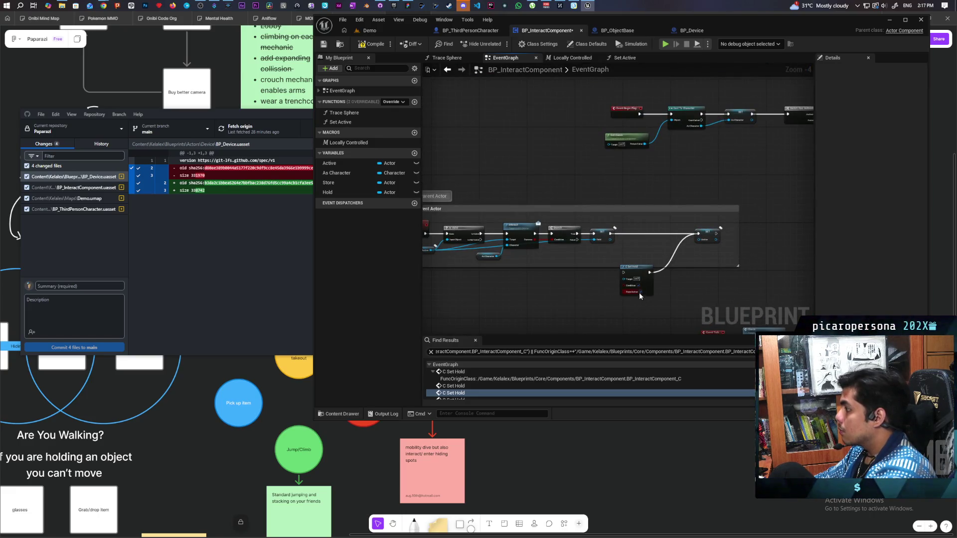
key("Delete")
Place SET Active right after SET Hold and shrink the Called from Parent Actor comment around its nodes.
left_click_drag(643, 263, 721, 242)
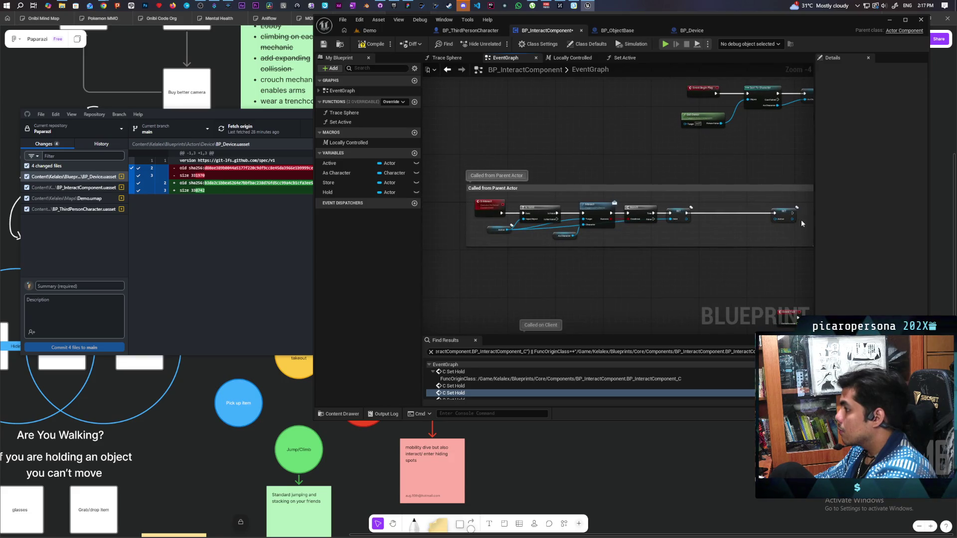
left_click_drag(784, 214, 714, 216)
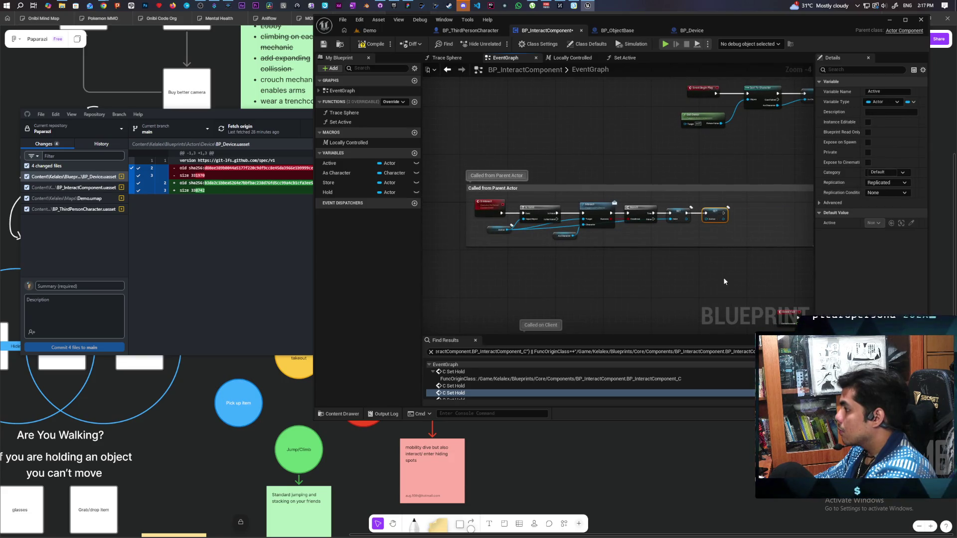
left_click_drag(724, 279, 609, 275)
left_click_drag(701, 217, 650, 217)
left_click_drag(486, 288, 643, 302)
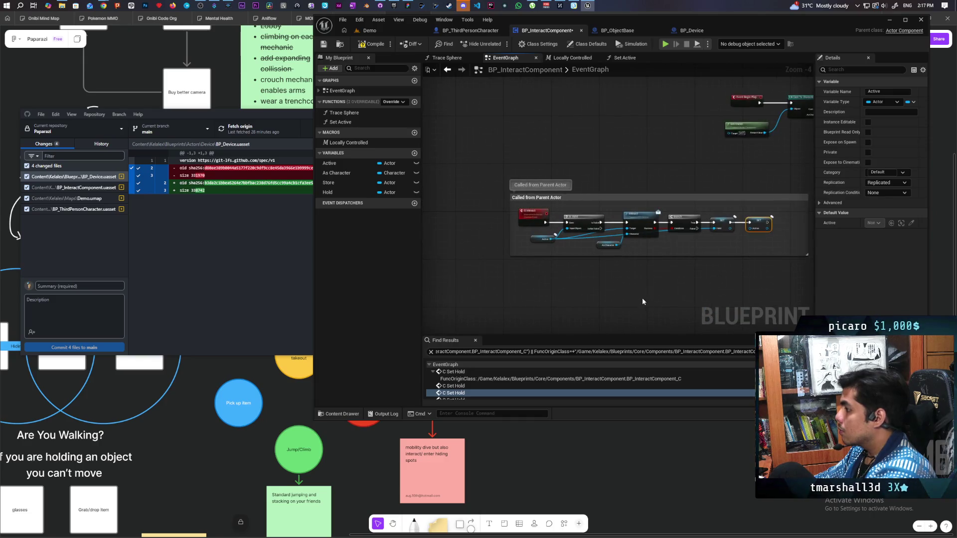
scroll(554, 273, "up", 2)
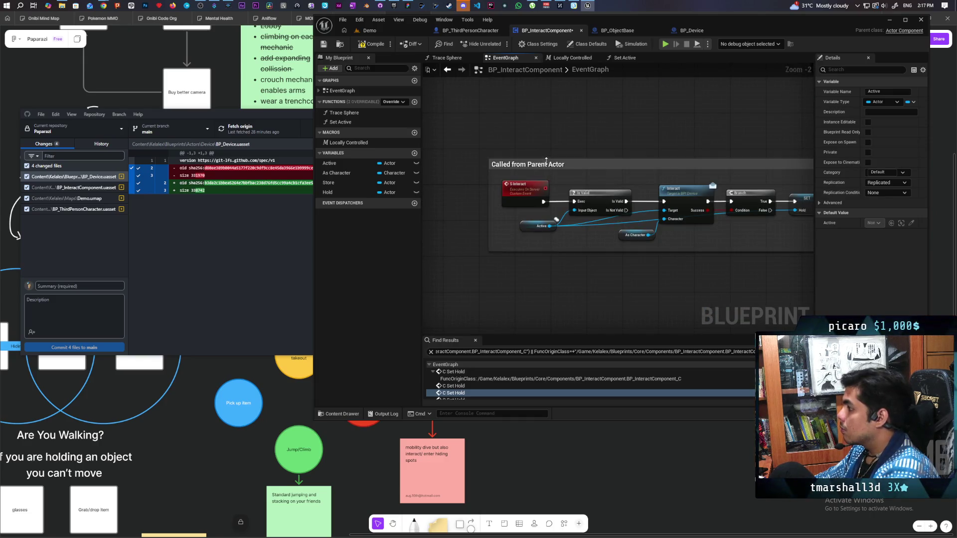
Rename the Called from Parent Actor comment to 'Interact' and extend its top edge upward.
double_click(573, 176)
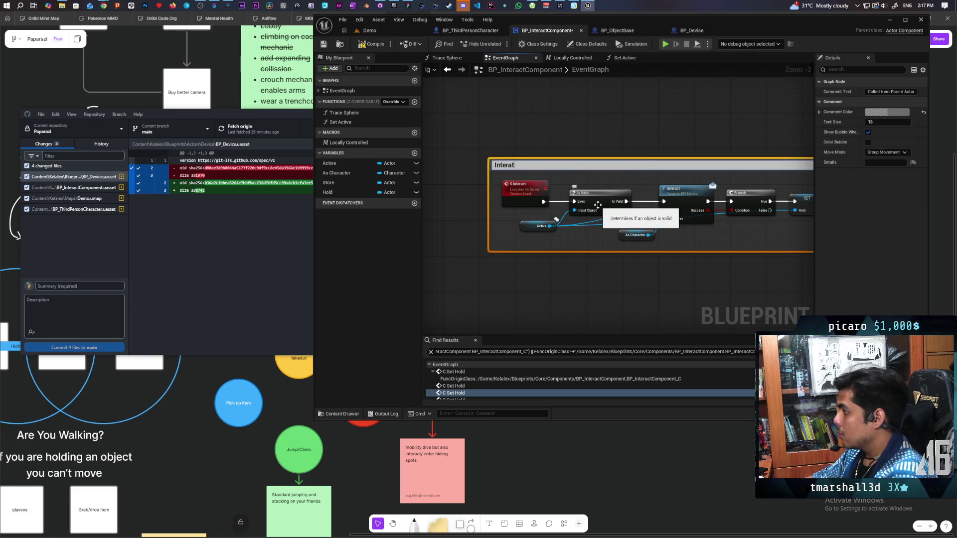
left_click(626, 312)
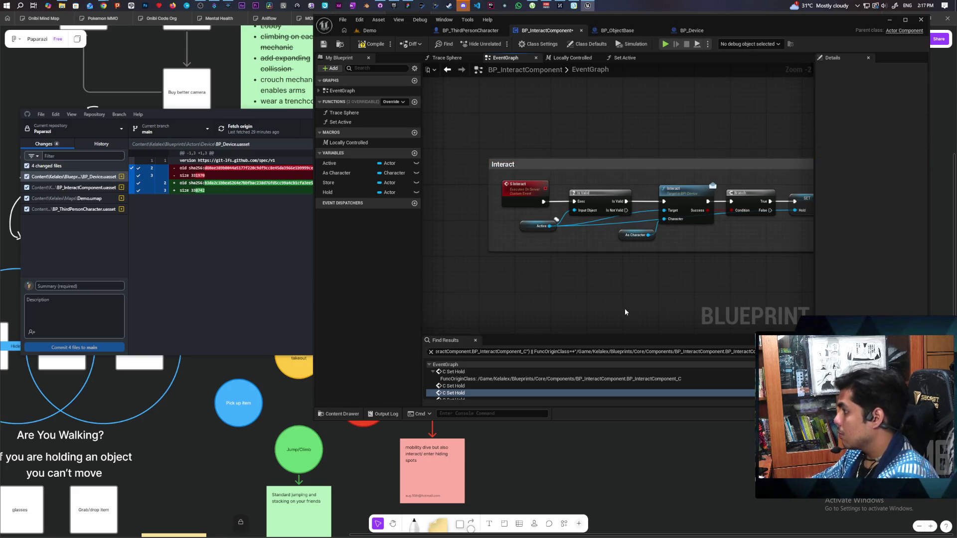
left_click(606, 165)
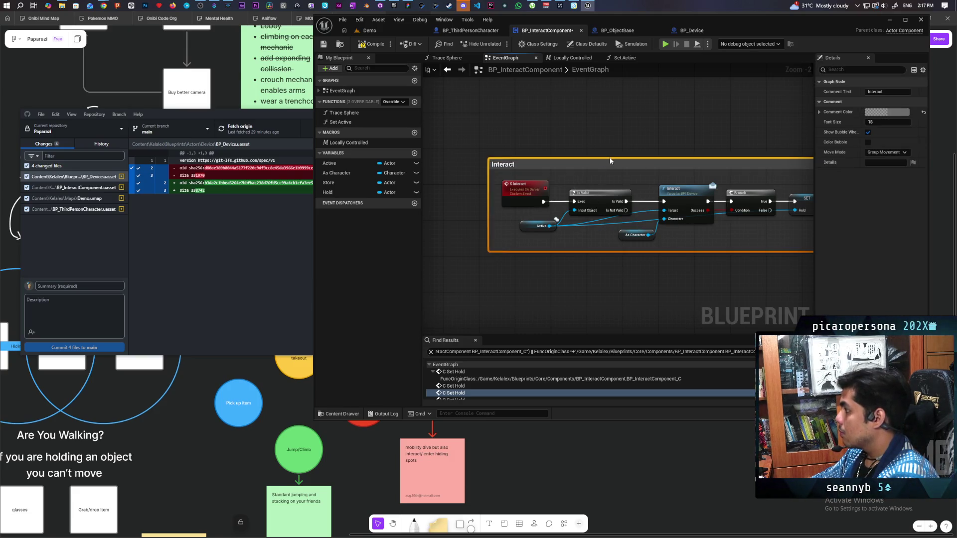
left_click_drag(609, 159, 611, 135)
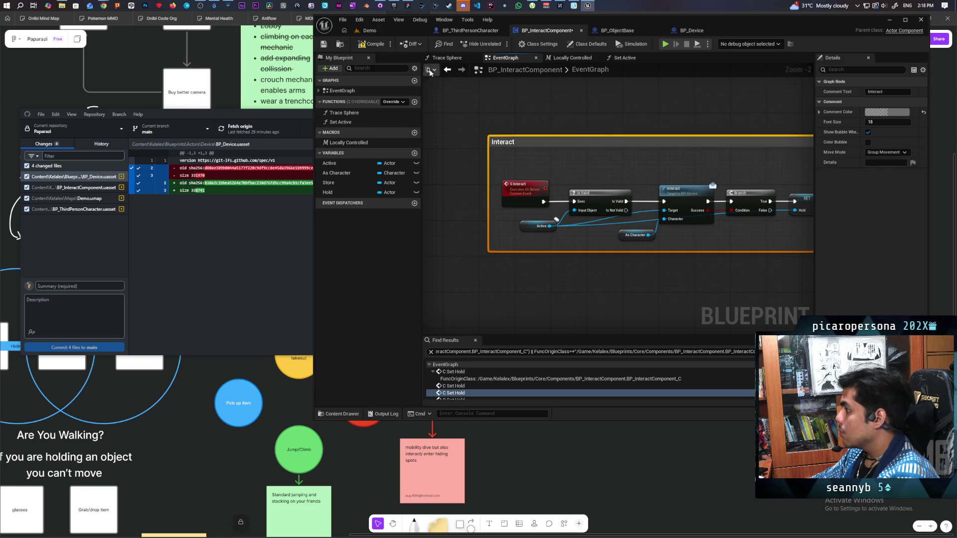
scroll(573, 175, "down", 4)
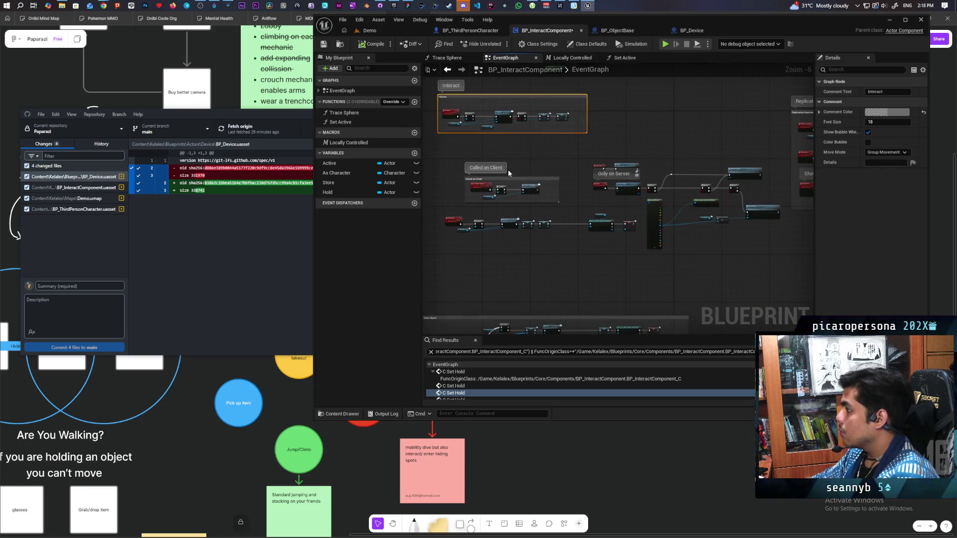
scroll(579, 130, "up", 3)
scroll(594, 172, "down", 5)
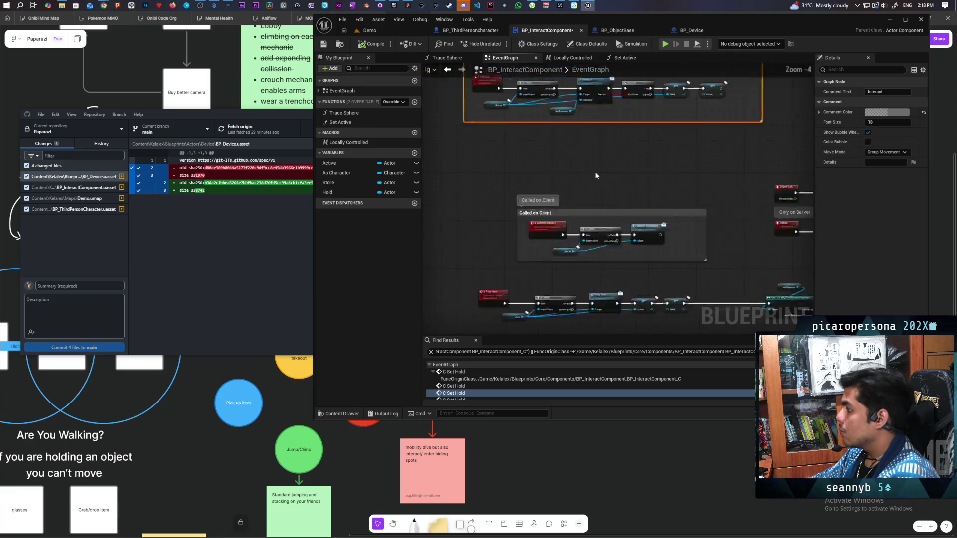
scroll(549, 225, "up", 4)
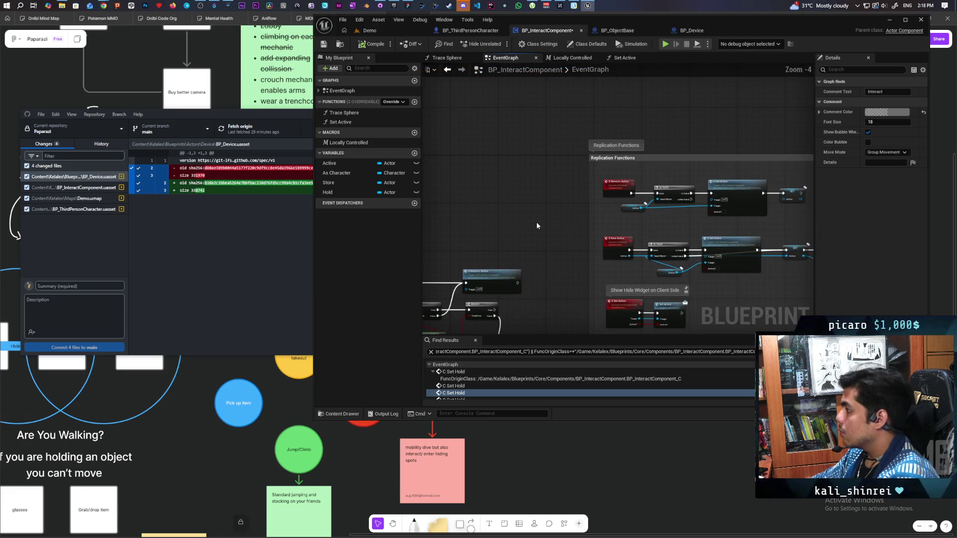
Shift the Cast and Set nodes and Called on Client group left, and raise the Store Object group.
mouse_move(545, 222)
left_mouse_down()
mouse_move(623, 184)
mouse_move(604, 137)
mouse_move(613, 211)
left_mouse_up()
scroll(613, 210, "down", 3)
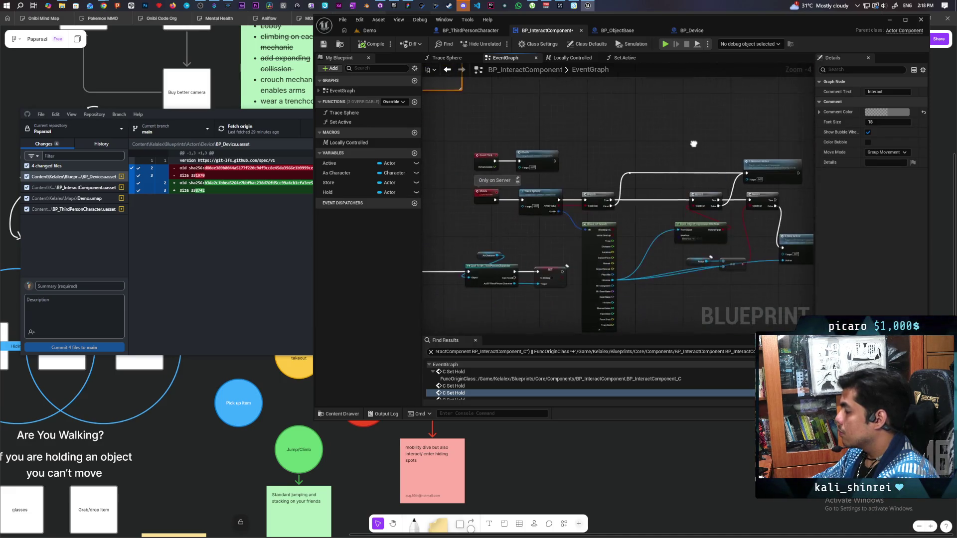
scroll(587, 198, "up", 2)
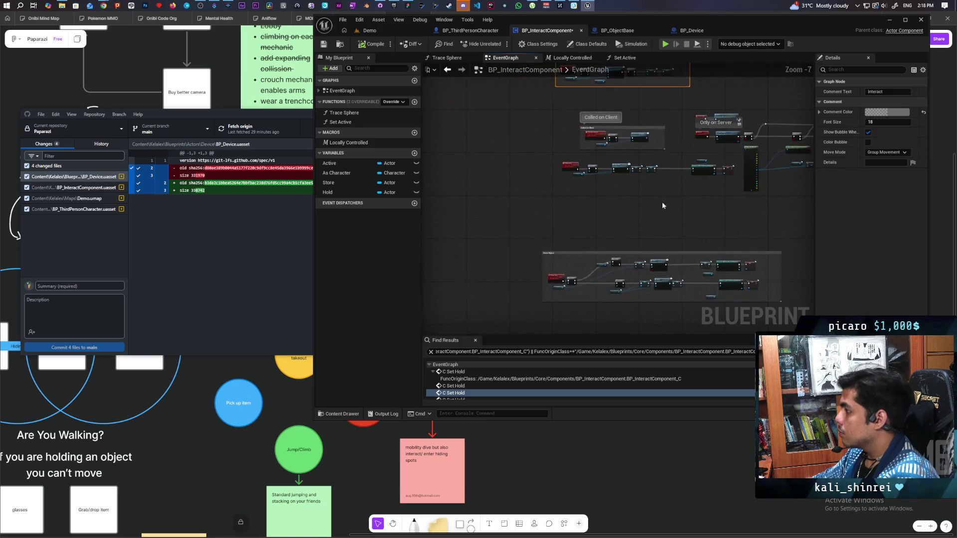
left_click_drag(702, 183, 655, 187)
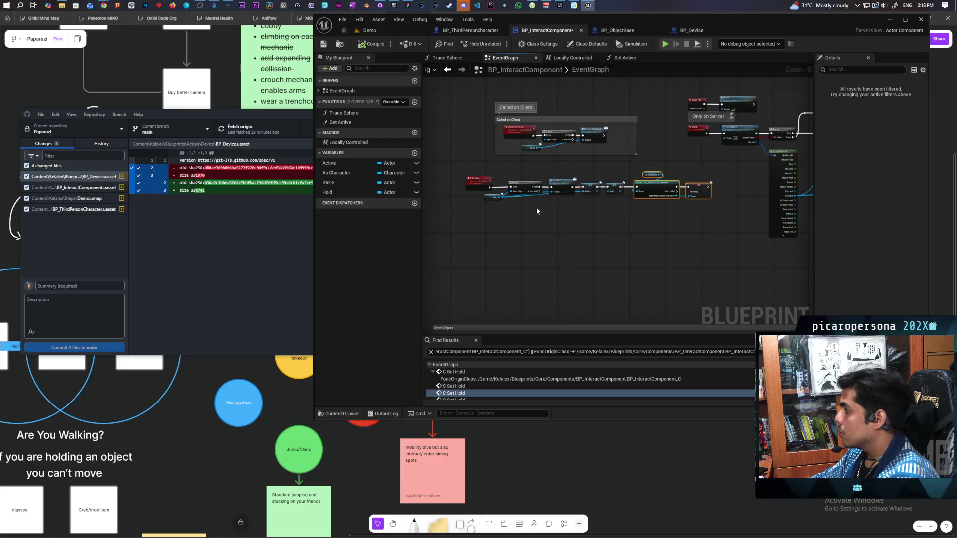
scroll(531, 253, "up", 2)
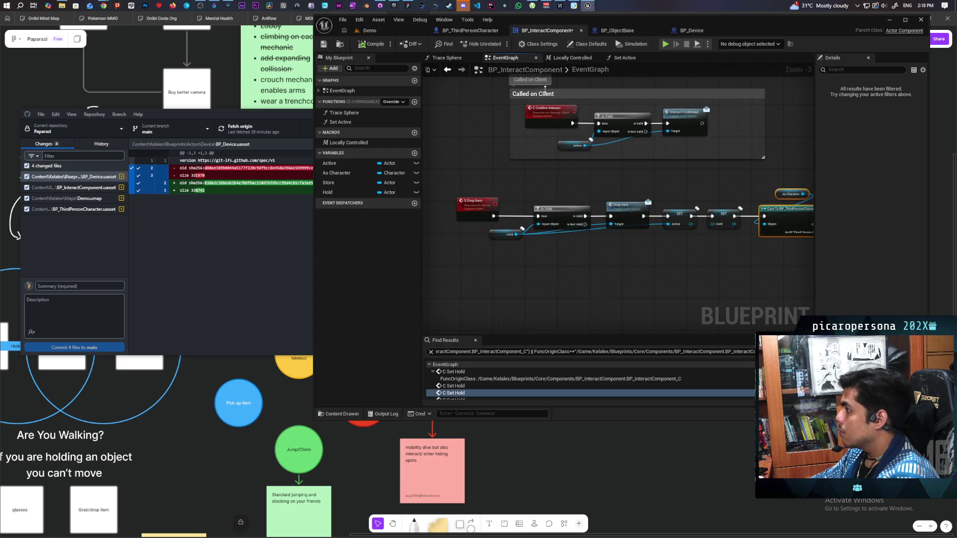
left_click_drag(567, 94, 494, 98)
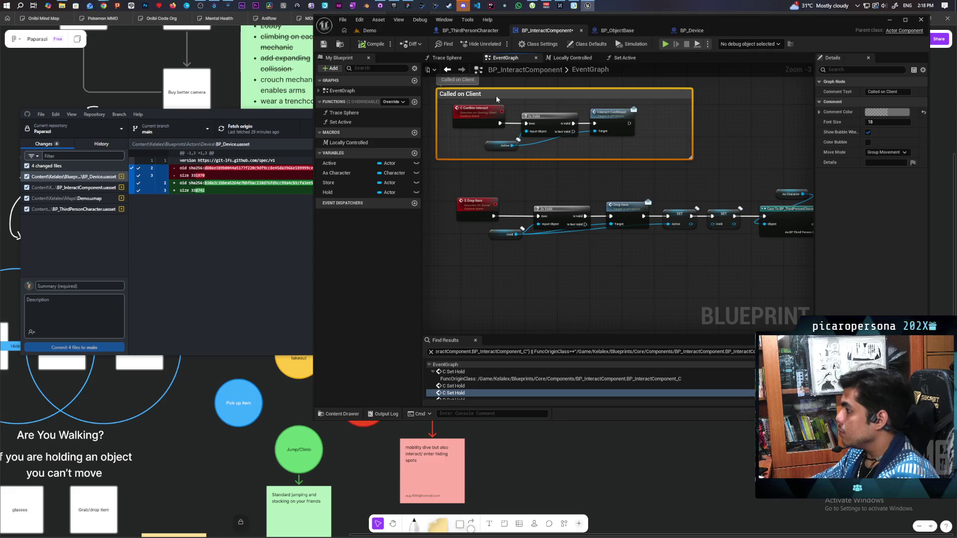
scroll(555, 177, "down", 2)
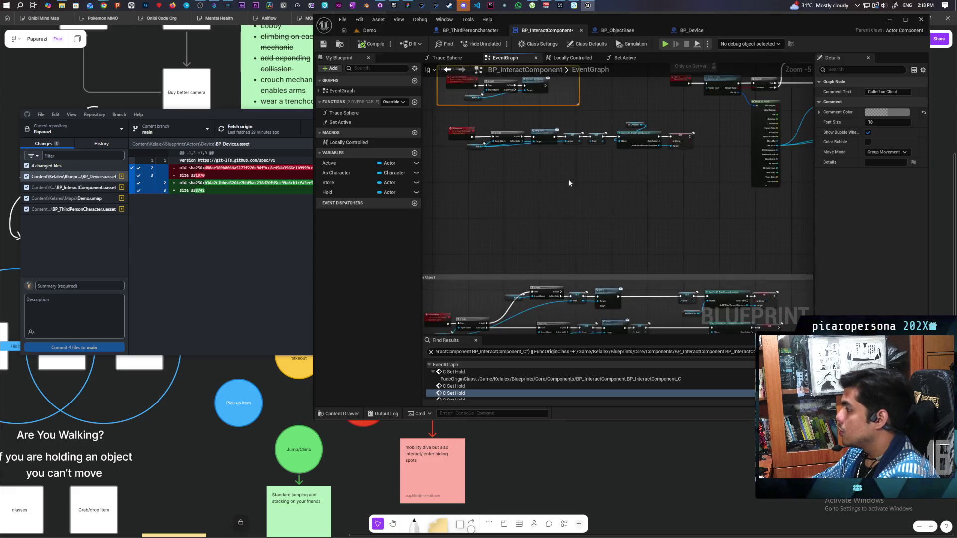
scroll(586, 225, "down", 1)
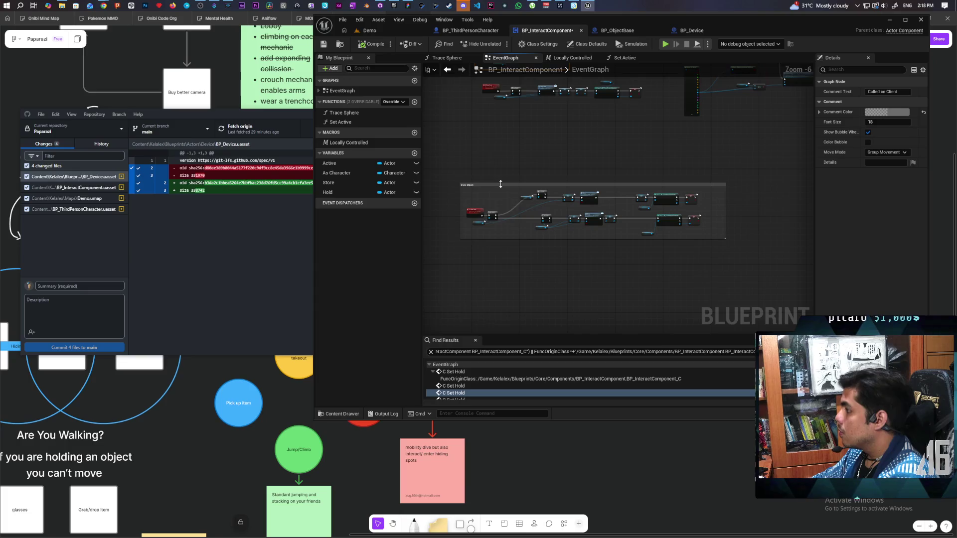
left_click_drag(503, 185, 504, 137)
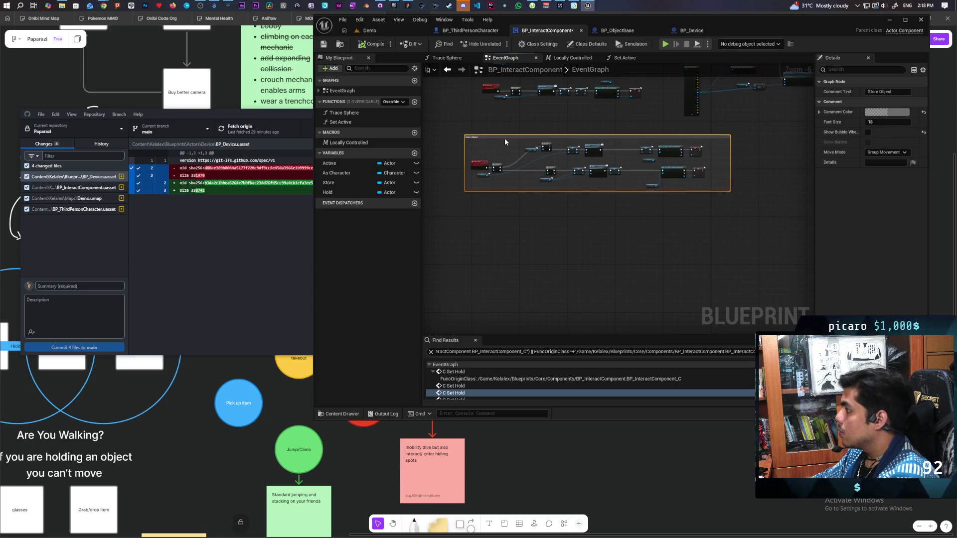
scroll(503, 205, "up", 3)
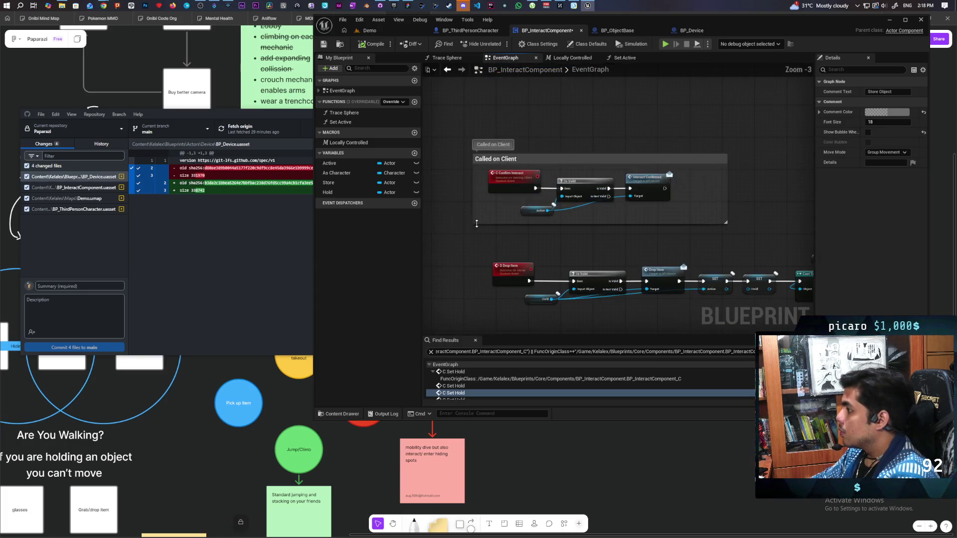
Check C Confirm Interact's references, then delete the whole Called on Client group.
right_click(509, 187)
mouse_move(554, 264)
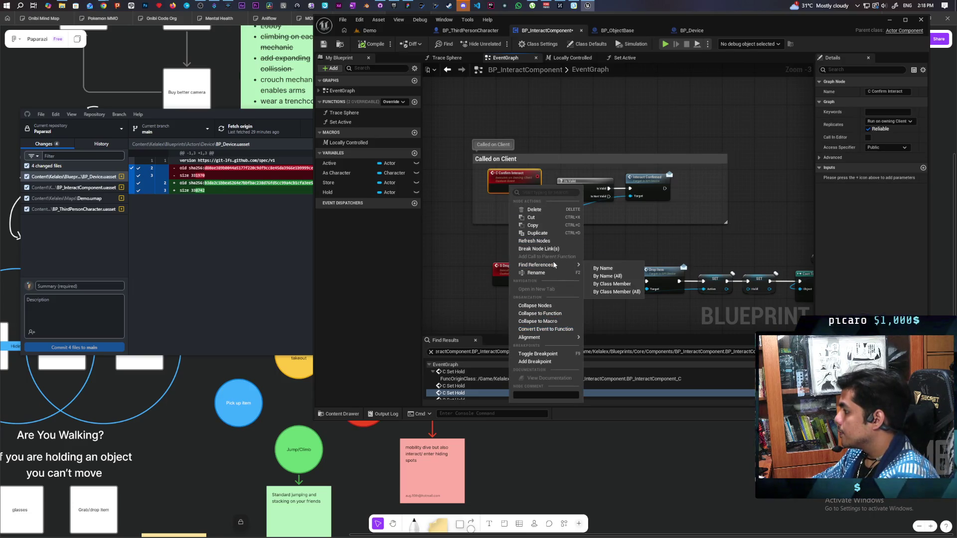
left_click(613, 284)
left_click(454, 142)
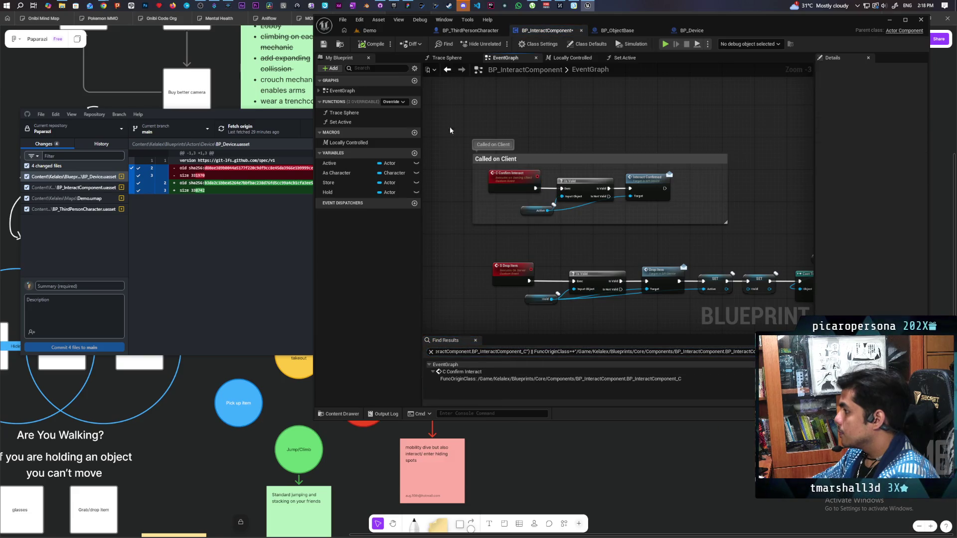
left_click_drag(454, 142, 748, 249)
key("Delete")
Reposition the Interact comment box and Only on Server nodes, then select the Drop Item nodes.
scroll(749, 262, "up", 1)
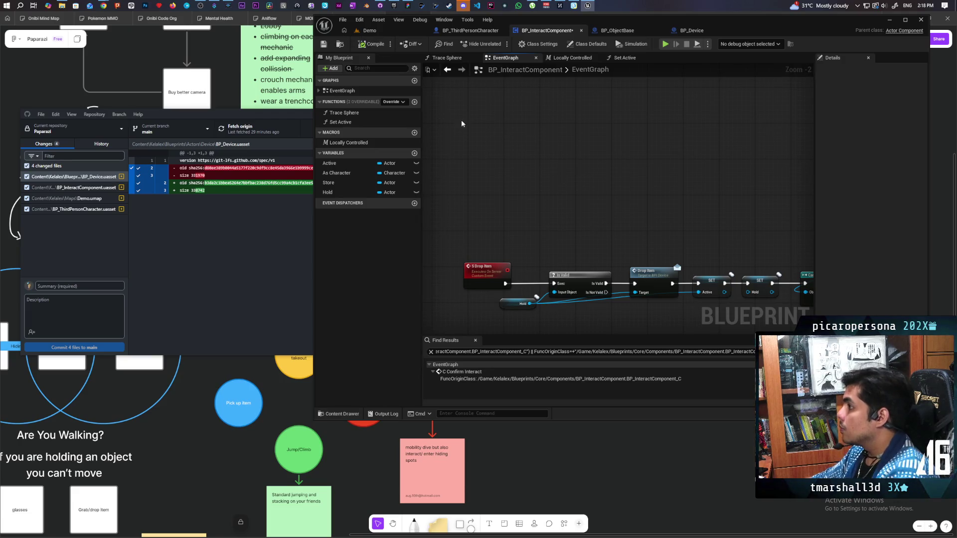
scroll(501, 152, "down", 4)
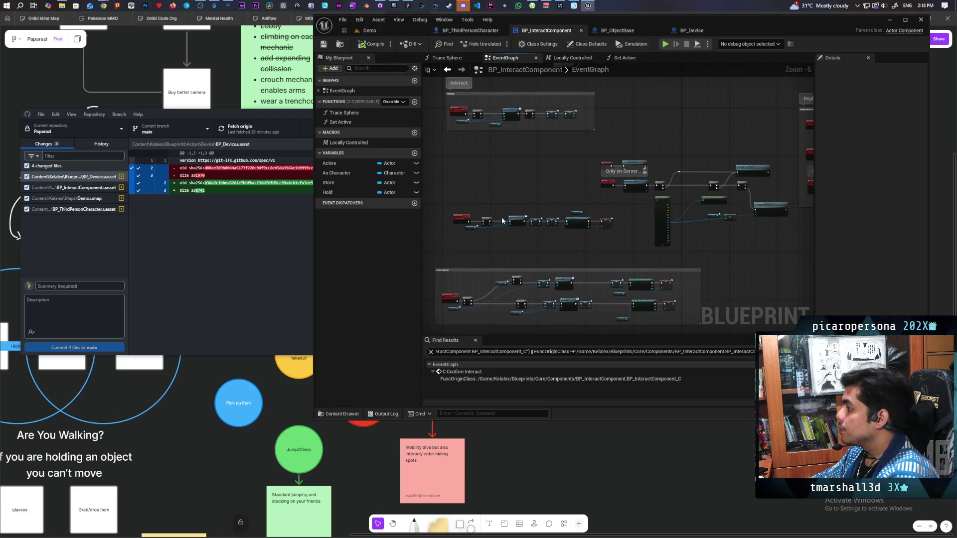
mouse_move(488, 127)
left_mouse_down()
mouse_move(482, 196)
mouse_move(470, 202)
mouse_move(577, 223)
mouse_move(653, 285)
left_mouse_up()
left_click_drag(533, 227, 482, 143)
left_click(493, 219)
scroll(493, 218, "up", 3)
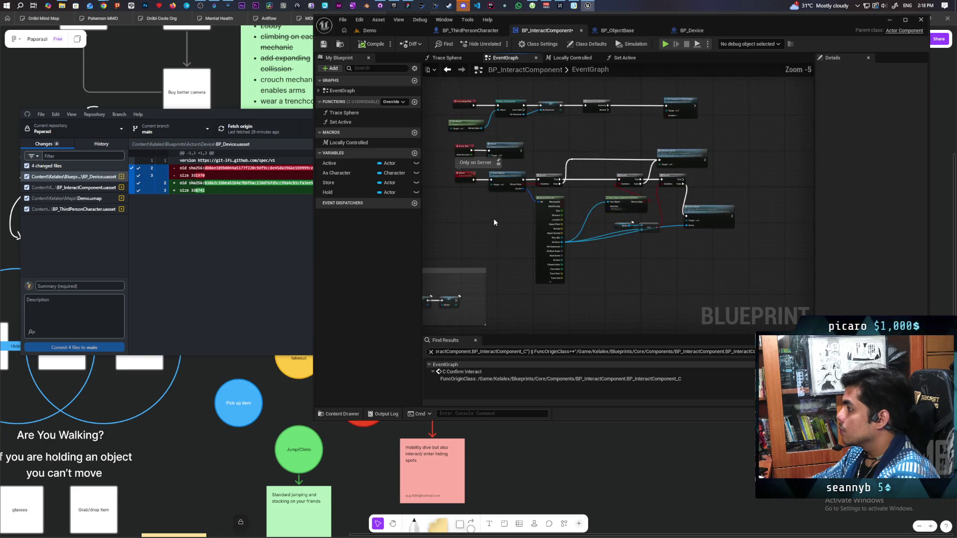
scroll(489, 264, "down", 1)
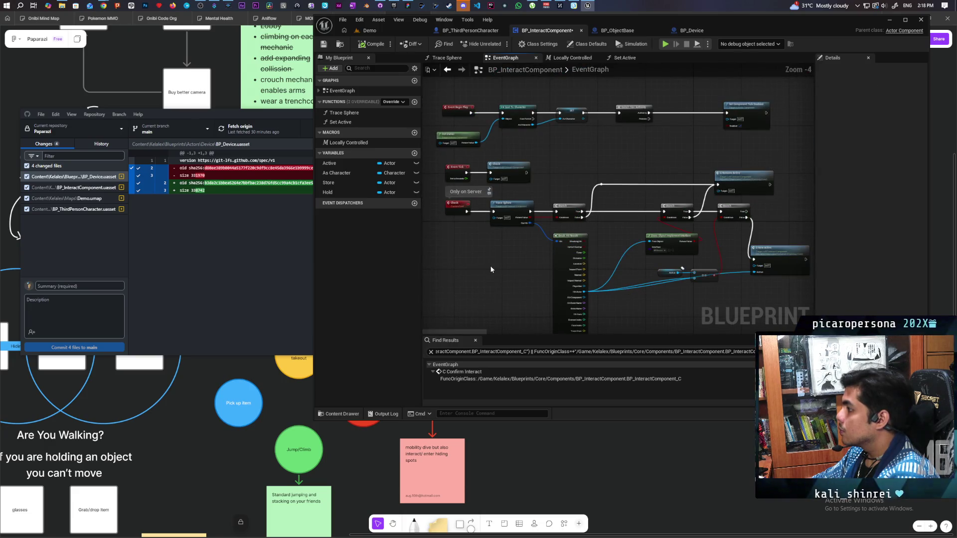
mouse_move(515, 277)
left_mouse_down()
mouse_move(508, 177)
mouse_move(604, 153)
mouse_move(569, 146)
left_mouse_up()
scroll(507, 187, "down", 2)
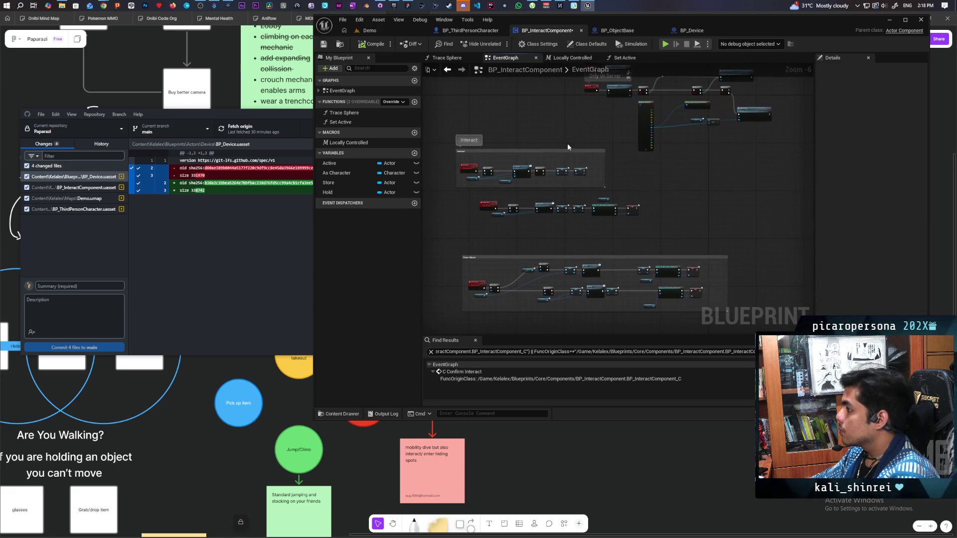
scroll(512, 193, "up", 2)
left_click_drag(472, 162, 777, 226)
Title the new comment 'Drop' and give the Drop and Store Object comments colour bubbles.
type("c")
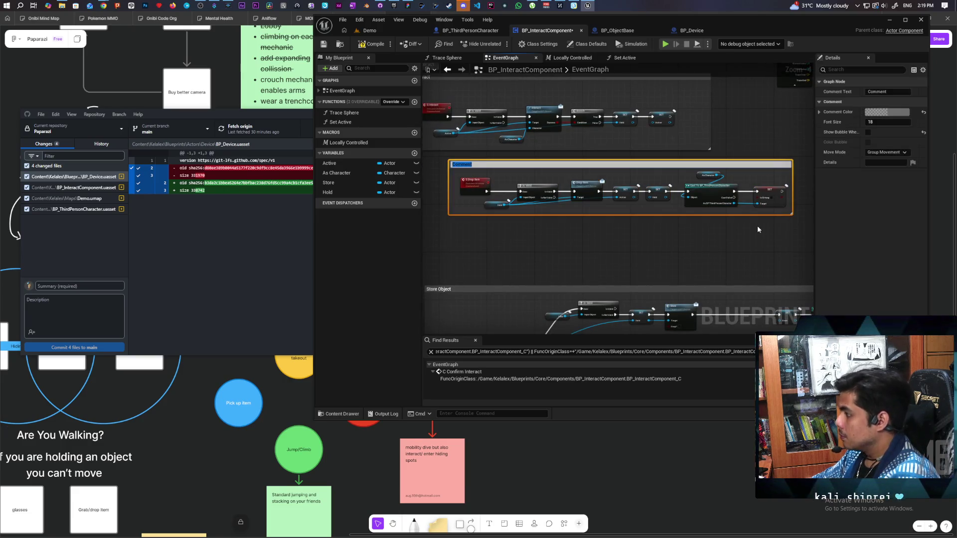
type("rop")
key("Return")
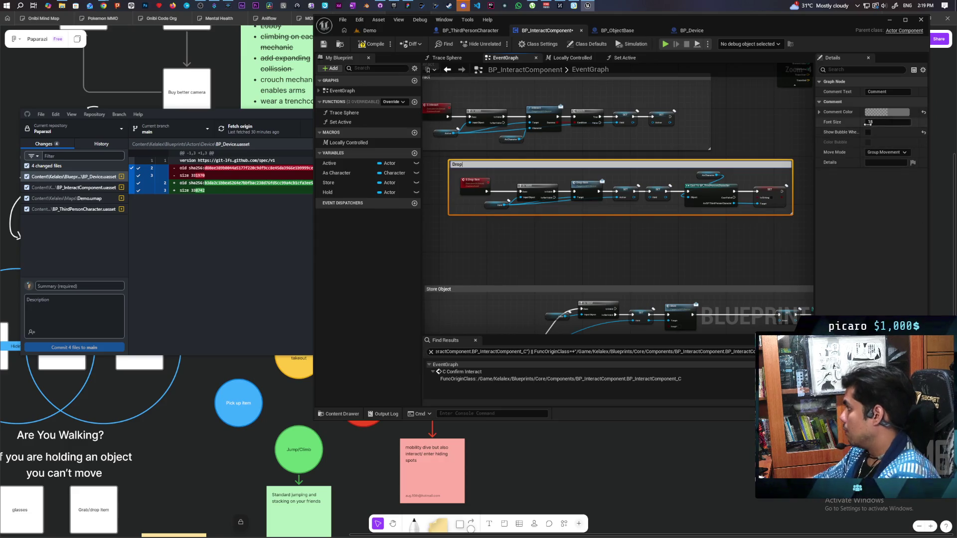
left_click(869, 133)
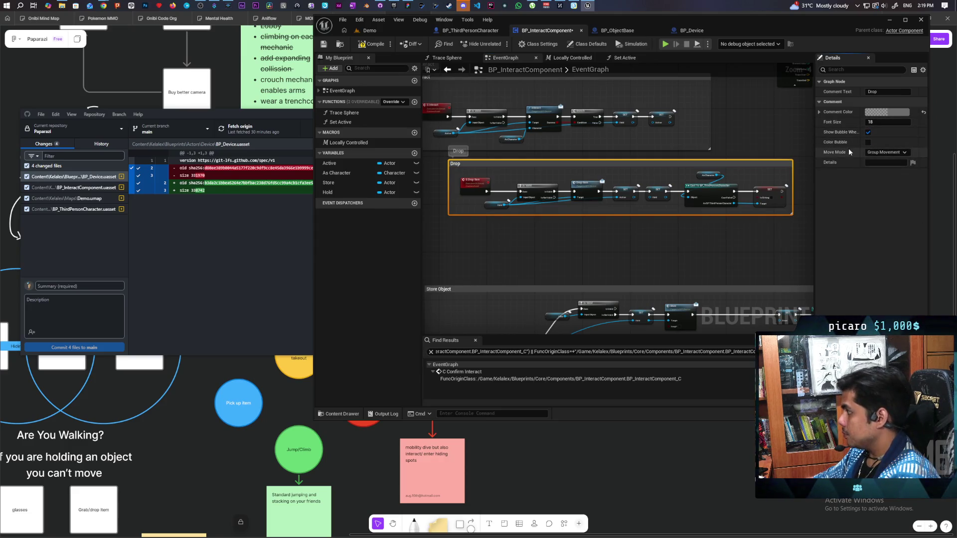
left_click(868, 142)
scroll(650, 228, "down", 1)
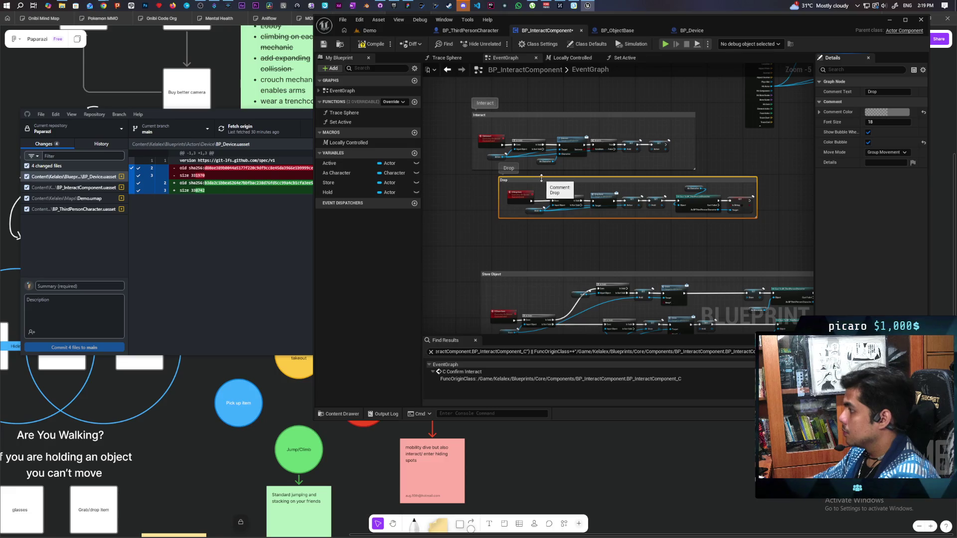
left_click_drag(542, 180, 517, 182)
left_click_drag(518, 275, 508, 237)
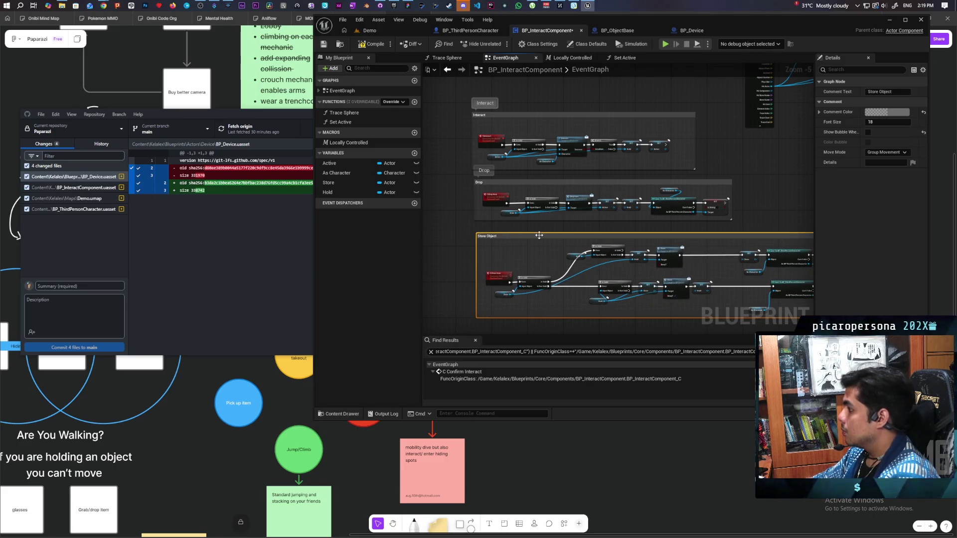
left_click(868, 132)
left_click(867, 142)
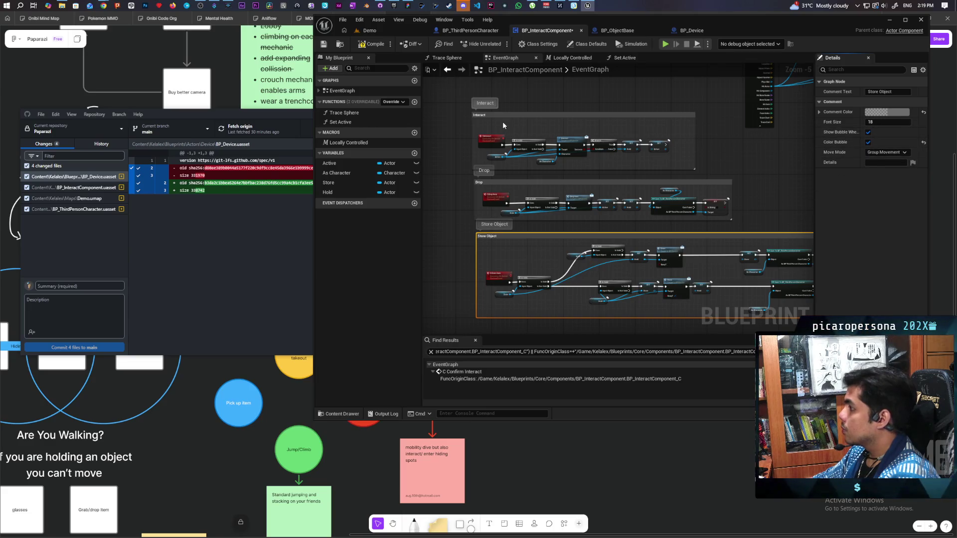
Give the Interact comment a colour bubble and arrange the Interact, Drop, Store Object and Replication Functions groups.
left_click(504, 115)
left_click(868, 142)
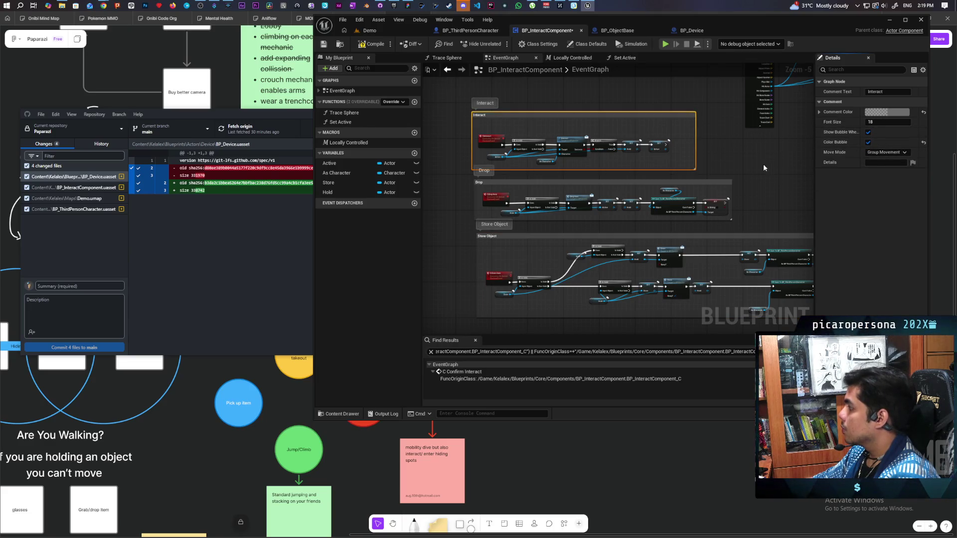
scroll(620, 211, "down", 5)
scroll(590, 211, "up", 1)
mouse_move(589, 211)
left_mouse_down()
mouse_move(637, 197)
mouse_move(623, 214)
mouse_move(662, 218)
left_mouse_up()
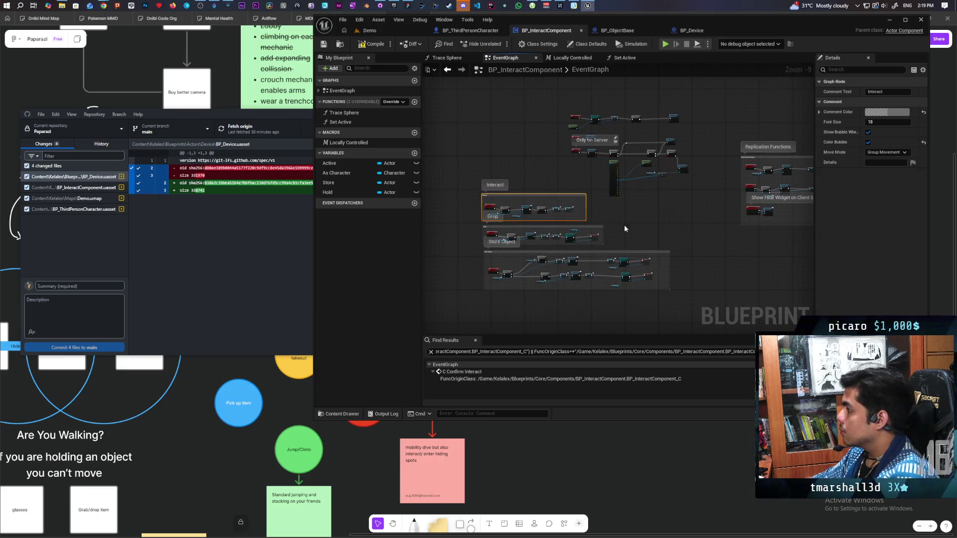
mouse_move(515, 194)
left_mouse_down()
mouse_move(526, 214)
mouse_move(559, 219)
mouse_move(475, 177)
mouse_move(570, 310)
mouse_move(604, 321)
mouse_move(591, 319)
left_mouse_up()
mouse_move(542, 193)
left_mouse_down()
mouse_move(593, 222)
mouse_move(631, 214)
mouse_move(560, 244)
left_mouse_up()
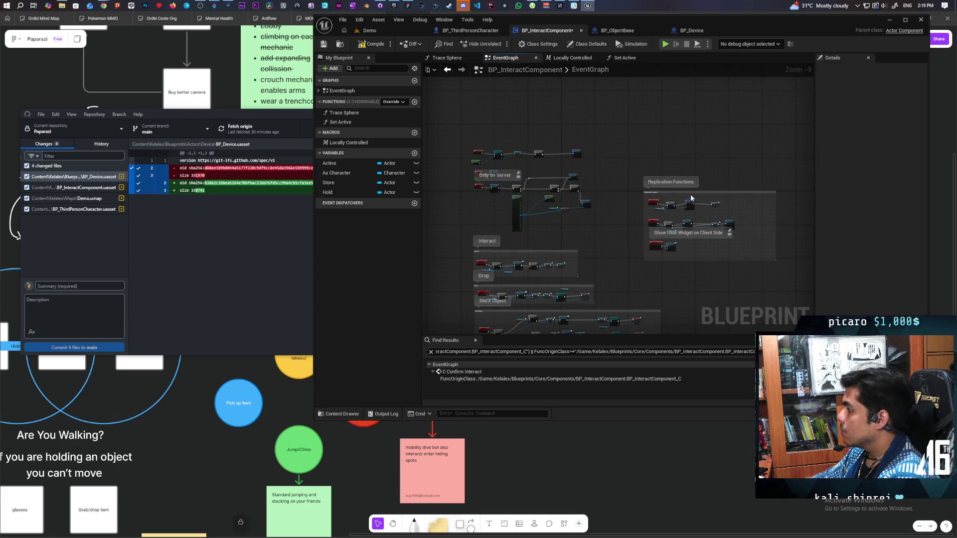
scroll(620, 211, "up", 3)
left_click_drag(690, 186, 644, 157)
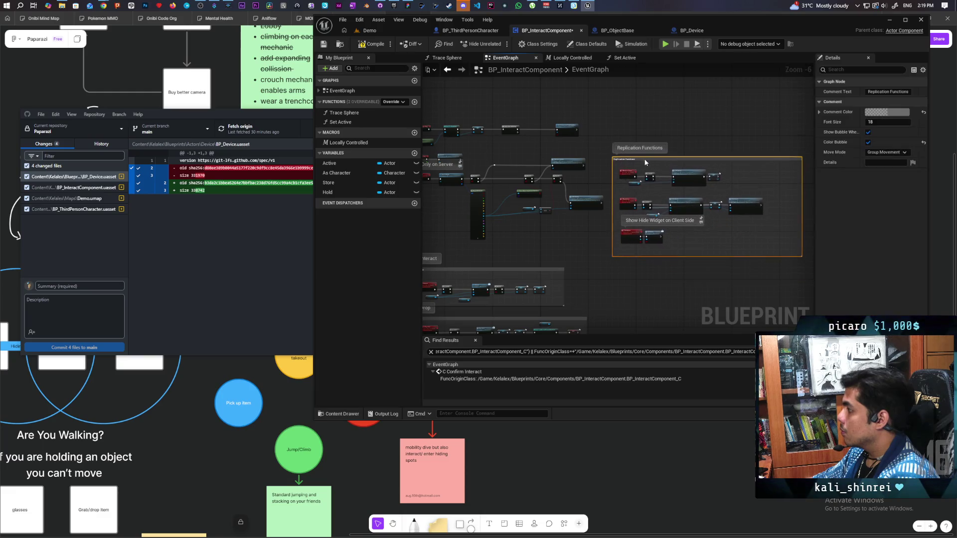
scroll(644, 156, "up", 3)
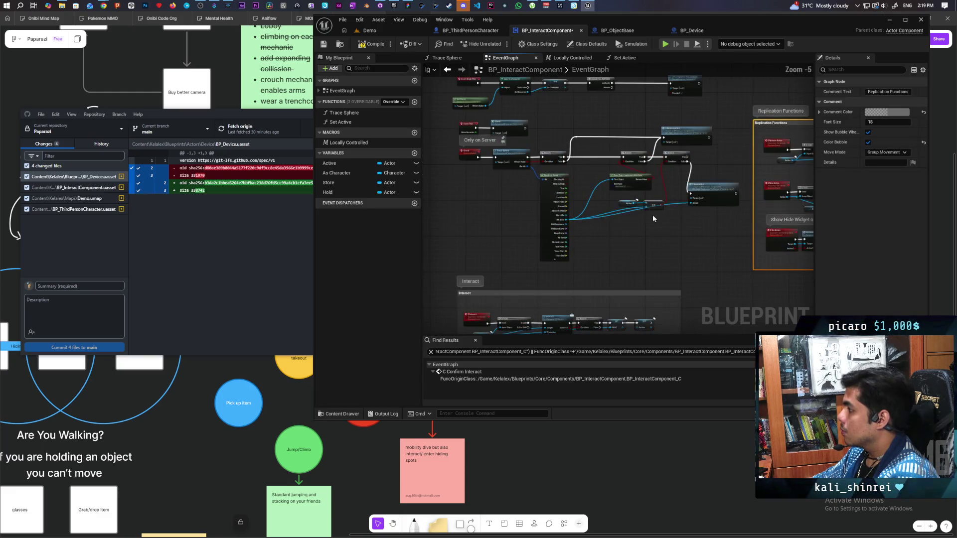
mouse_move(609, 284)
left_mouse_down()
mouse_move(492, 284)
mouse_move(543, 277)
mouse_move(649, 285)
left_mouse_up()
scroll(649, 285, "down", 1)
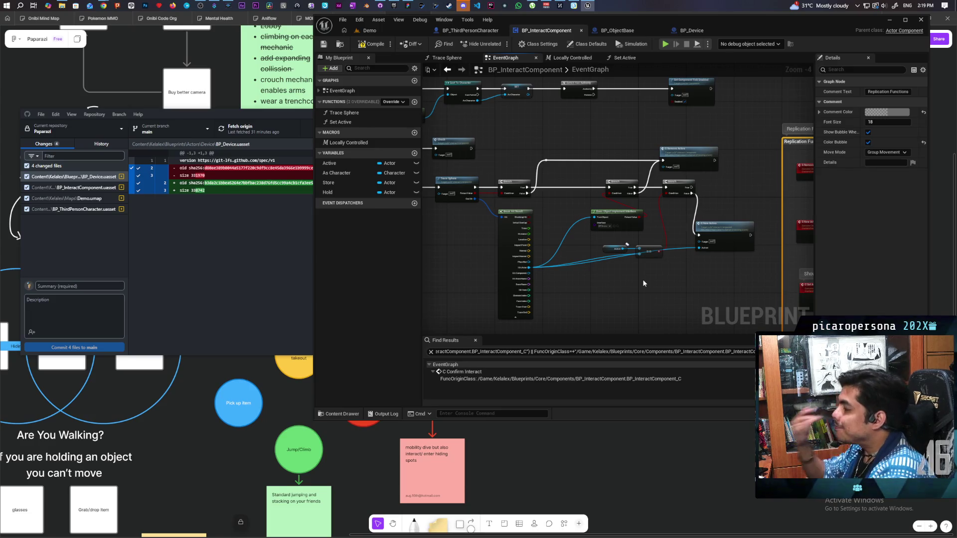
Compile BP_InteractComponent with F7 and zoom out over its comment groups.
key("F7")
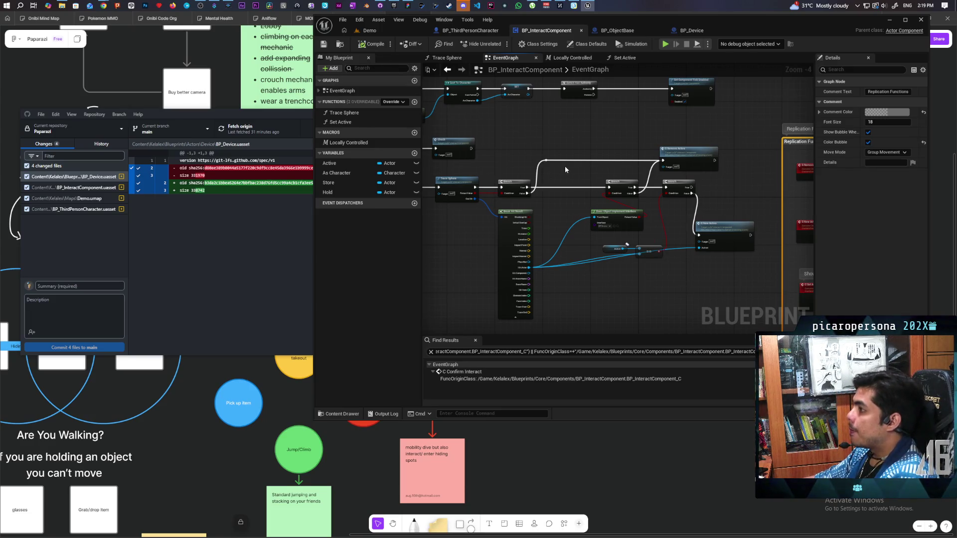
scroll(538, 205, "down", 2)
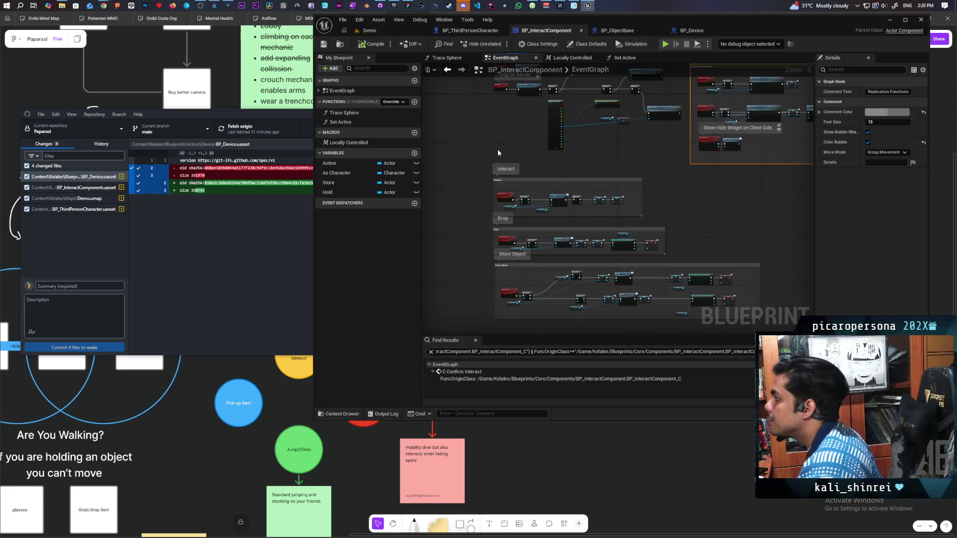
Switch to BP_ObjectBase and pan its event graph to the physics and overlap comments.
left_click(617, 31)
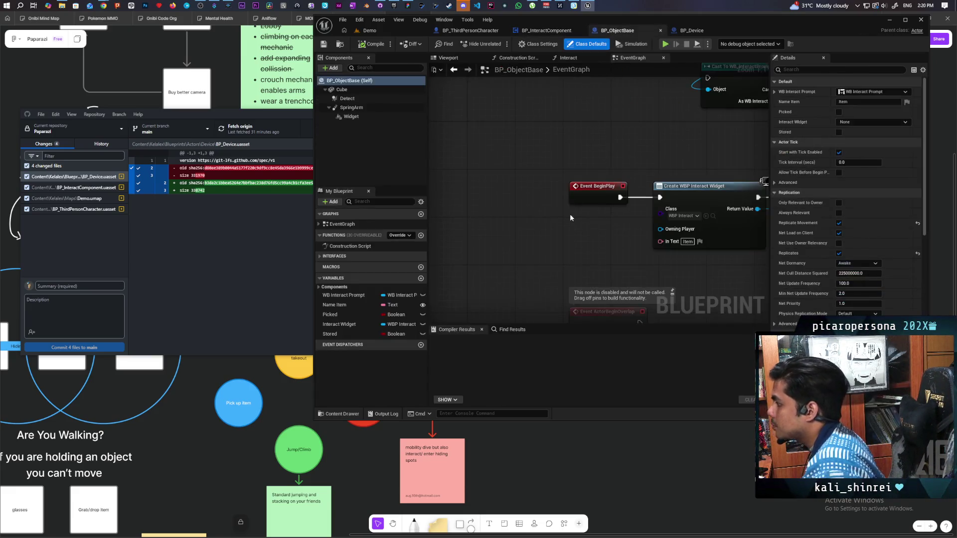
scroll(571, 218, "down", 8)
scroll(569, 199, "up", 2)
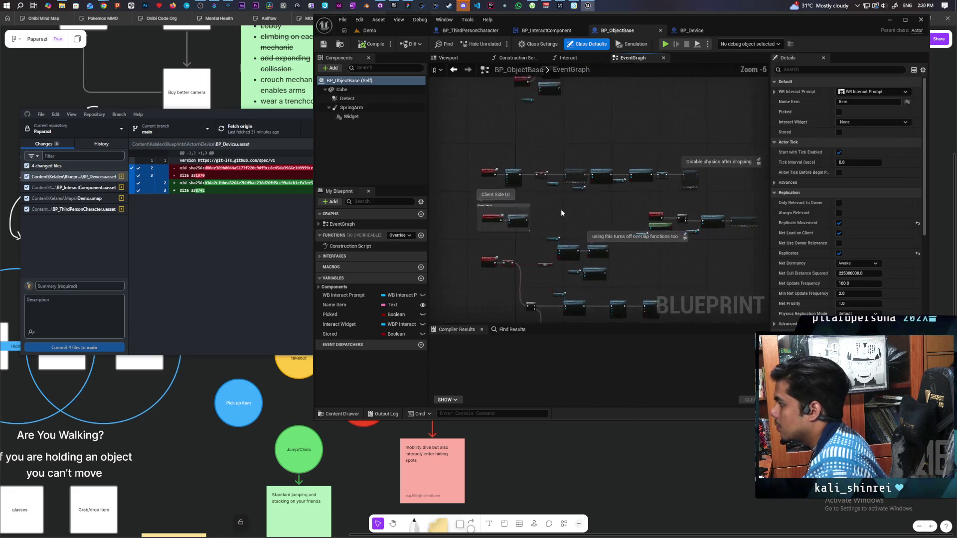
mouse_move(561, 210)
left_mouse_down()
mouse_move(558, 250)
mouse_move(535, 242)
left_mouse_up()
scroll(535, 241, "up", 3)
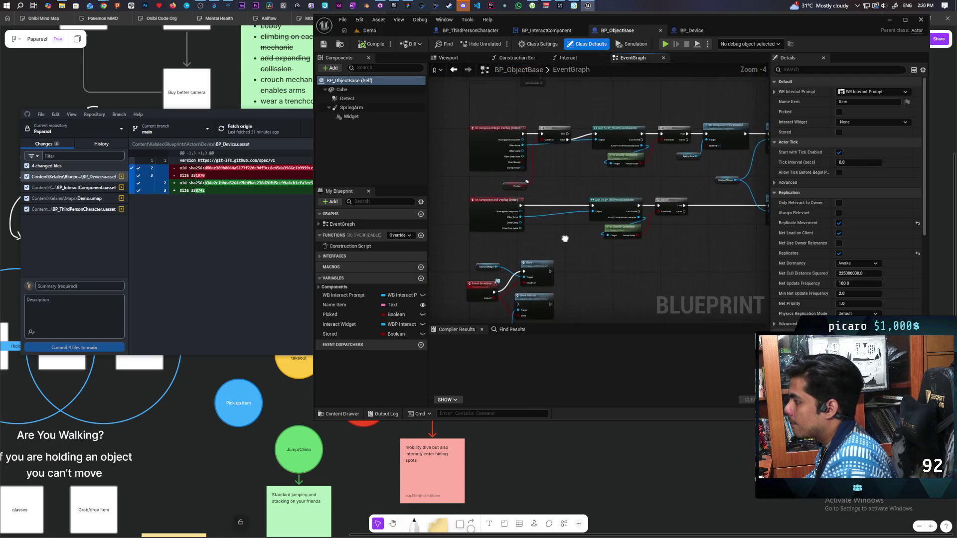
scroll(555, 240, "down", 3)
mouse_move(573, 277)
left_mouse_down()
mouse_move(587, 123)
mouse_move(548, 165)
mouse_move(519, 174)
left_mouse_up()
scroll(519, 174, "up", 3)
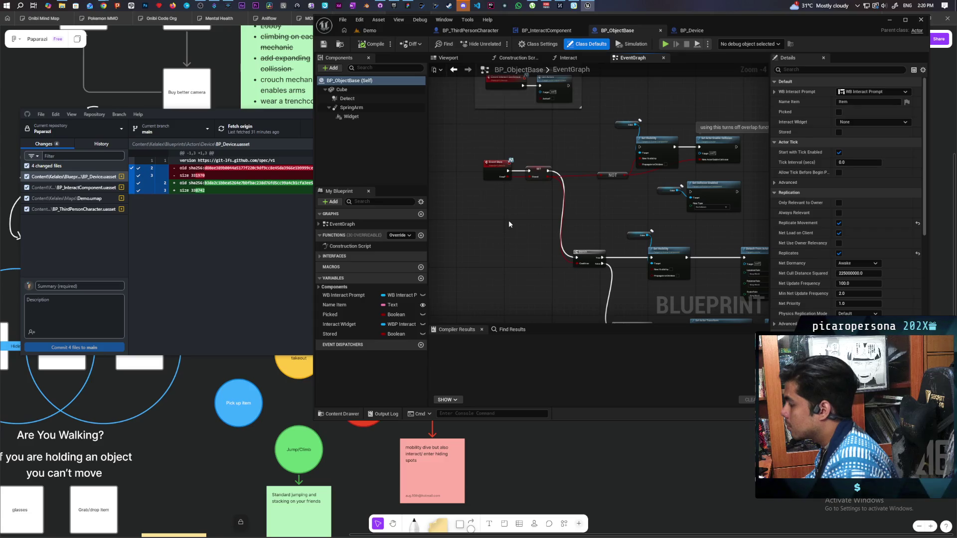
Move the Event Store and SET nodes lower in the event graph.
mouse_move(508, 224)
left_mouse_down()
mouse_move(533, 159)
mouse_move(523, 277)
mouse_move(526, 128)
mouse_move(509, 252)
left_mouse_up()
left_click(480, 273)
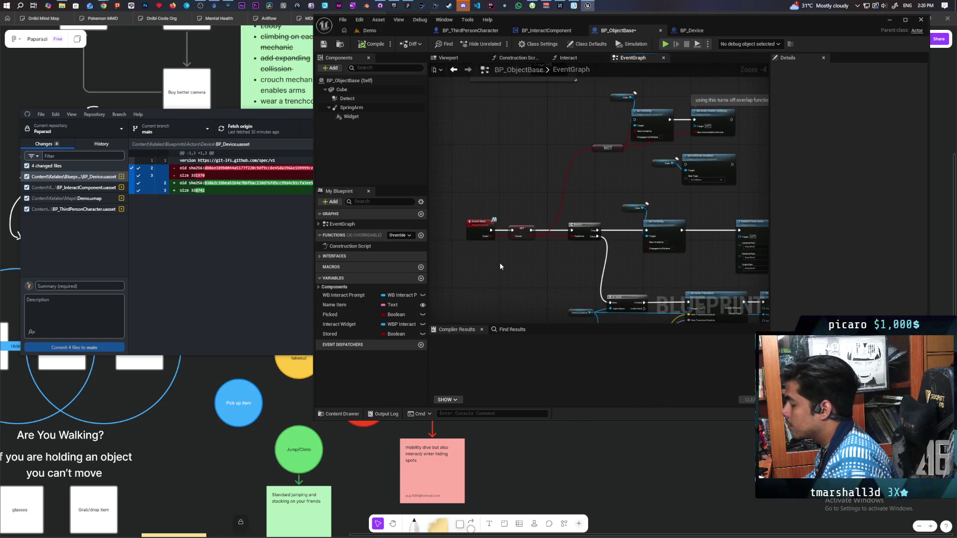
scroll(499, 263, "down", 1)
scroll(501, 260, "up", 1)
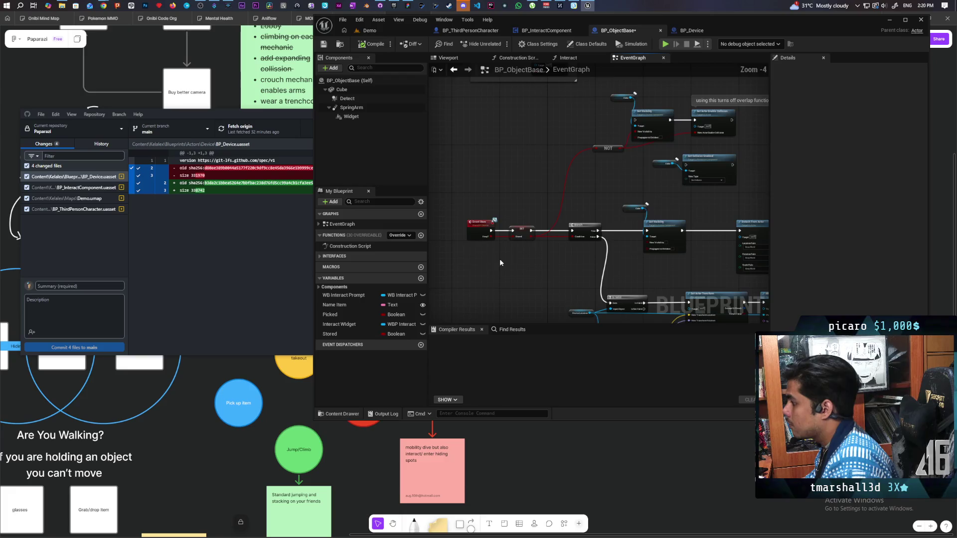
left_click_drag(500, 259, 459, 236)
scroll(534, 214, "up", 2)
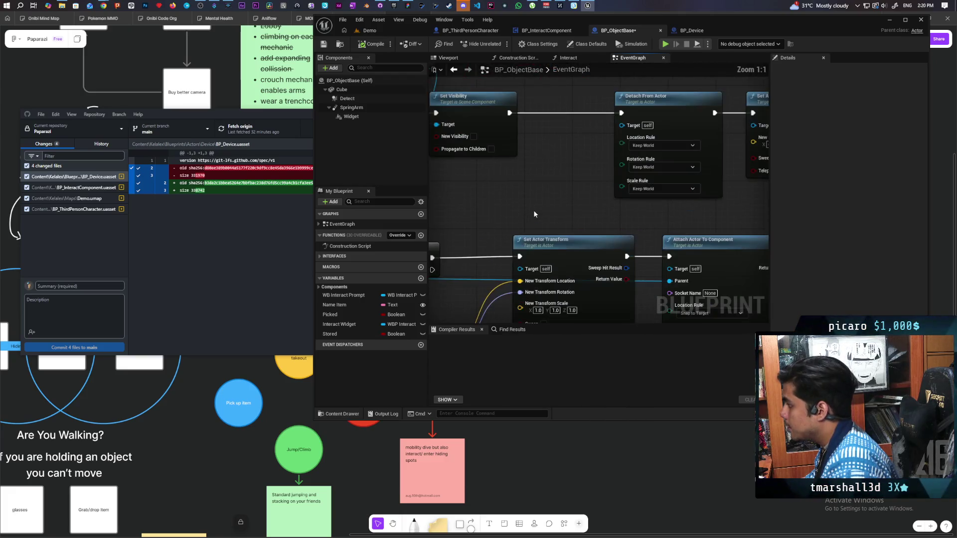
scroll(534, 214, "down", 2)
left_click_drag(534, 214, 705, 245)
mouse_move(465, 177)
left_mouse_down()
mouse_move(521, 222)
mouse_move(550, 210)
left_mouse_up()
left_click(535, 234)
Review the Detach From Actor and Set Actor Location nodes and save BP_ObjectBase.
scroll(534, 277, "up", 1)
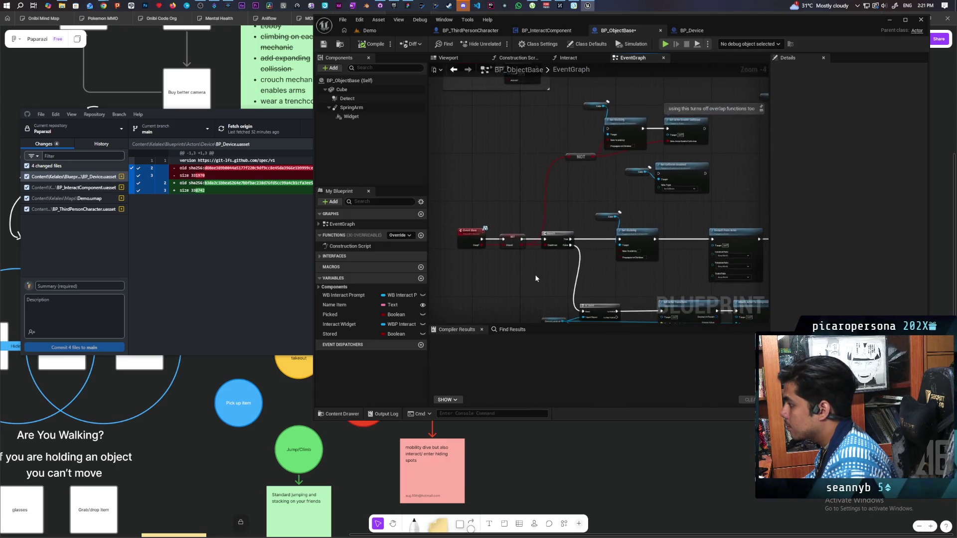
left_click_drag(534, 259, 477, 333)
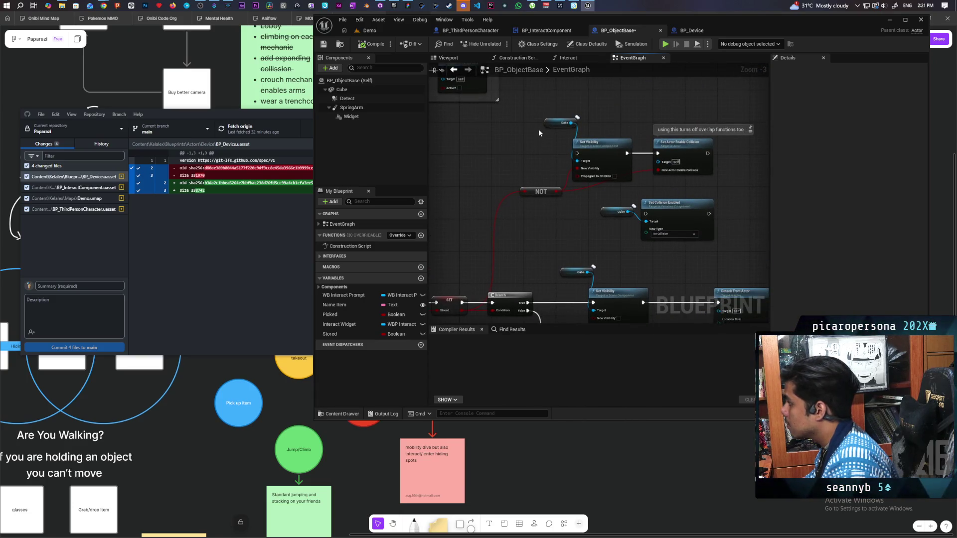
mouse_move(667, 154)
left_mouse_down()
mouse_move(628, 120)
mouse_move(562, 124)
mouse_move(656, 101)
mouse_move(539, 124)
left_mouse_up()
left_click(627, 144)
left_click(647, 156)
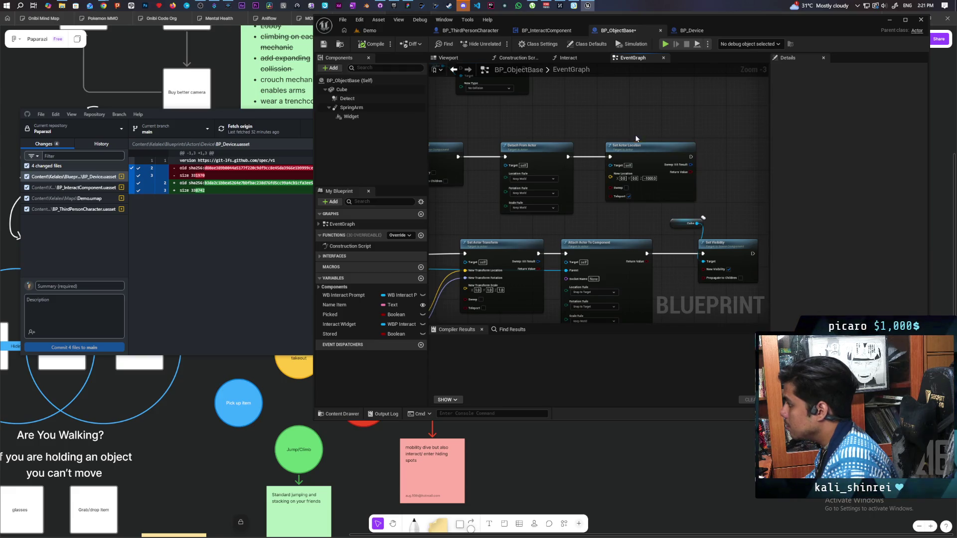
scroll(600, 124, "down", 1)
mouse_move(600, 124)
left_mouse_down()
mouse_move(648, 127)
mouse_move(573, 141)
left_mouse_up()
key("ctrl+s")
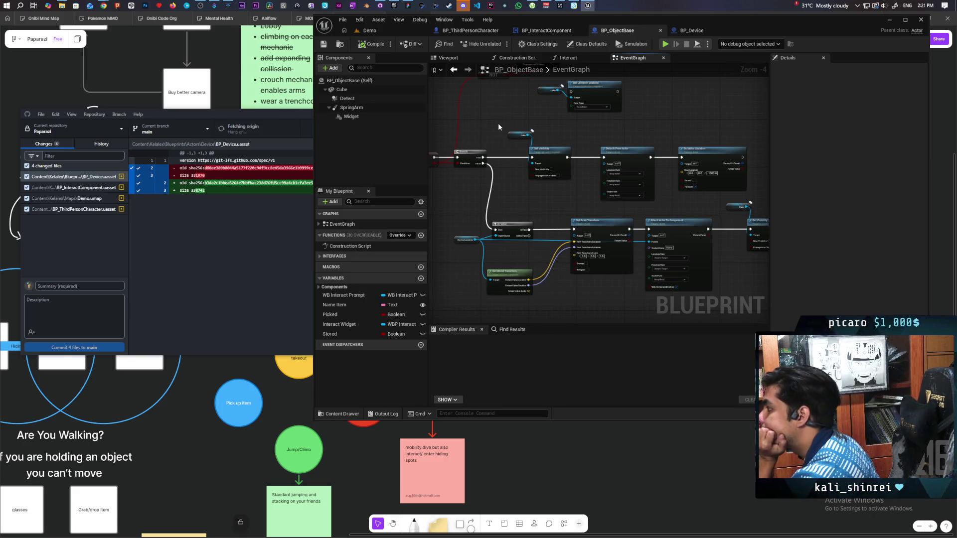
Pan back to the Event Store node and select it.
scroll(491, 133, "up", 1)
mouse_move(492, 133)
left_mouse_down()
mouse_move(535, 168)
mouse_move(584, 161)
mouse_move(582, 201)
left_mouse_up()
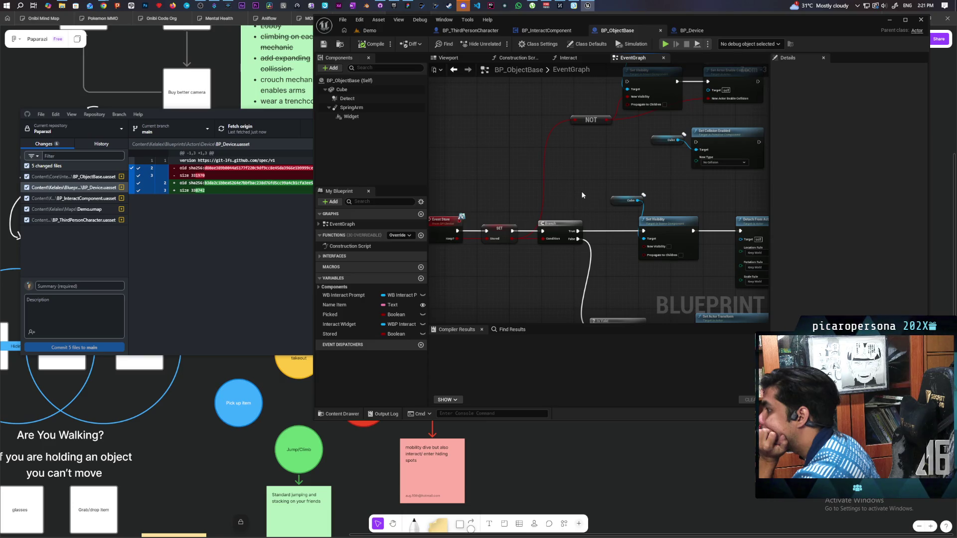
mouse_move(582, 193)
left_mouse_down()
mouse_move(617, 171)
mouse_move(600, 203)
mouse_move(558, 204)
left_mouse_up()
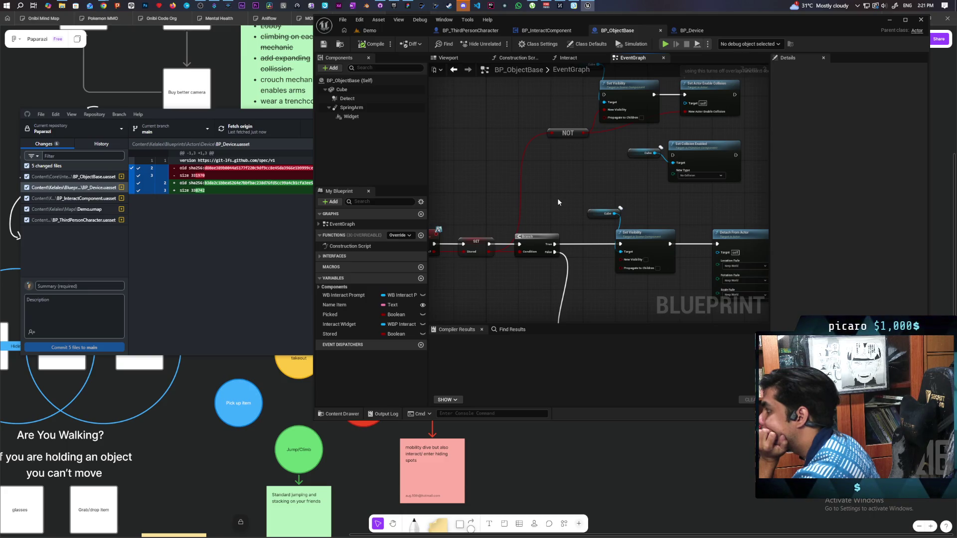
mouse_move(557, 199)
left_mouse_down()
mouse_move(627, 205)
mouse_move(584, 214)
mouse_move(593, 213)
left_mouse_up()
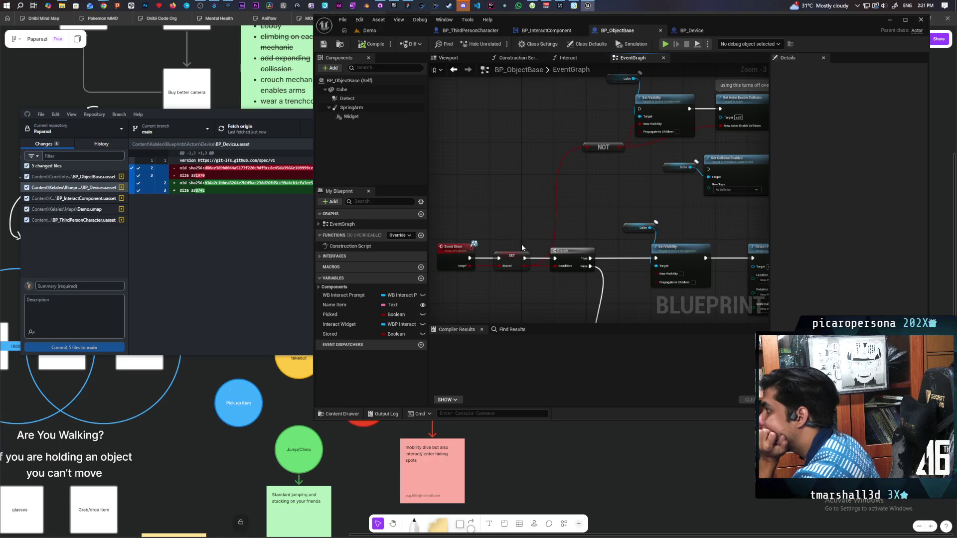
left_click(448, 259)
Open BPI_Device from Event Store, add function Set Object Collision with one input, then view BP_Device.
double_click(448, 258)
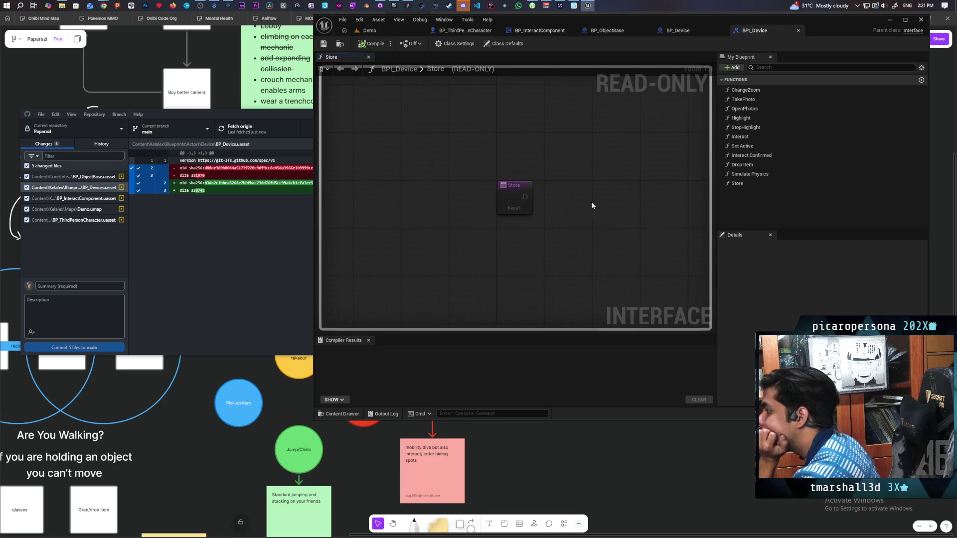
left_click(753, 69)
left_click(732, 67)
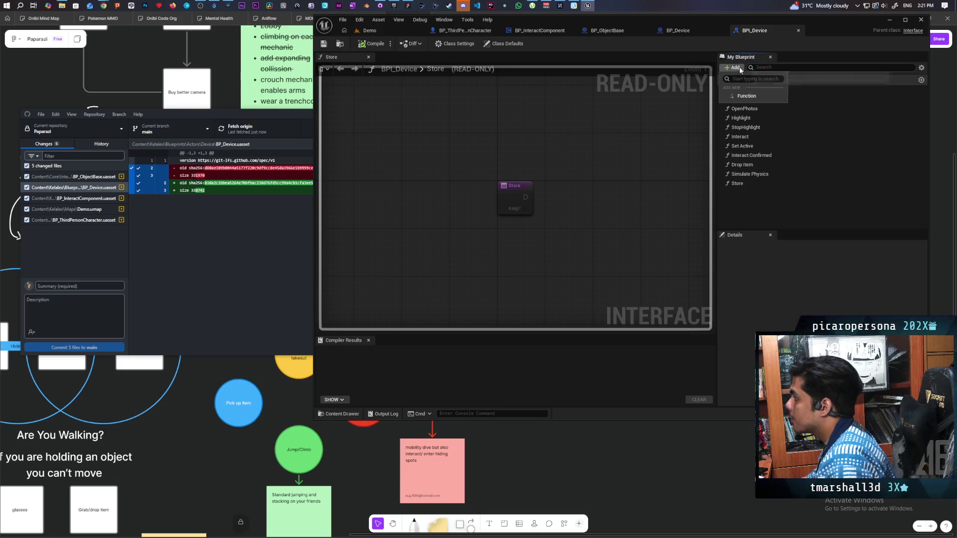
left_click(745, 97)
type("Set Object Cpo")
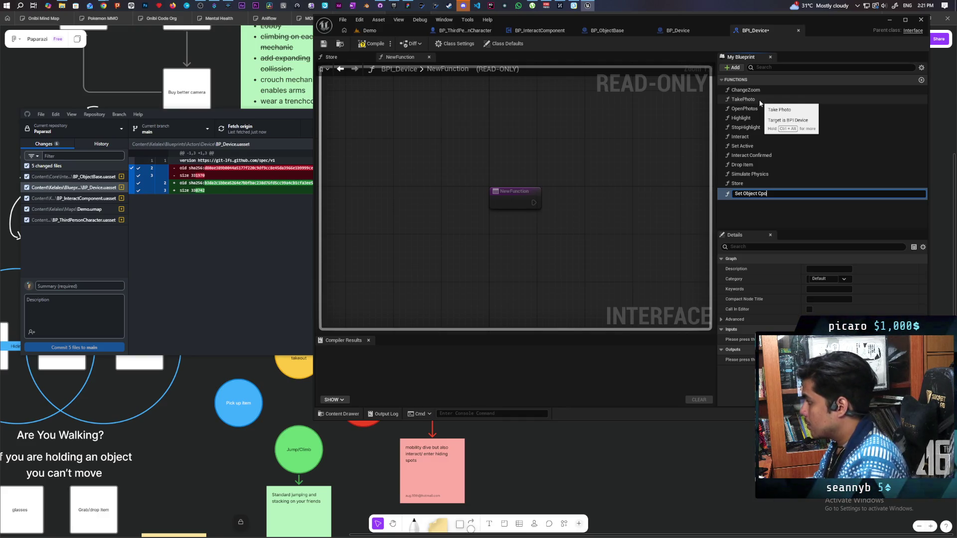
key("BackSpace")
key("BackSpace")
type("ollision")
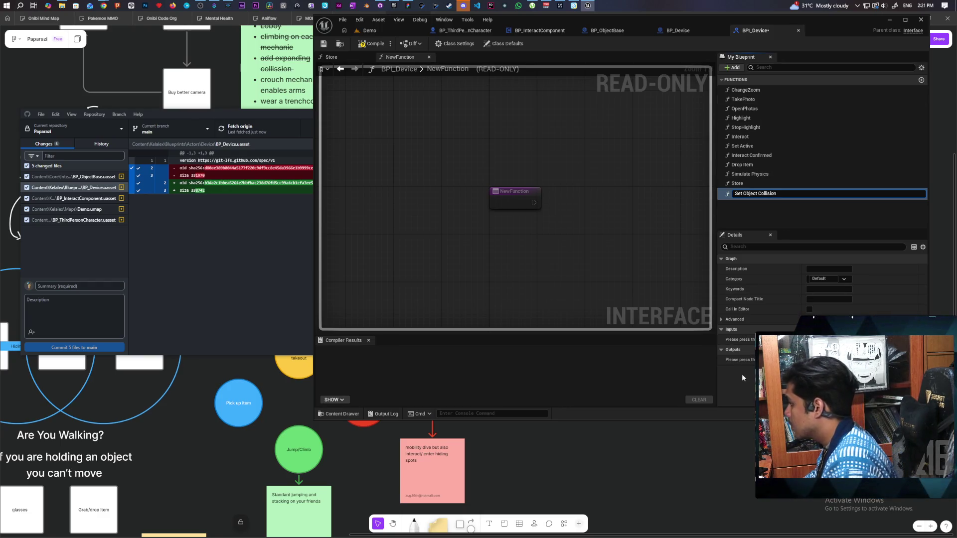
key("Return")
left_click(921, 329)
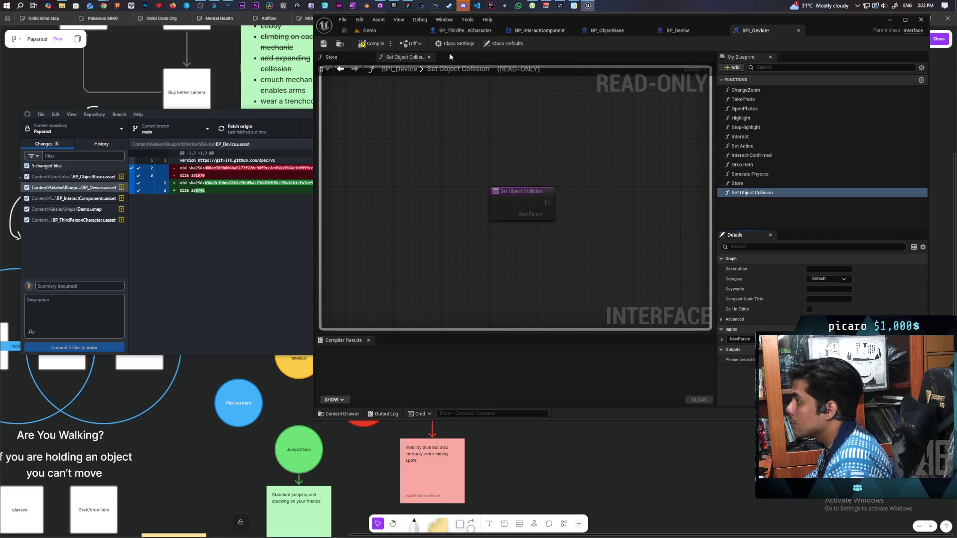
left_click(674, 32)
scroll(561, 220, "down", 3)
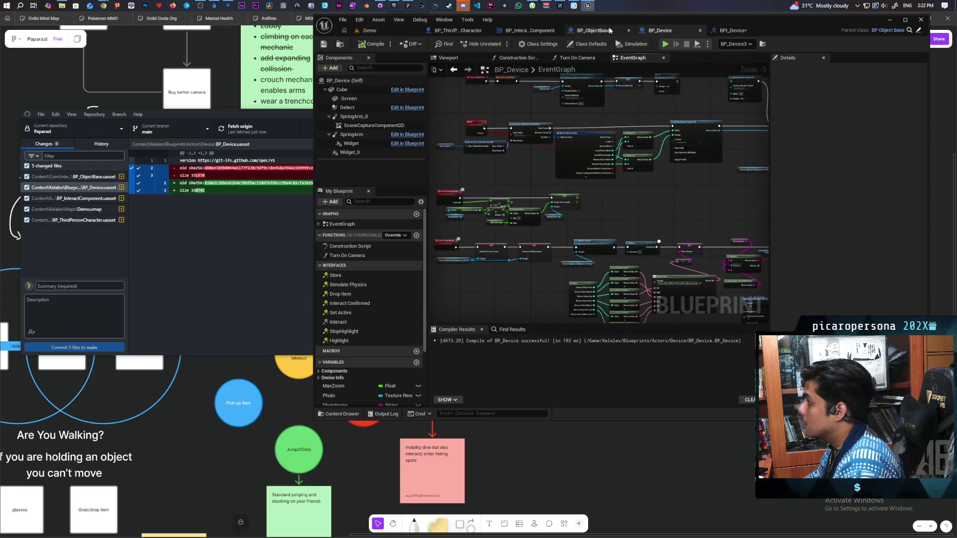
Rename the Set Object Collision input to Collision and compile and save BPI_Device.
left_click(591, 32)
left_click_drag(628, 172, 530, 169)
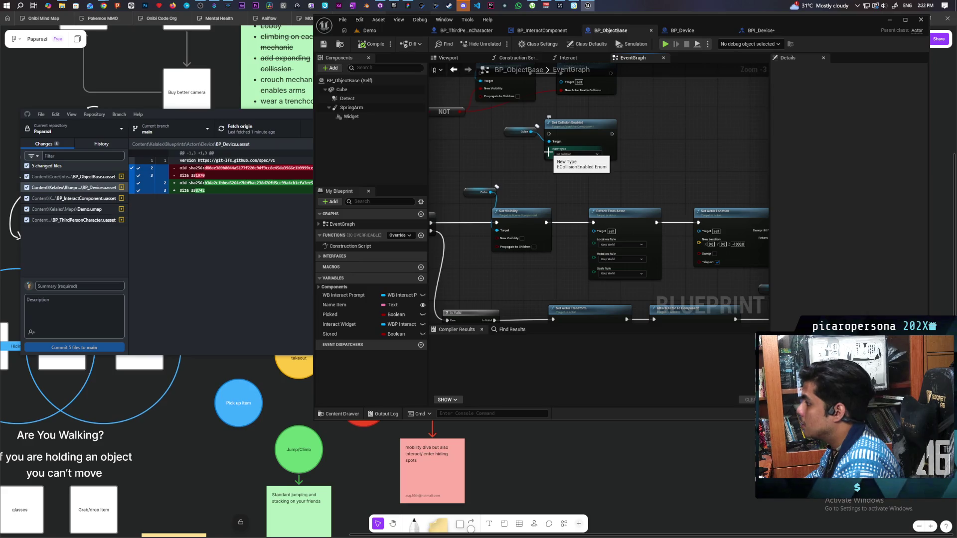
left_click(753, 31)
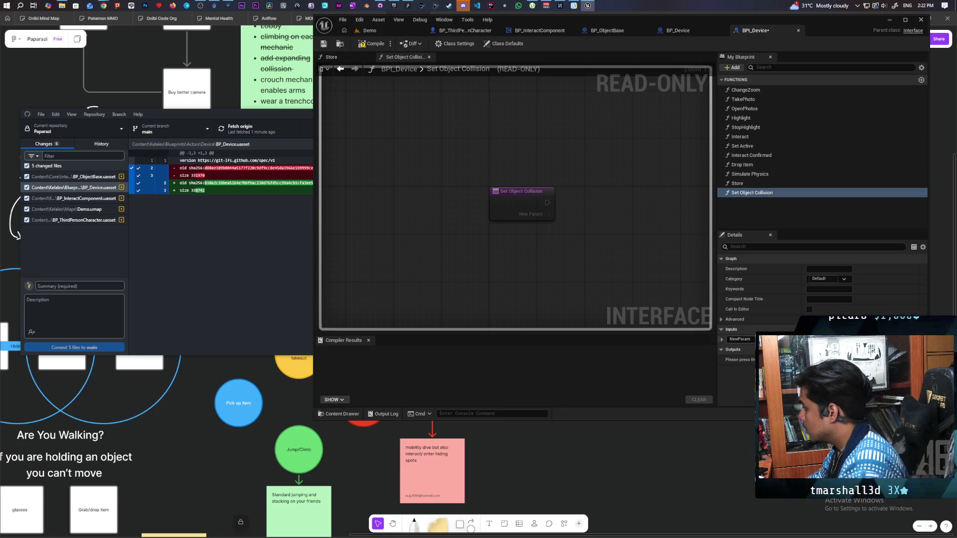
type("Collision")
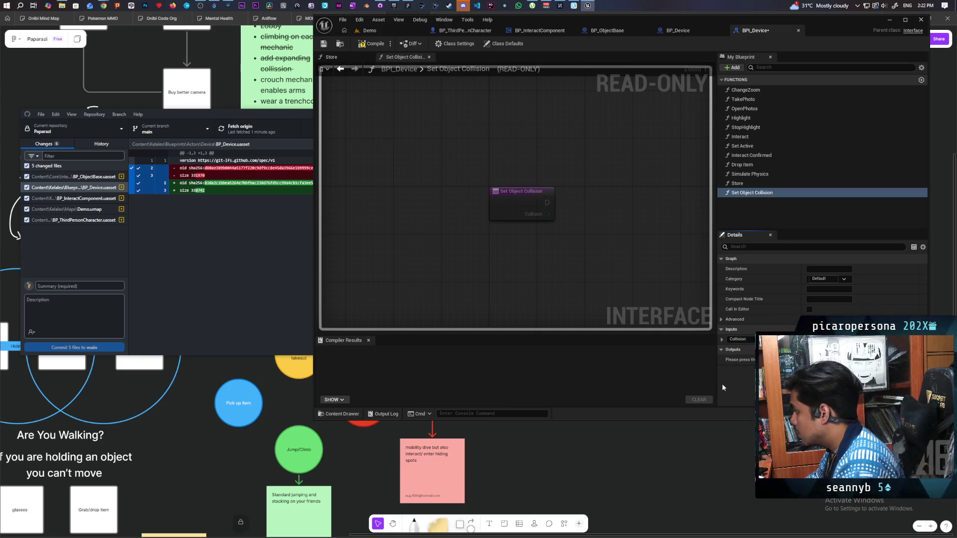
left_click(371, 44)
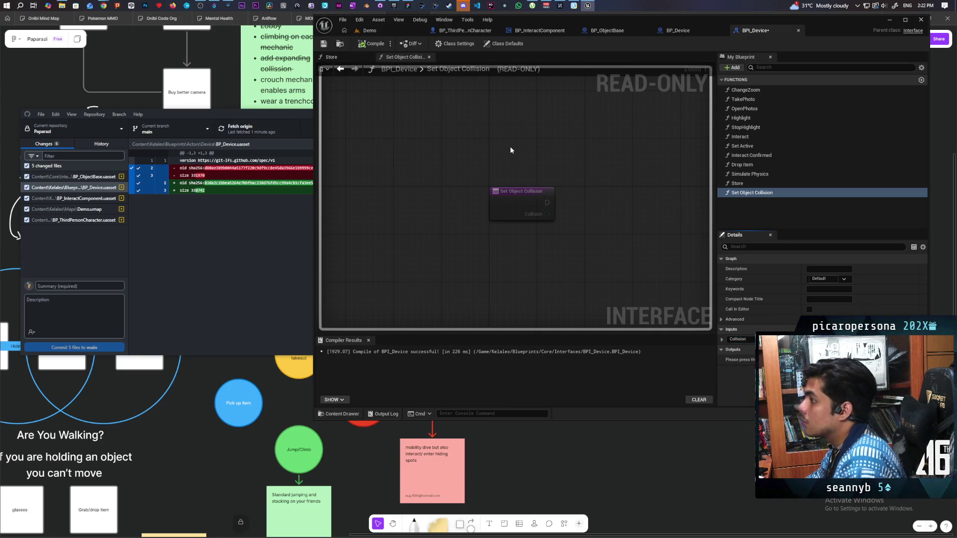
left_click(371, 44)
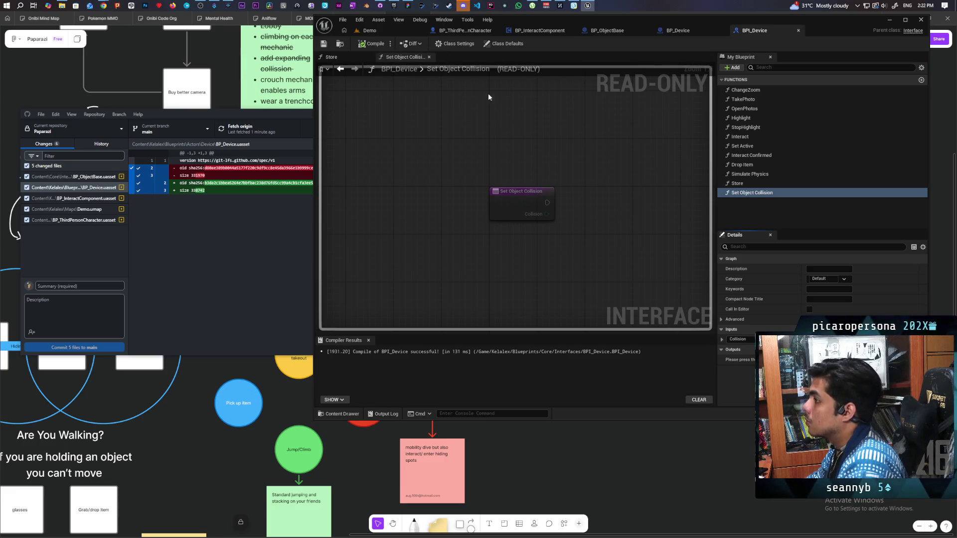
left_click(679, 32)
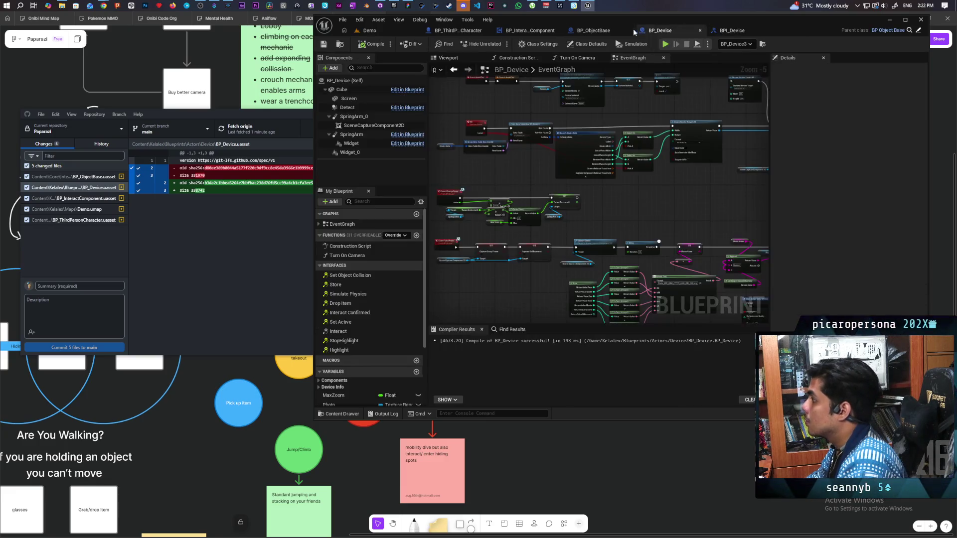
left_click(599, 32)
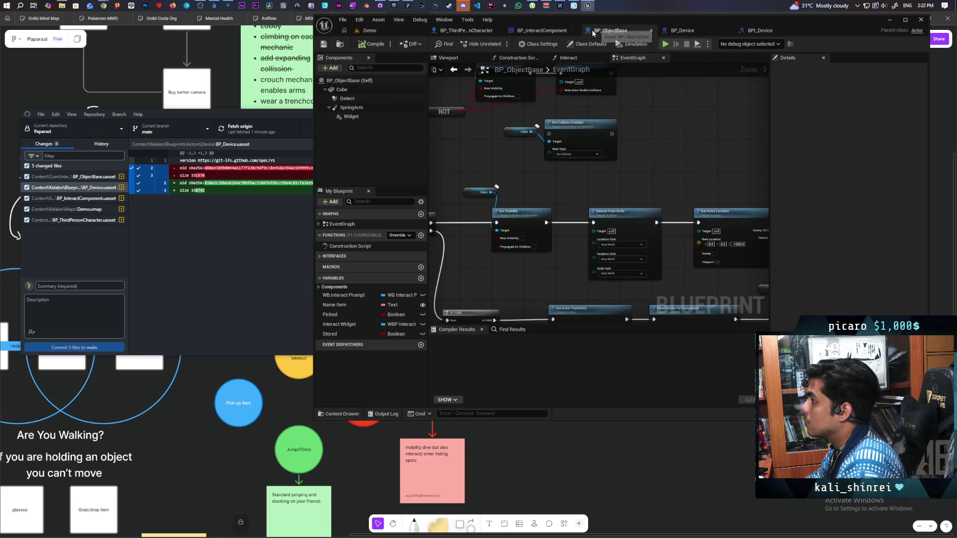
Add Event Set Object Collision, wiring it and its Collision value into Set Collision Enabled's New Type.
left_click(325, 256)
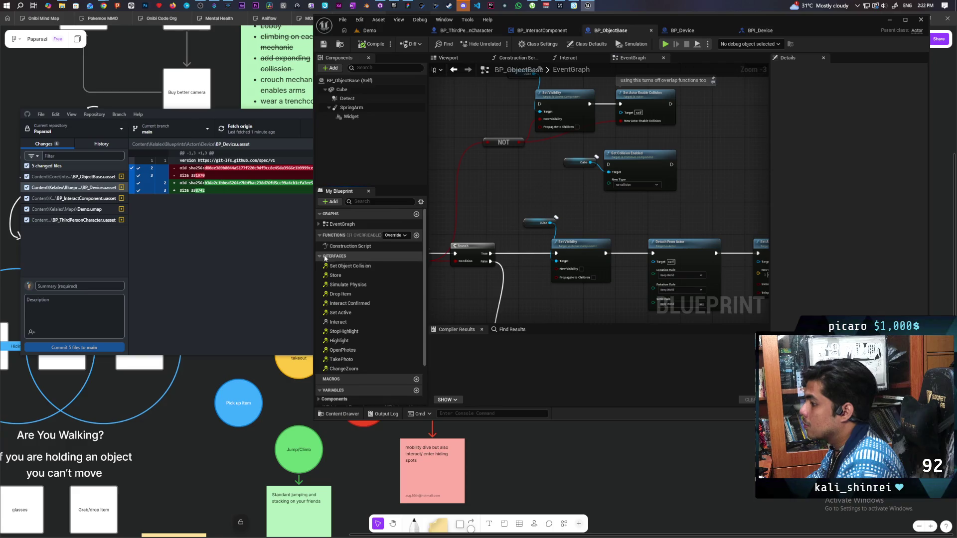
double_click(349, 266)
mouse_move(652, 140)
left_mouse_down()
mouse_move(634, 161)
mouse_move(663, 130)
mouse_move(495, 216)
mouse_move(523, 133)
mouse_move(582, 183)
mouse_move(619, 168)
mouse_move(611, 183)
mouse_move(628, 135)
left_mouse_up()
left_click(615, 156)
scroll(616, 156, "up", 3)
left_click_drag(541, 159, 596, 153)
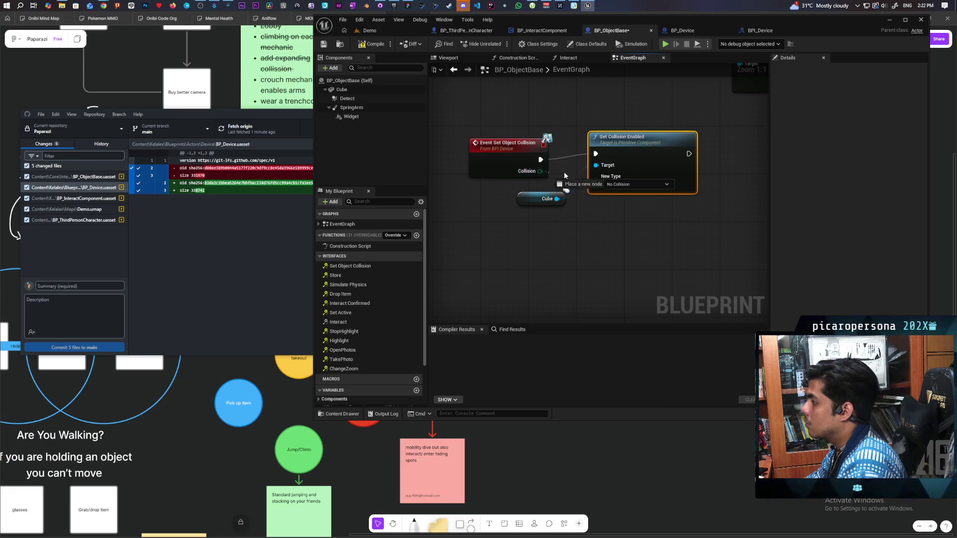
left_click_drag(540, 171, 596, 182)
left_click_drag(636, 151, 636, 157)
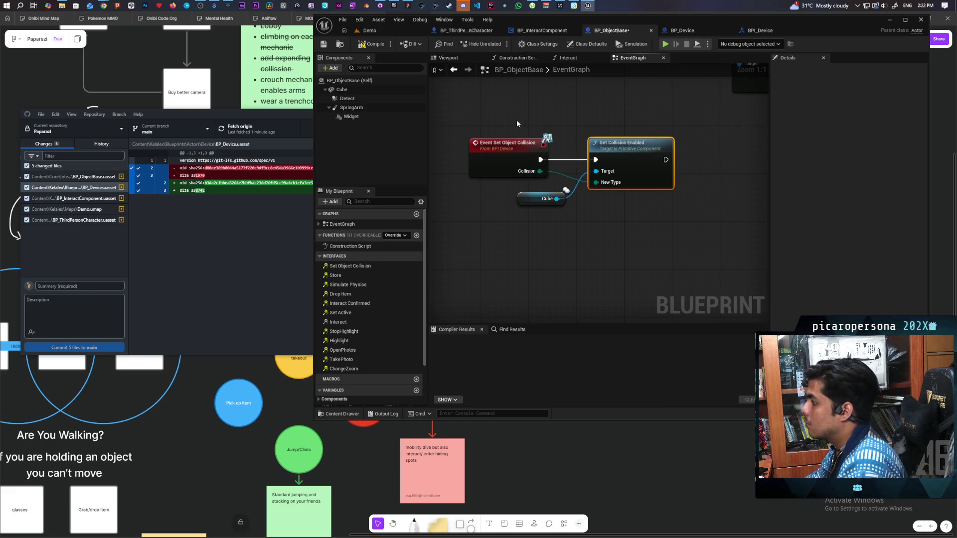
Compile and save BP_ObjectBase.
scroll(534, 121, "down", 2)
key("F7")
key("ctrl+s")
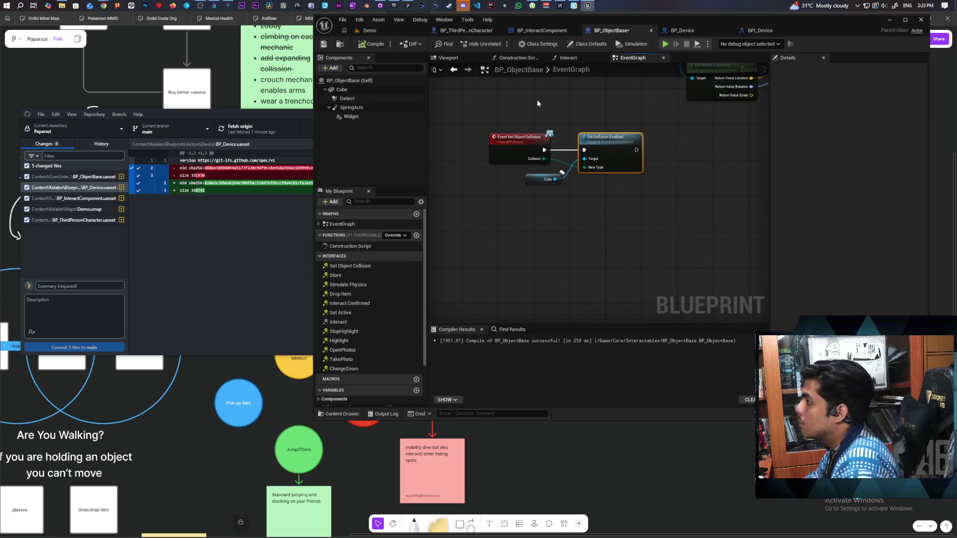
left_click(541, 30)
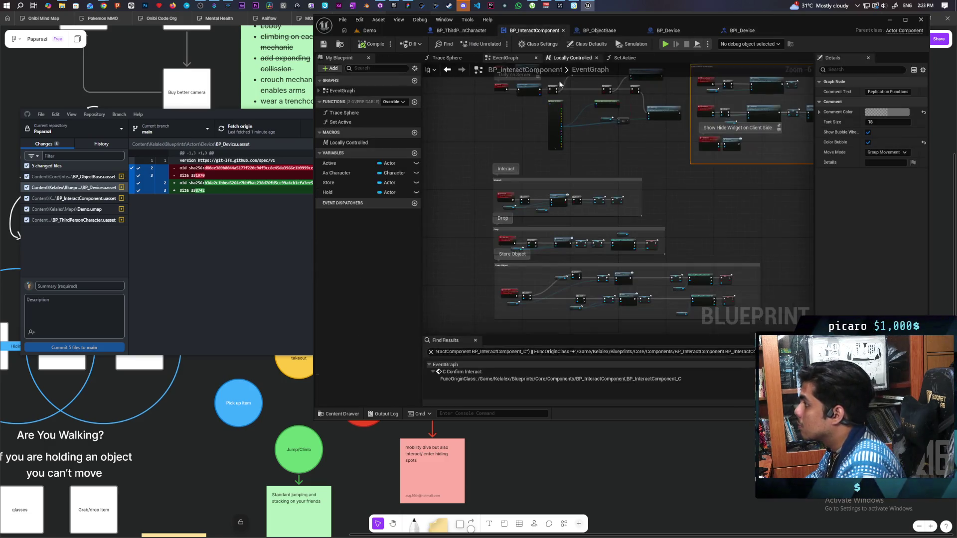
Pan to the Interact logic and inspect the As Character variable's details.
left_click_drag(581, 159, 558, 140)
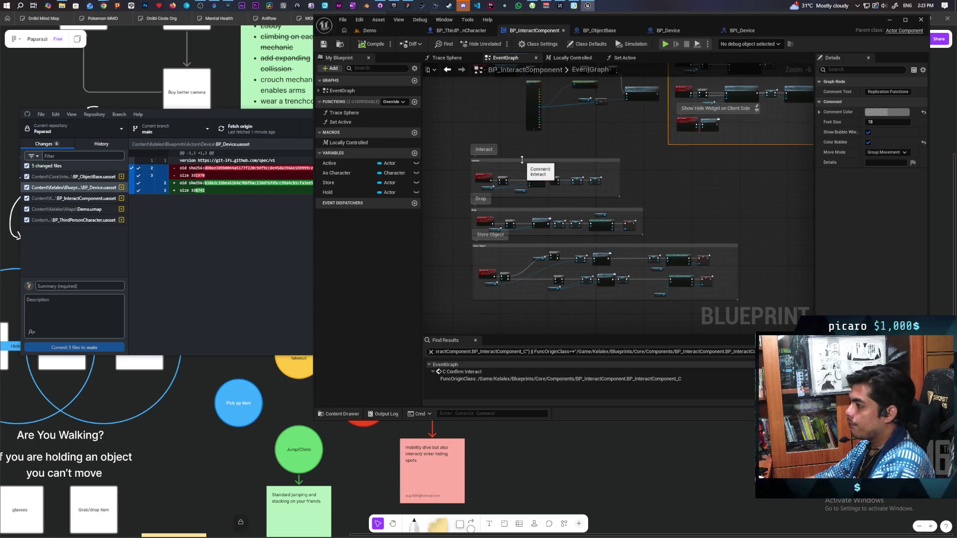
scroll(525, 175, "up", 4)
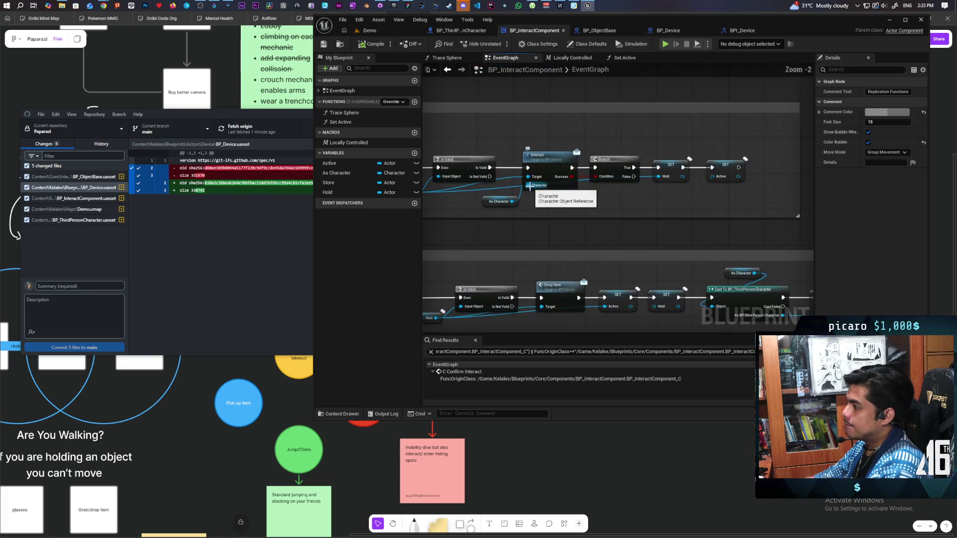
left_click_drag(658, 214, 630, 210)
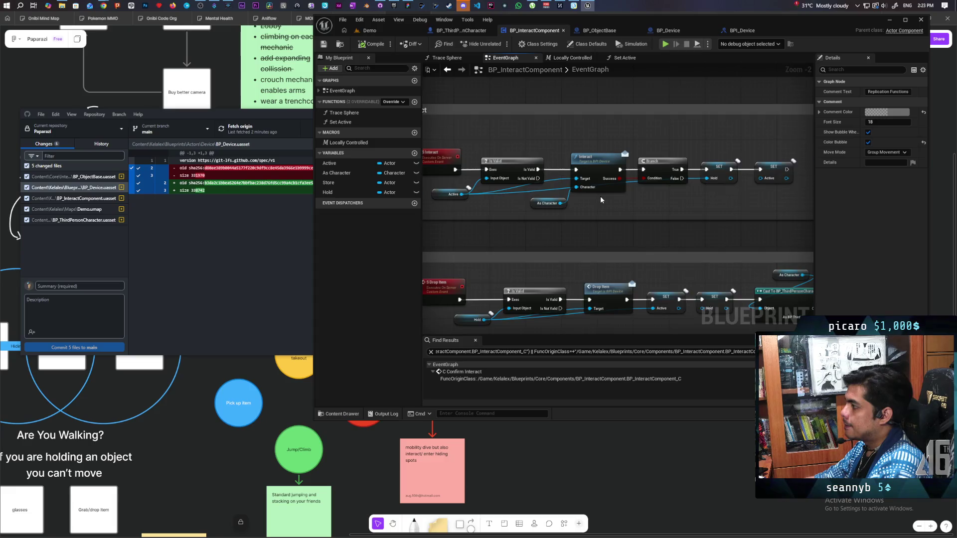
scroll(600, 196, "up", 2)
mouse_move(528, 215)
left_mouse_down()
mouse_move(677, 200)
mouse_move(641, 222)
mouse_move(696, 213)
mouse_move(562, 242)
mouse_move(422, 237)
mouse_move(616, 216)
left_mouse_up()
left_click(570, 204)
left_click(530, 205)
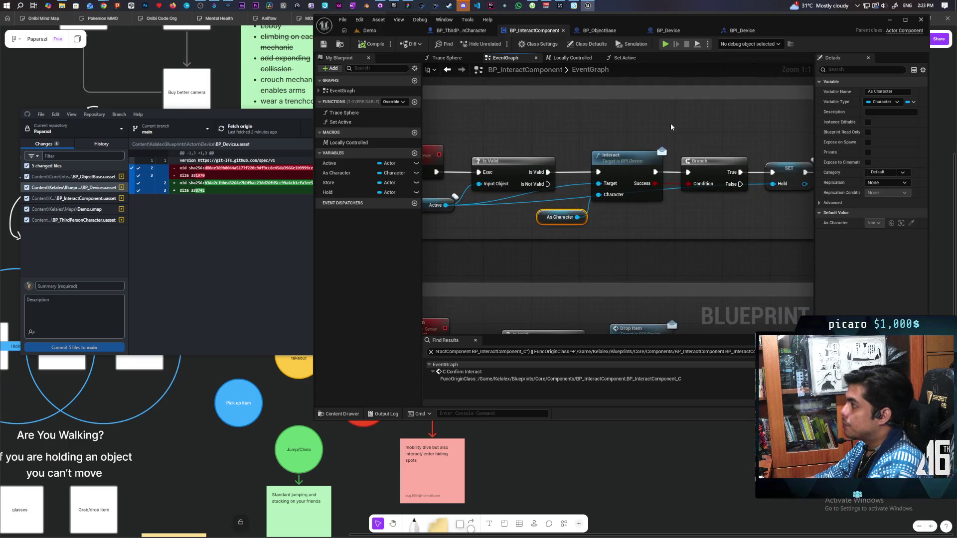
Add a Set Object Collision call on Hold, running after the Active assignment inside a widened comment.
left_click_drag(671, 127, 399, 135)
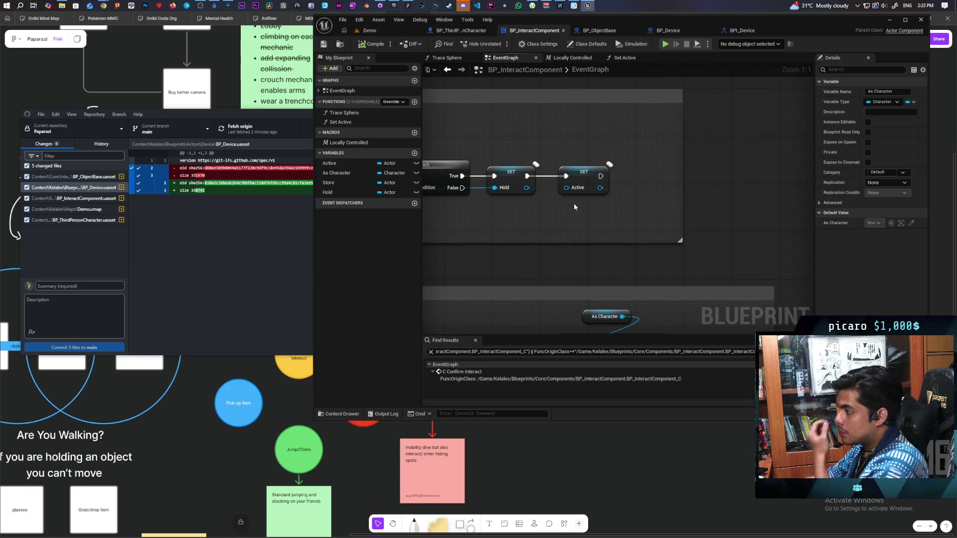
left_click_drag(527, 188, 564, 217)
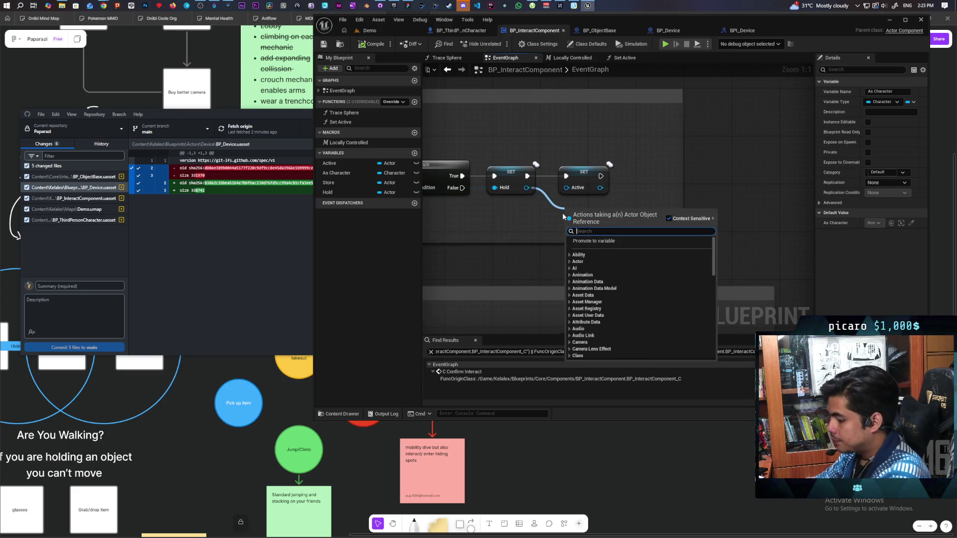
type("set object co")
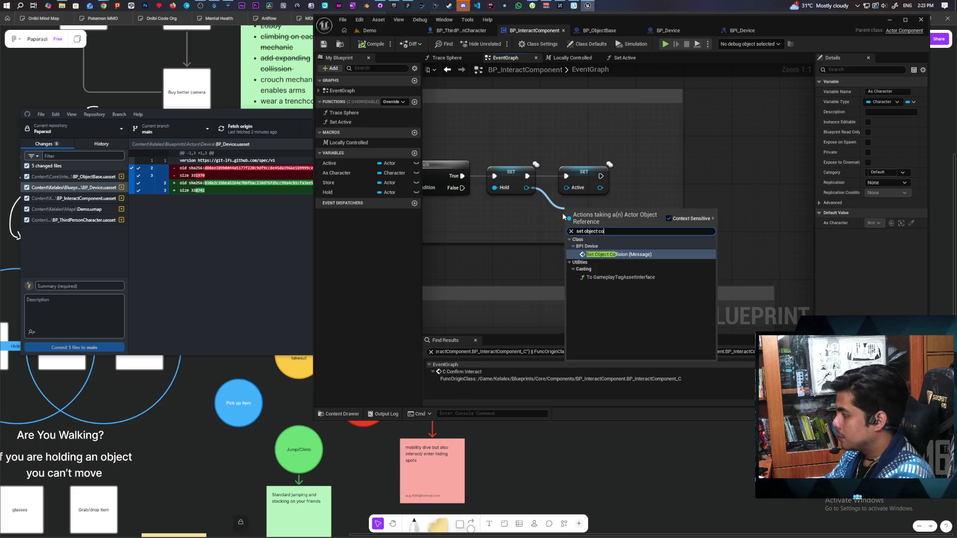
key("Return")
mouse_move(625, 226)
left_mouse_down()
mouse_move(672, 167)
mouse_move(697, 172)
left_mouse_up()
left_click_drag(601, 176, 643, 176)
mouse_move(682, 224)
left_mouse_down()
mouse_move(770, 225)
mouse_move(770, 241)
left_mouse_up()
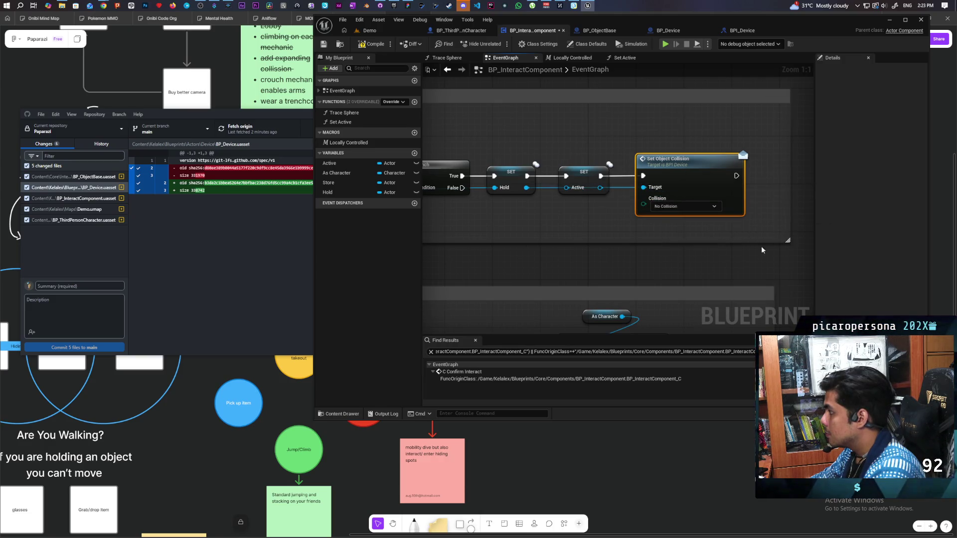
scroll(715, 258, "down", 2)
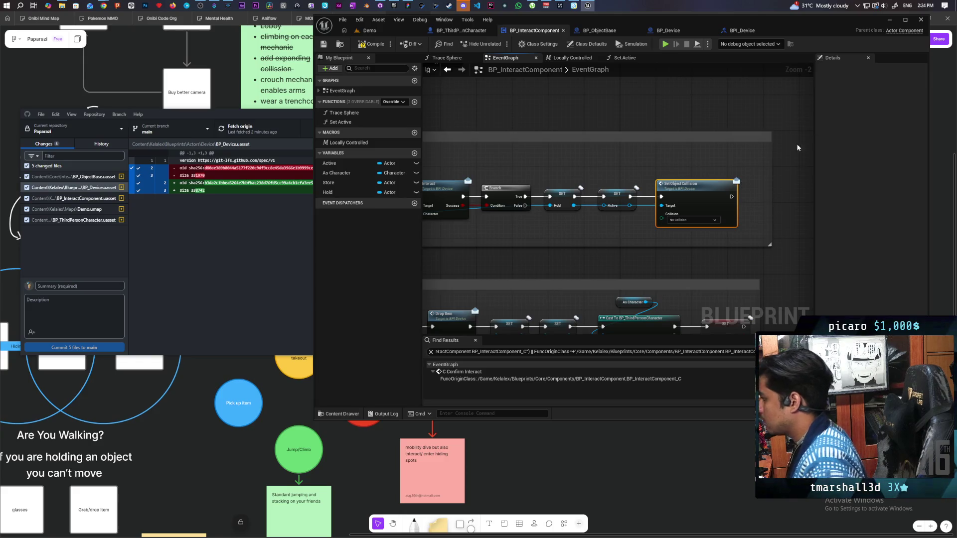
left_click(649, 205)
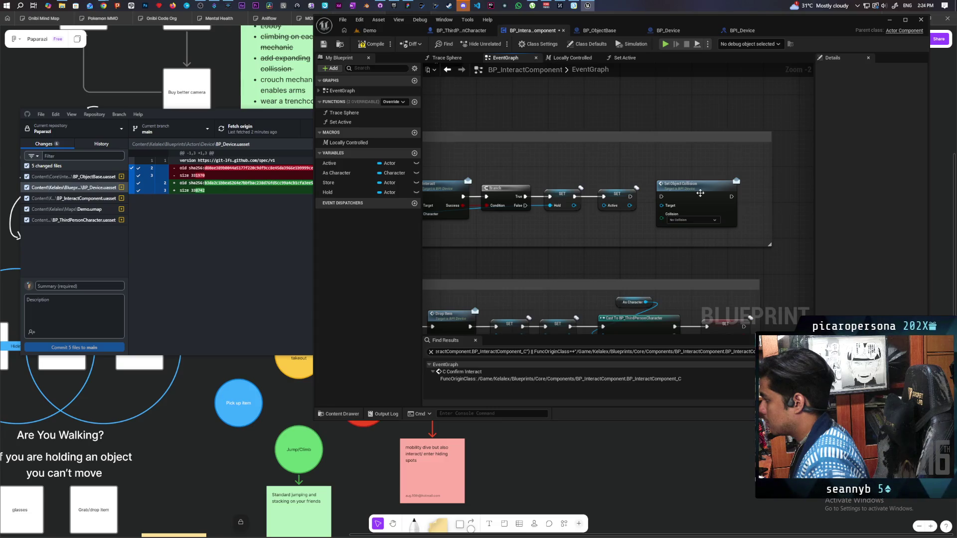
Undo an accidental node move and paste in a new custom event.
mouse_move(594, 201)
left_mouse_down()
mouse_move(741, 204)
mouse_move(715, 161)
mouse_move(586, 132)
left_mouse_up()
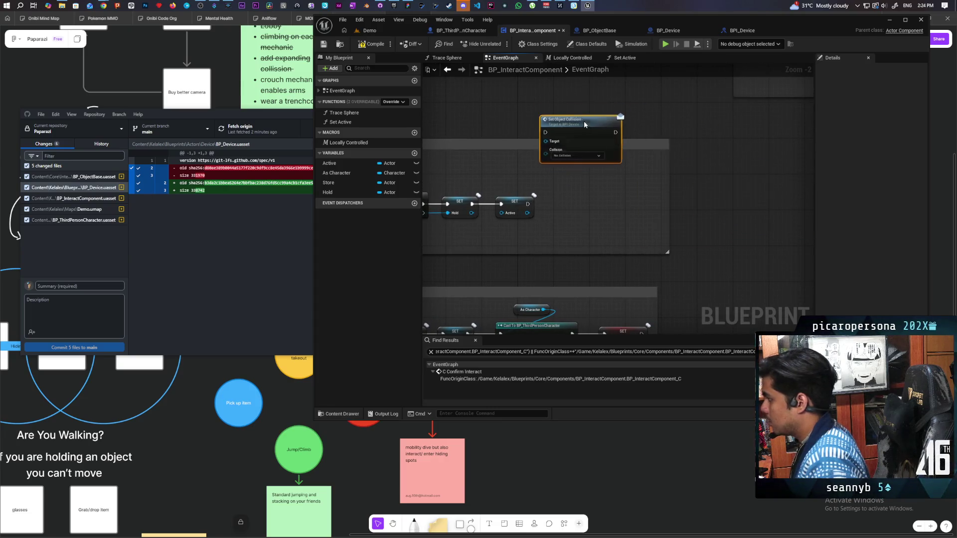
key("ctrl+z")
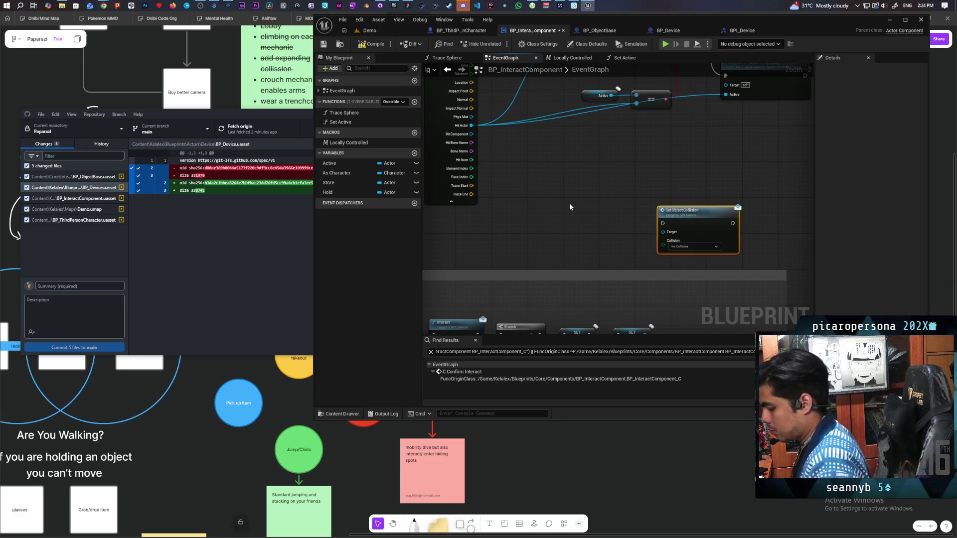
key("ctrl+v")
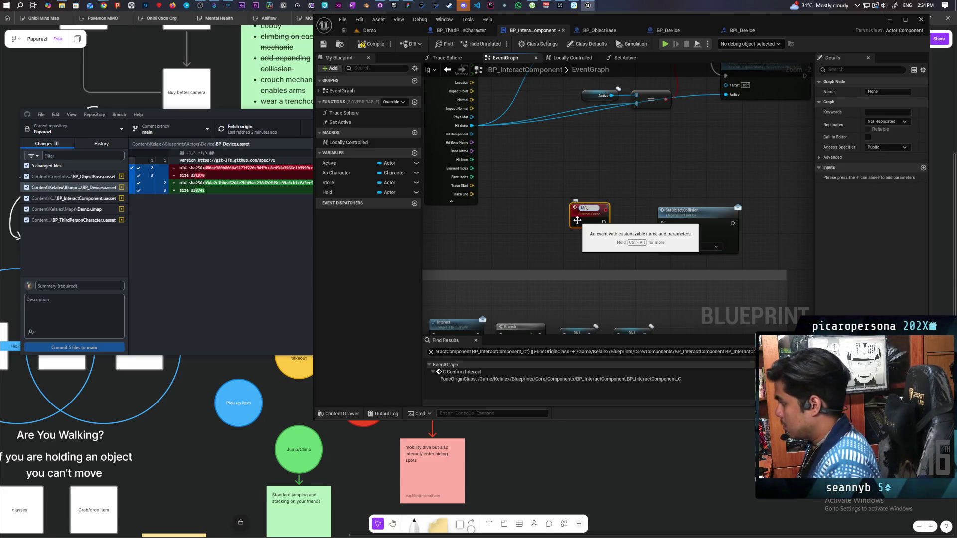
Name the event MC_Object Collision and wire it into Set Object Collision with Target and Collision inputs.
type("Object Col")
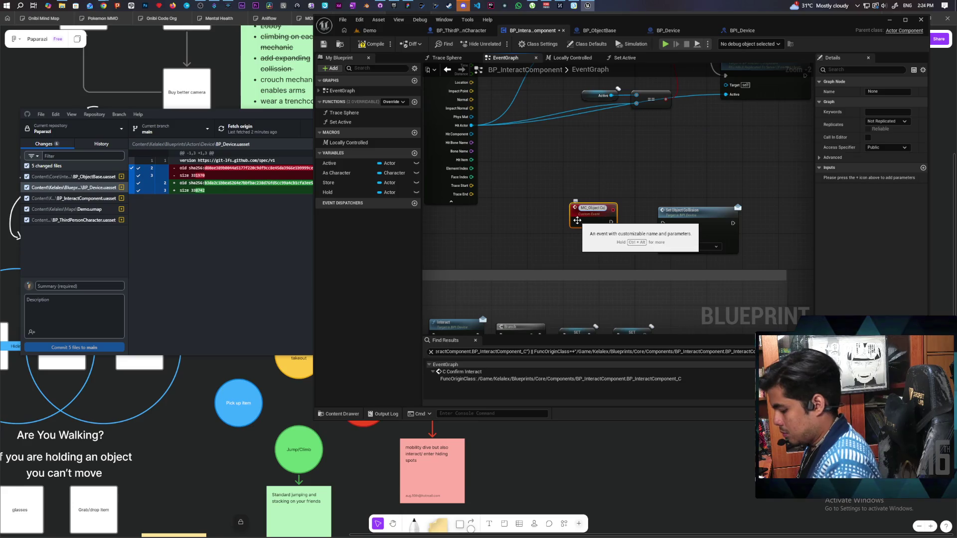
type("lision")
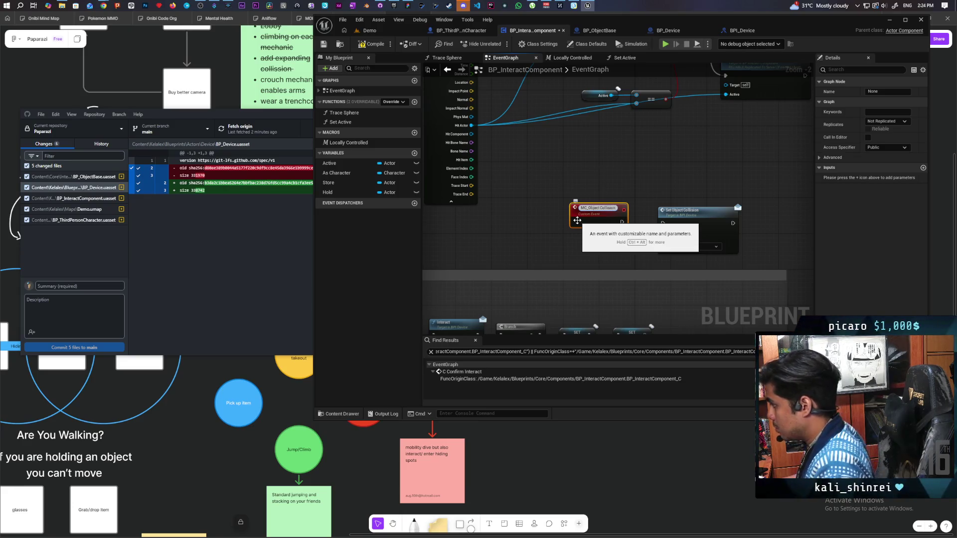
left_click(628, 260)
mouse_move(617, 220)
left_mouse_down()
mouse_move(663, 223)
mouse_move(623, 234)
mouse_move(599, 218)
left_mouse_up()
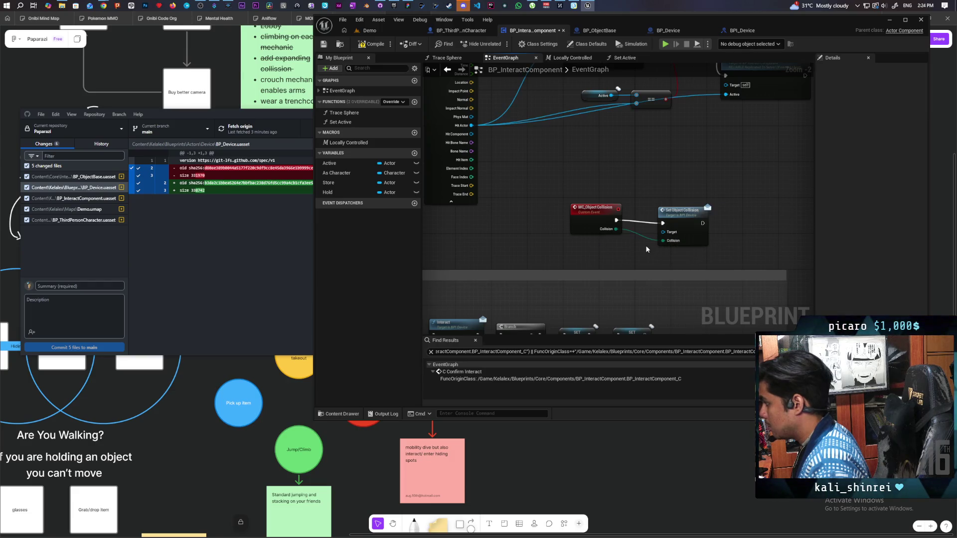
left_click_drag(663, 232, 598, 222)
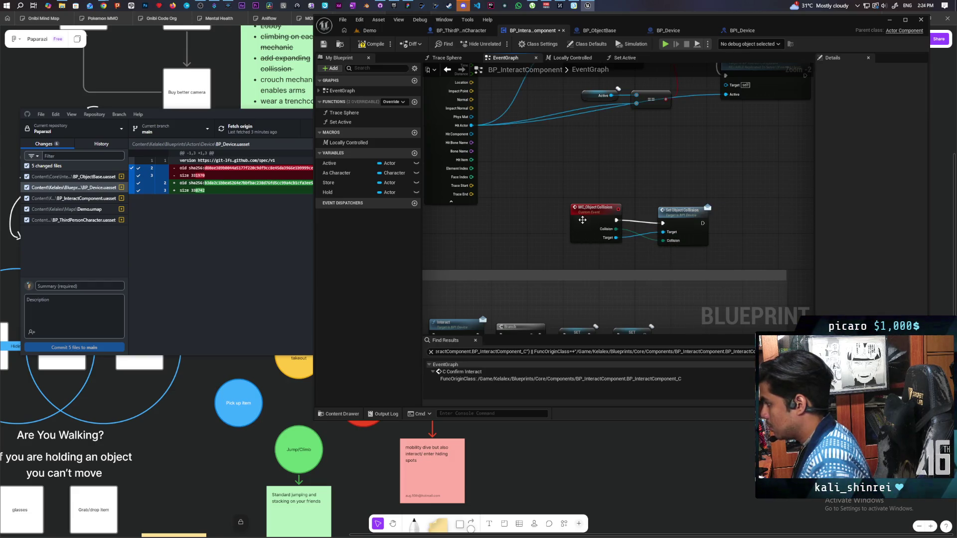
left_click_drag(816, 187, 817, 178)
left_click_drag(666, 217, 666, 212)
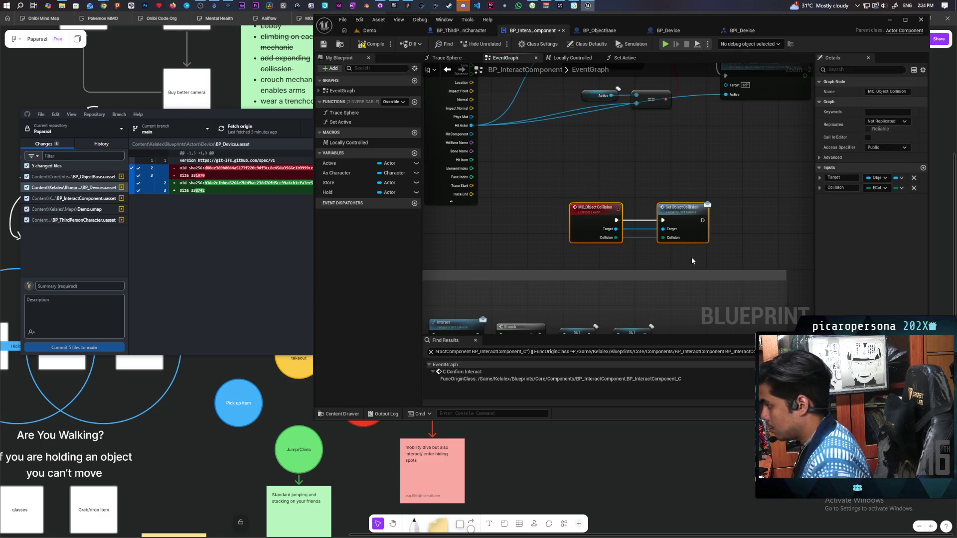
Wrap the two nodes in a comment titled 'MC Object Collision' and make it taller.
key("c")
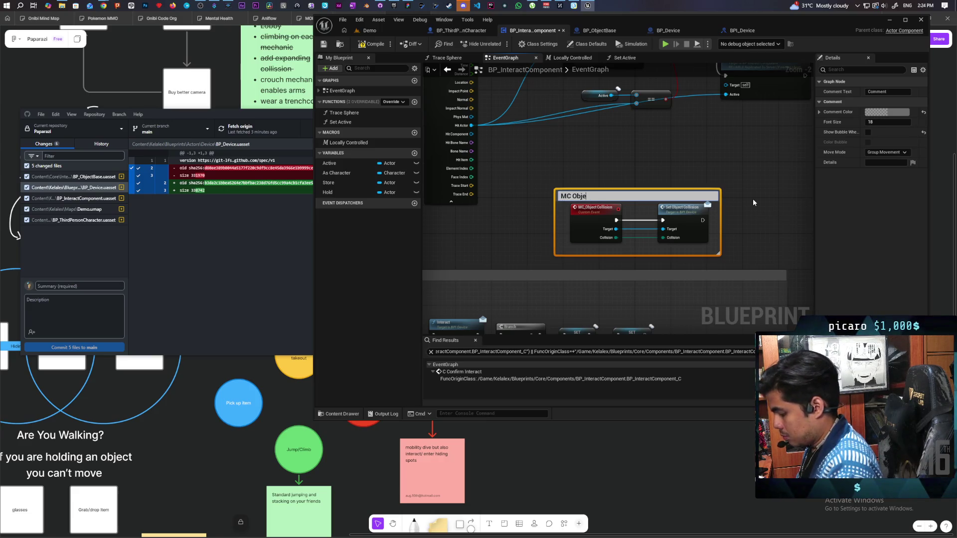
type("ct Colli")
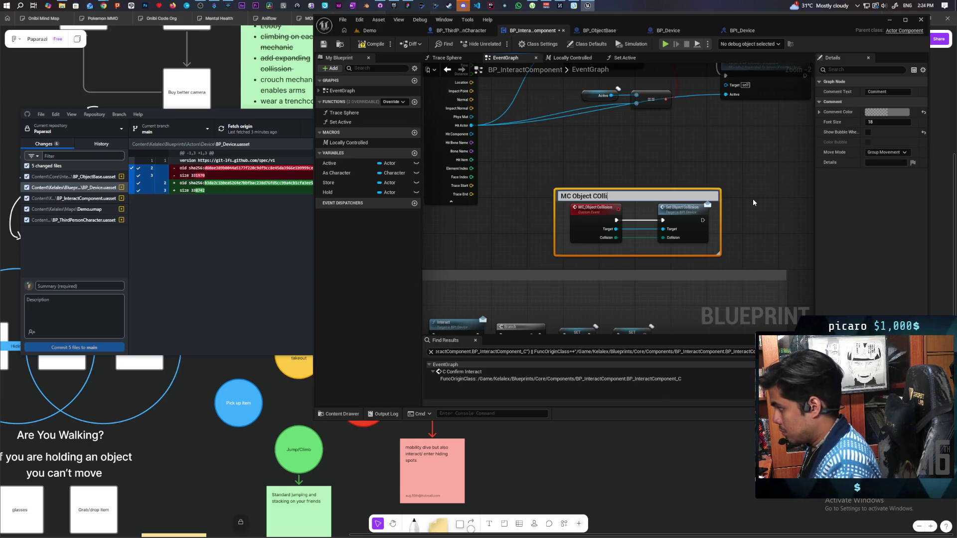
type("sion")
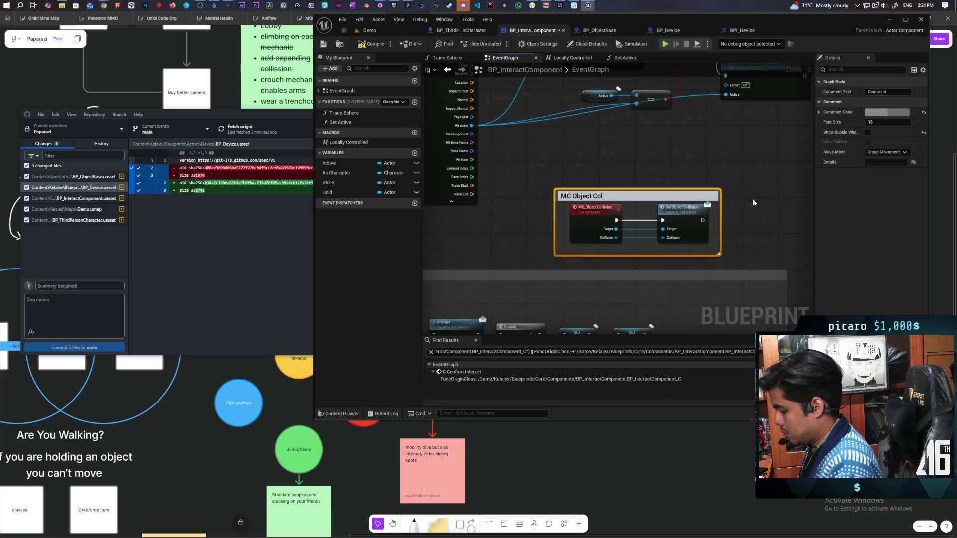
left_click(754, 200)
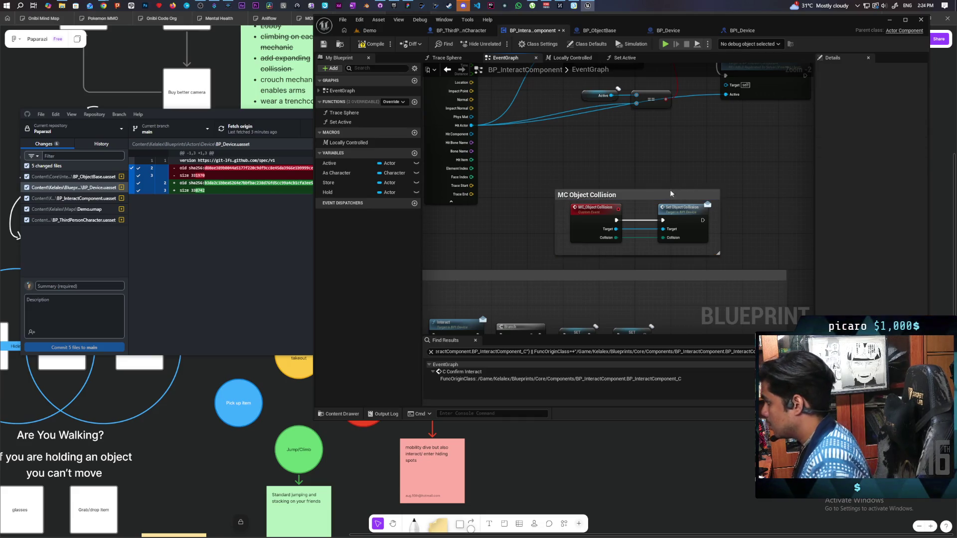
left_click_drag(671, 190, 672, 179)
Set the MC_Object_Collision event to replicate as Multicast with Reliable checked.
left_click(603, 216)
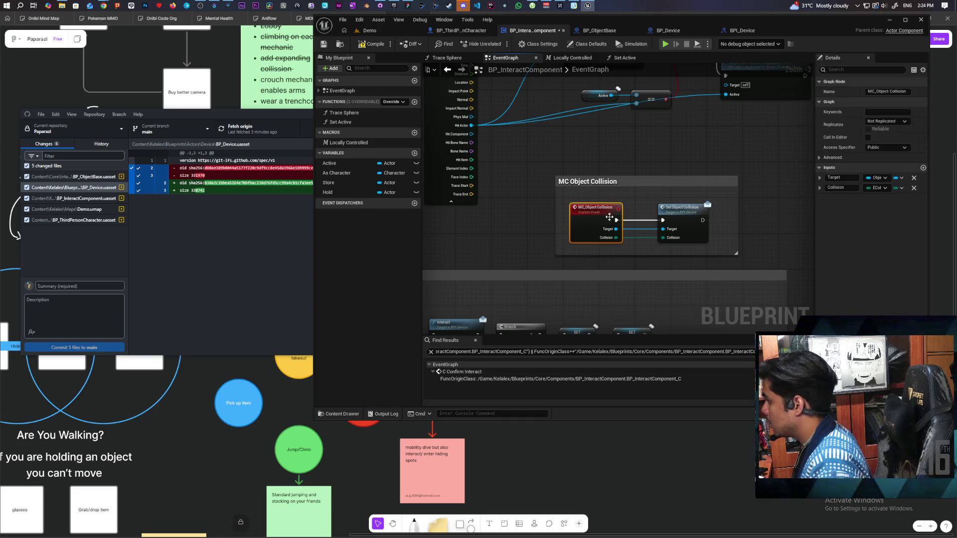
left_click(887, 121)
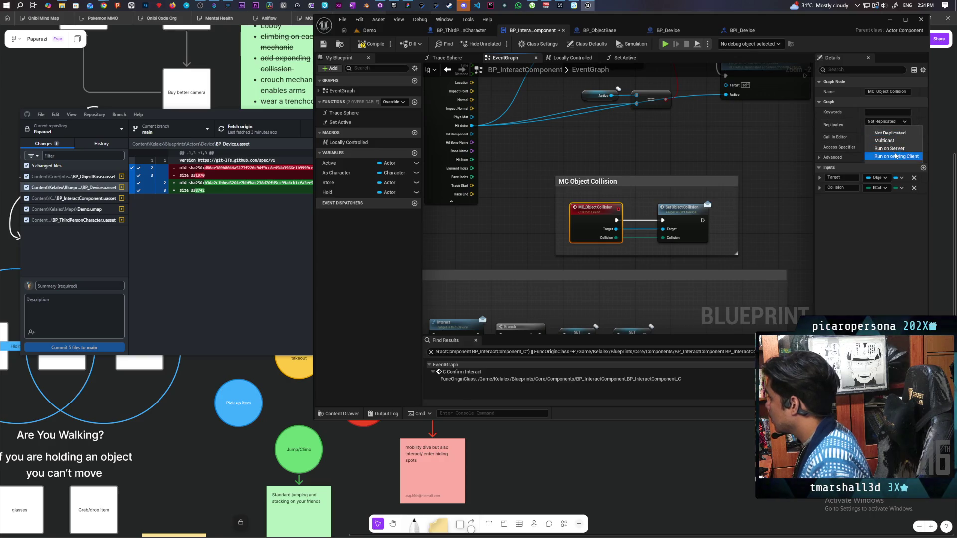
left_click(884, 140)
left_click(868, 128)
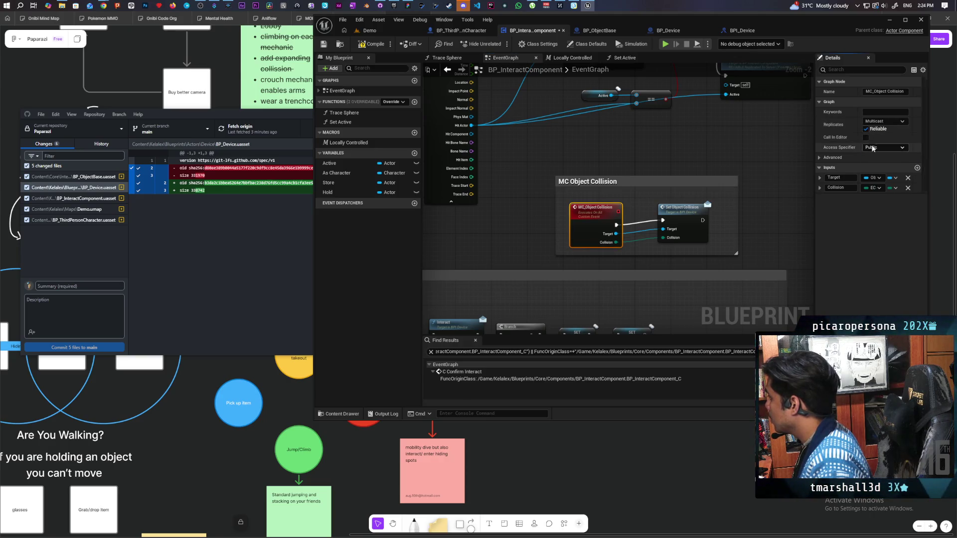
scroll(630, 150, "down", 5)
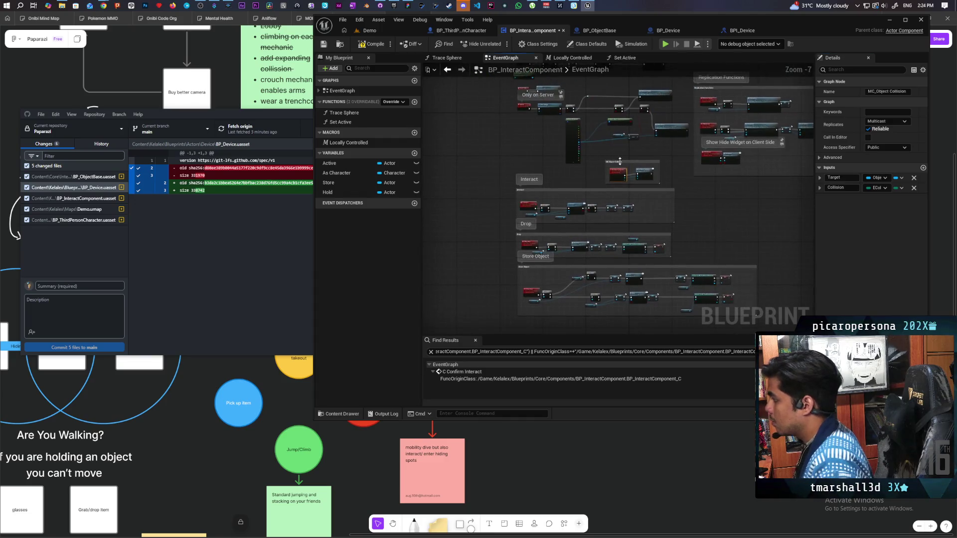
Enlarge the MC Object Collision comment to enclose its nodes and move it lower.
scroll(604, 128, "up", 3)
scroll(604, 128, "up", 2)
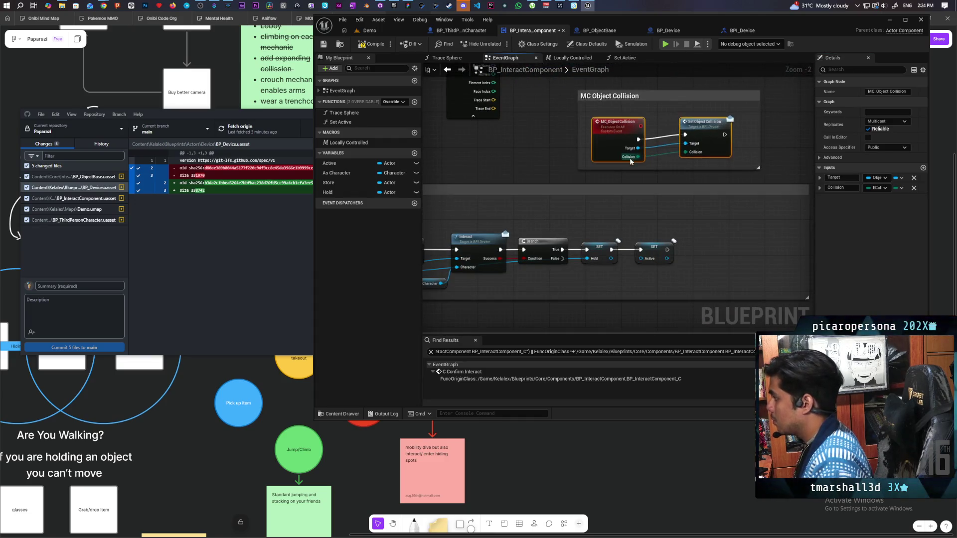
scroll(656, 151, "down", 4)
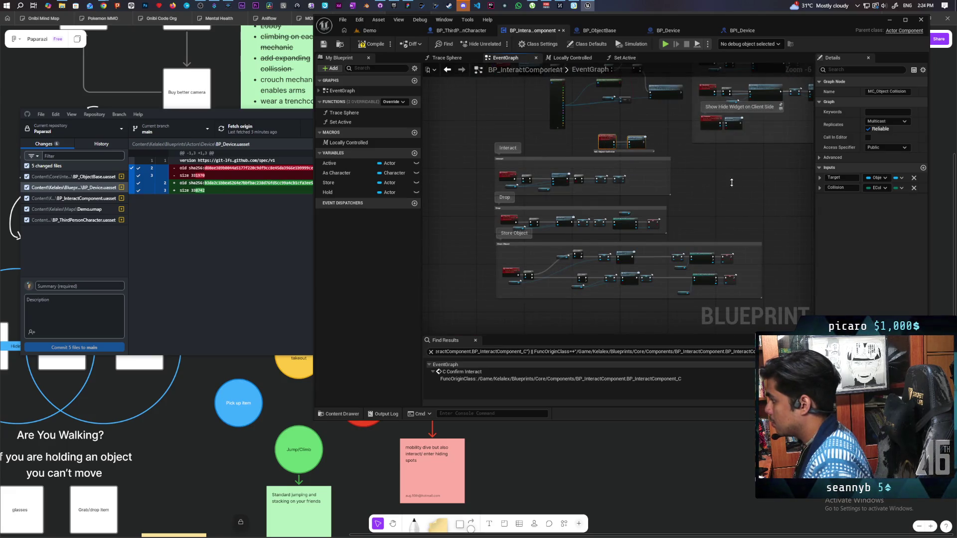
left_click(656, 141)
scroll(656, 142, "up", 3)
left_click_drag(564, 168, 564, 107)
scroll(637, 140, "down", 5)
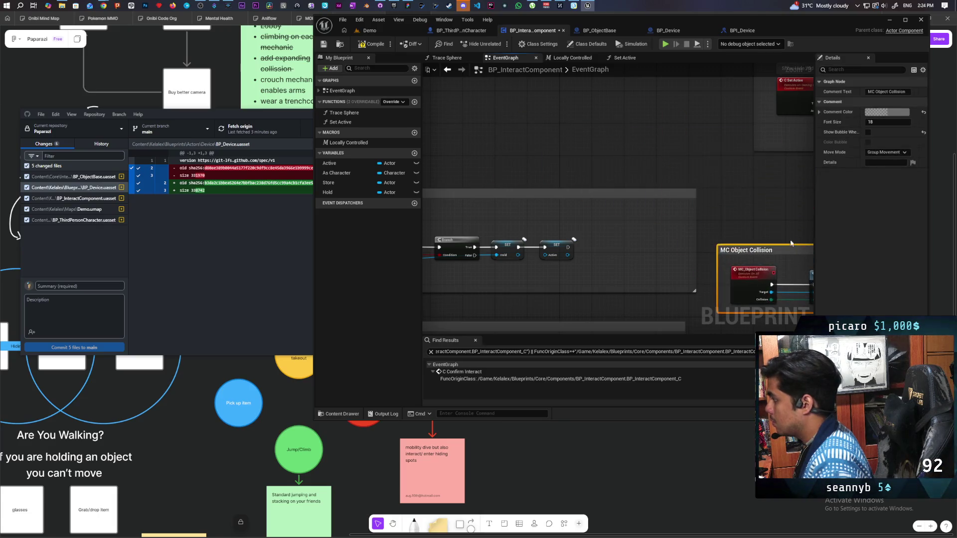
scroll(637, 141, "up", 4)
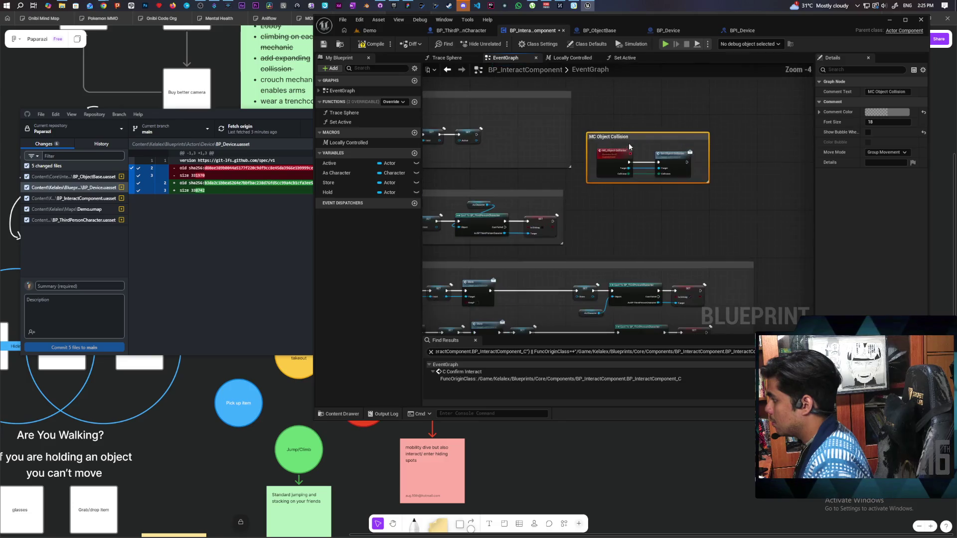
left_click_drag(637, 137, 628, 196)
mouse_move(710, 151)
left_mouse_down()
mouse_move(768, 193)
mouse_move(711, 168)
left_mouse_up()
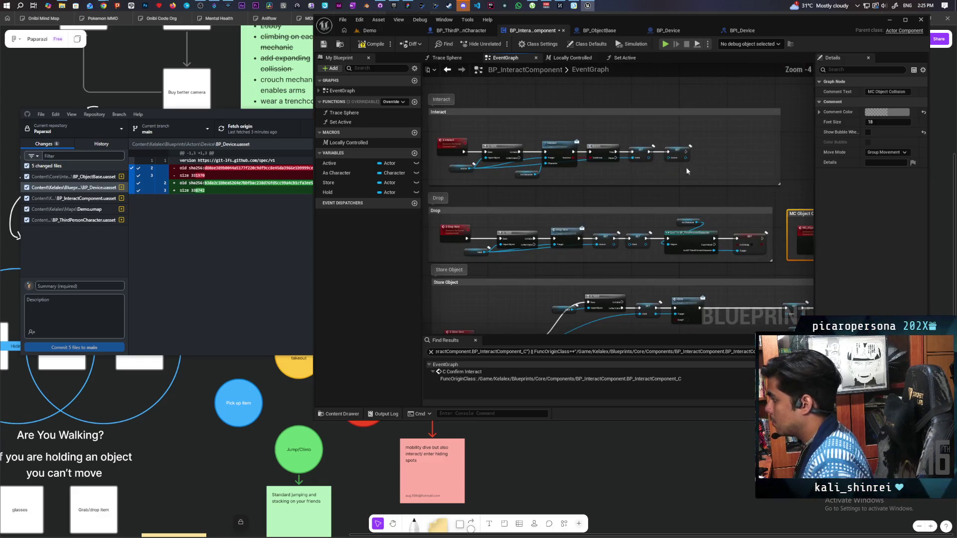
scroll(695, 173, "up", 2)
Add an MC Object Collision call on Hold after SET Active in Interact, then save.
left_click_drag(533, 167, 569, 197)
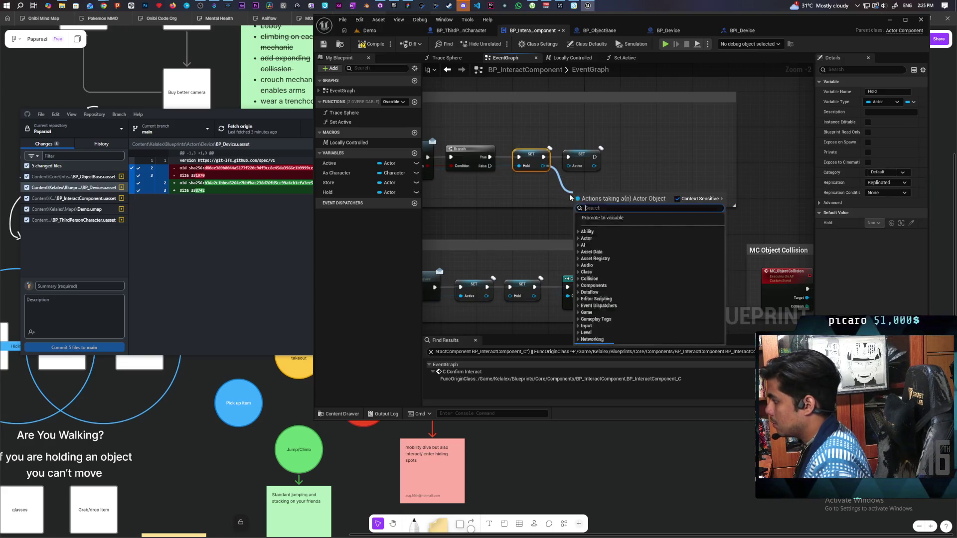
type("mc object")
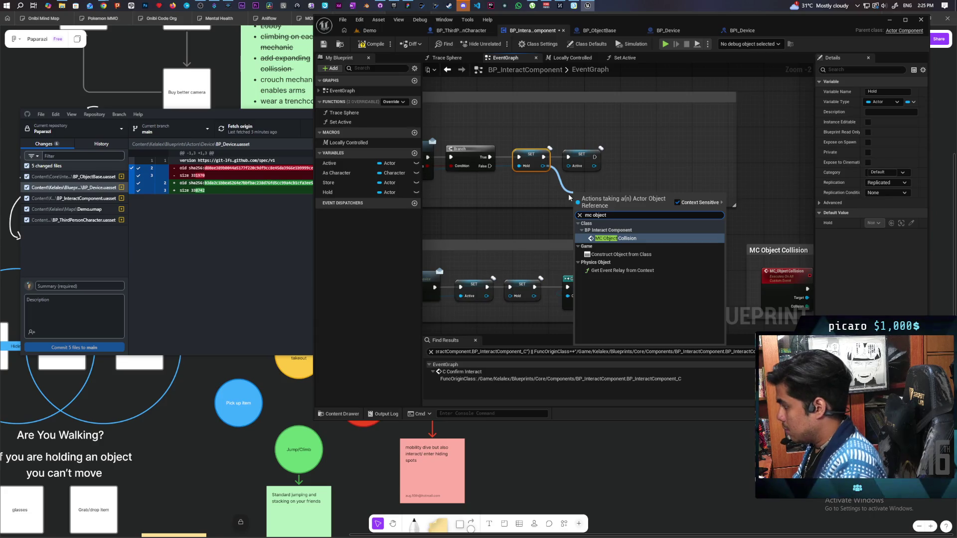
key("Return")
left_click_drag(598, 213, 653, 156)
left_click_drag(593, 156, 654, 154)
scroll(618, 180, "down", 2)
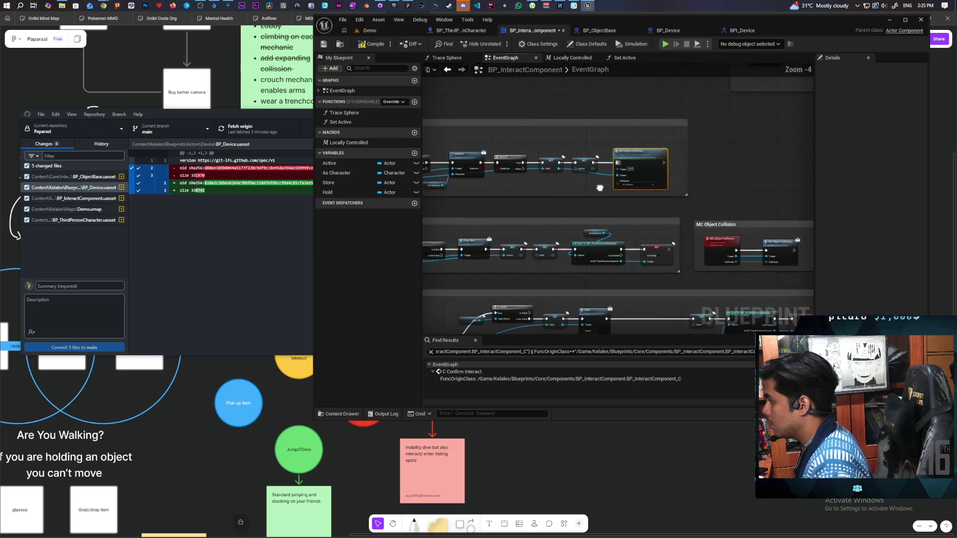
key("ctrl+s")
Shift the Drop block's S Drop Item, Hold and Is Valid nodes left to make room.
left_click_drag(547, 167, 680, 137)
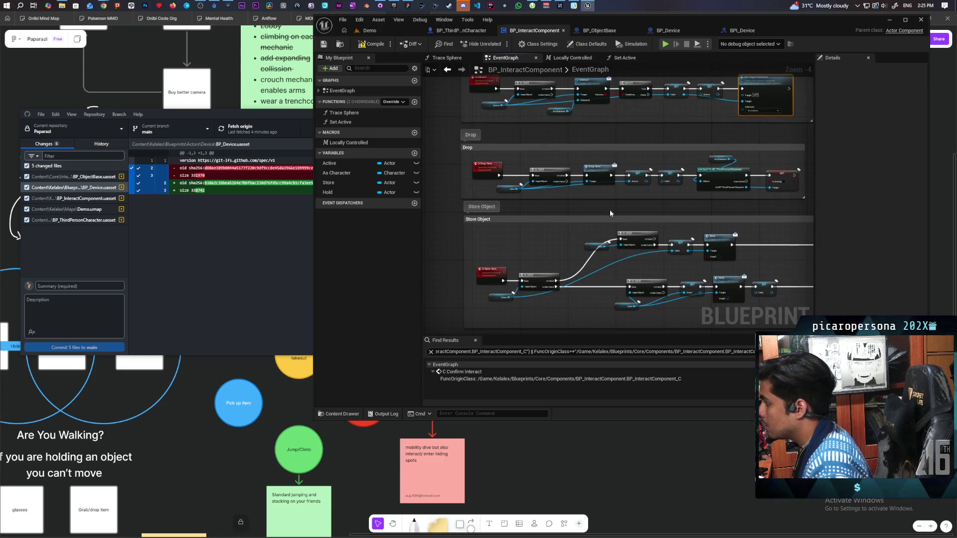
left_click_drag(679, 205, 591, 206)
mouse_move(524, 200)
left_mouse_down()
mouse_move(559, 179)
mouse_move(509, 155)
left_mouse_up()
left_click(510, 155)
mouse_move(592, 168)
left_mouse_down()
mouse_move(570, 172)
mouse_move(595, 172)
left_mouse_up()
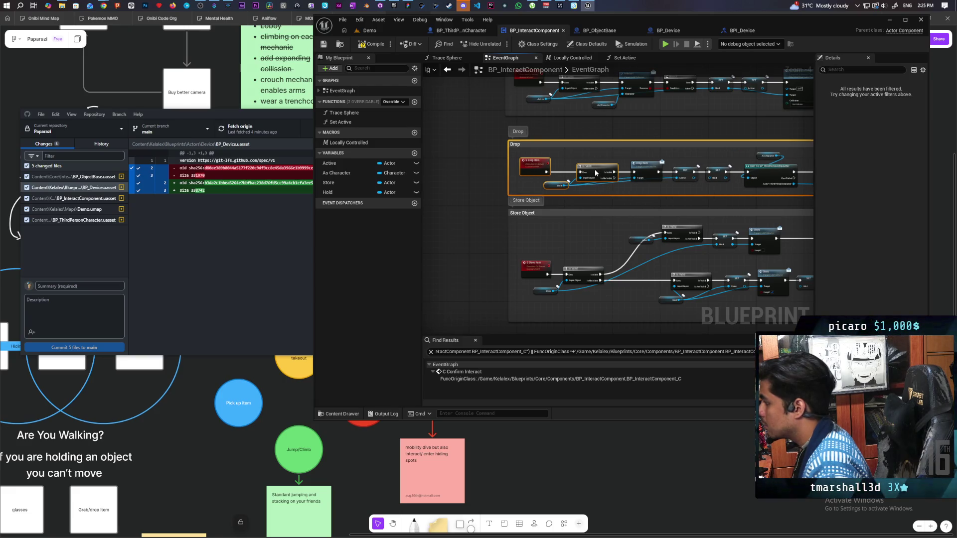
mouse_move(656, 199)
left_mouse_down()
mouse_move(533, 192)
mouse_move(556, 199)
left_mouse_up()
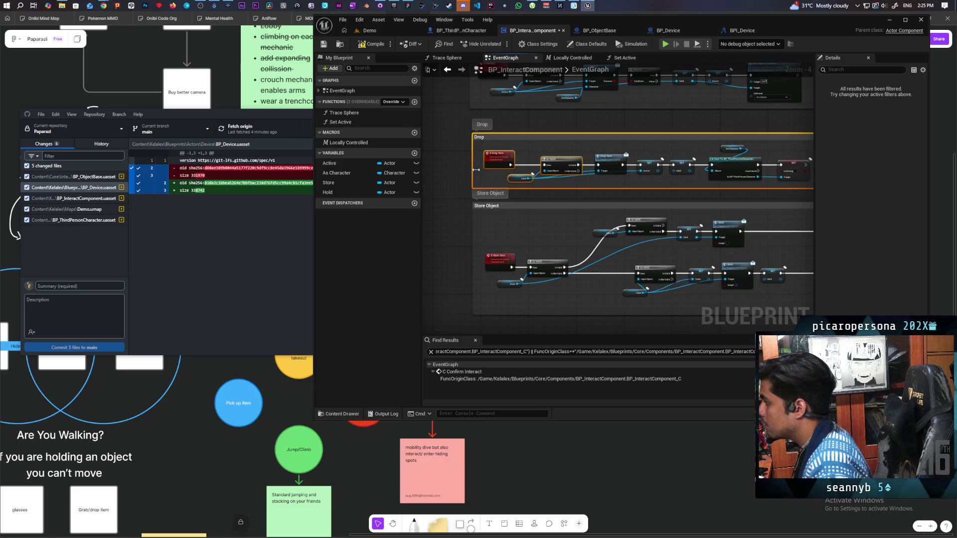
scroll(461, 168, "up", 3)
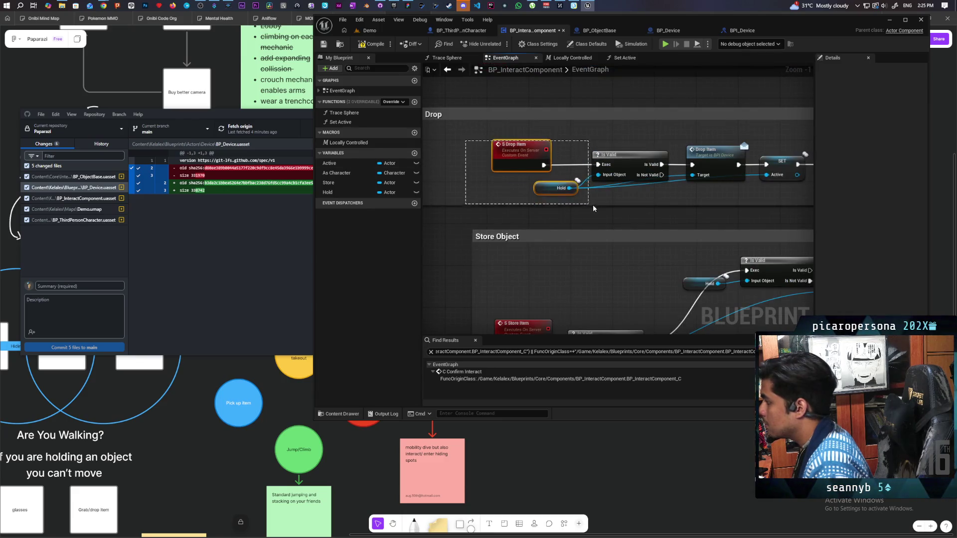
left_click_drag(590, 204, 590, 204)
left_click_drag(632, 164, 533, 160)
Call MC Object Collision on Hold with Collision Enabled (Query and Physics) just before Drop Item.
left_click_drag(470, 188, 543, 203)
type("mc obje")
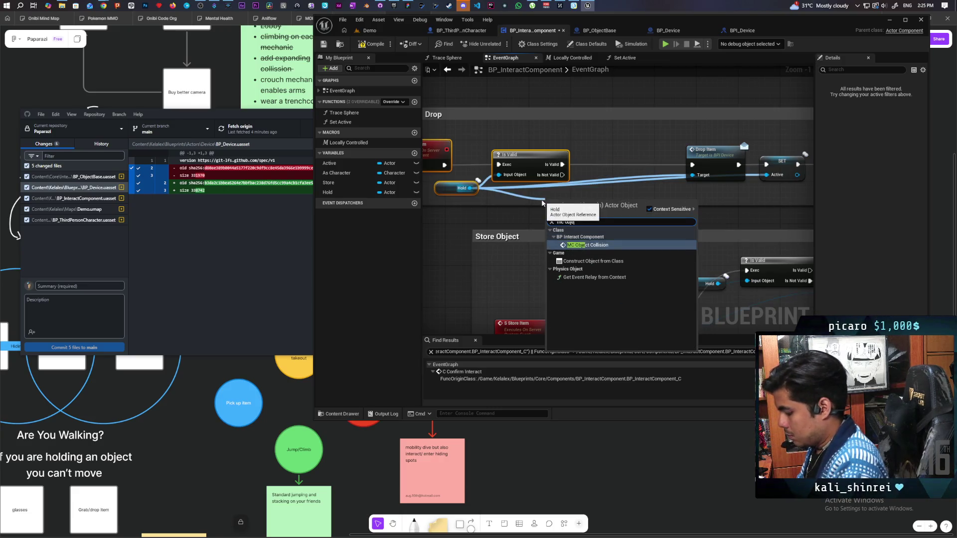
key("Return")
left_click(588, 262)
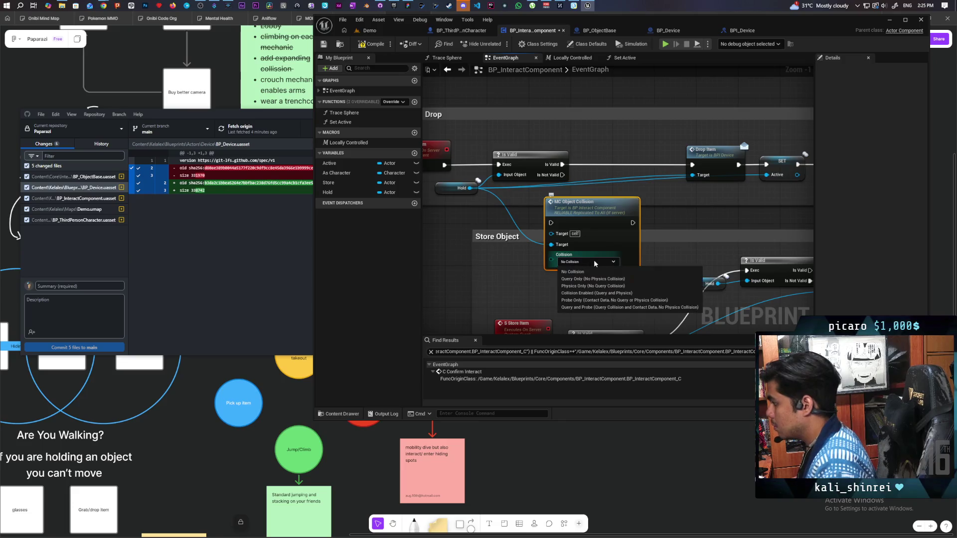
left_click(617, 293)
left_click_drag(602, 211, 633, 154)
right_click(592, 171)
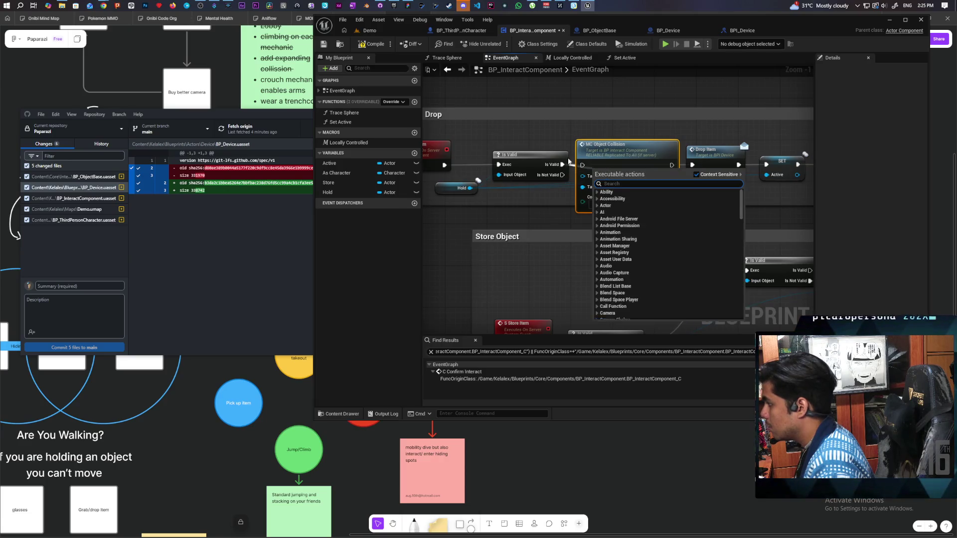
left_click(618, 237)
left_click_drag(671, 165, 692, 165)
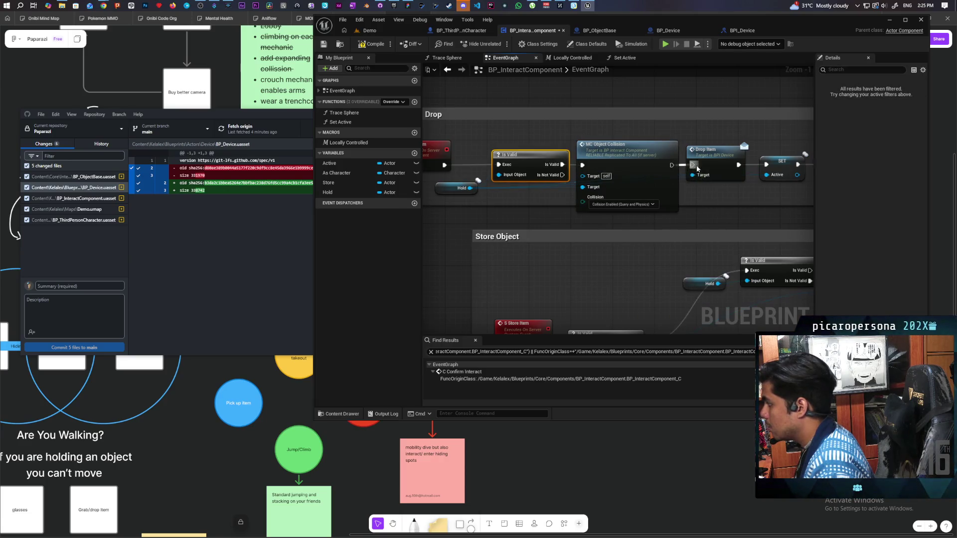
scroll(709, 212, "down", 4)
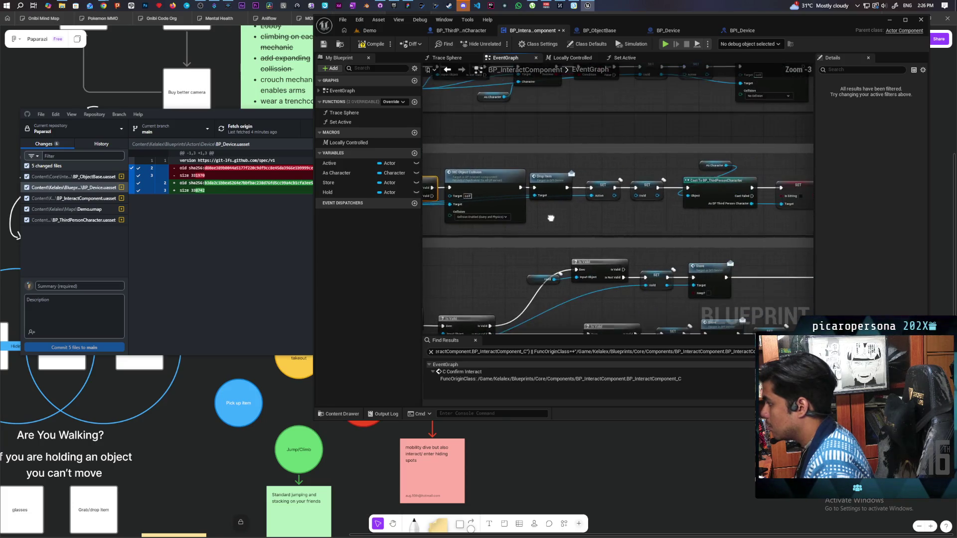
Resize the Drop comment box, save, and start Play in Editor from the Demo level.
left_click_drag(451, 182, 428, 181)
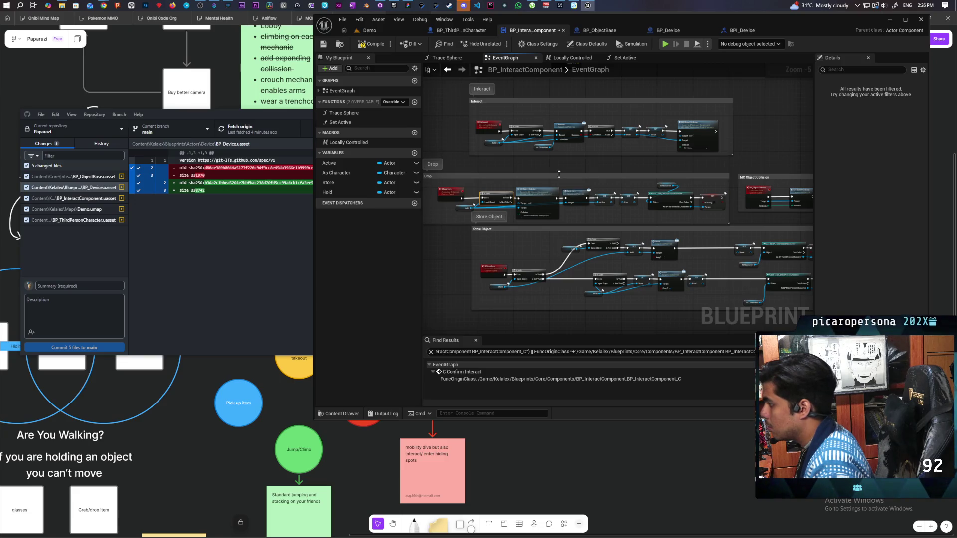
left_click_drag(559, 174, 557, 165)
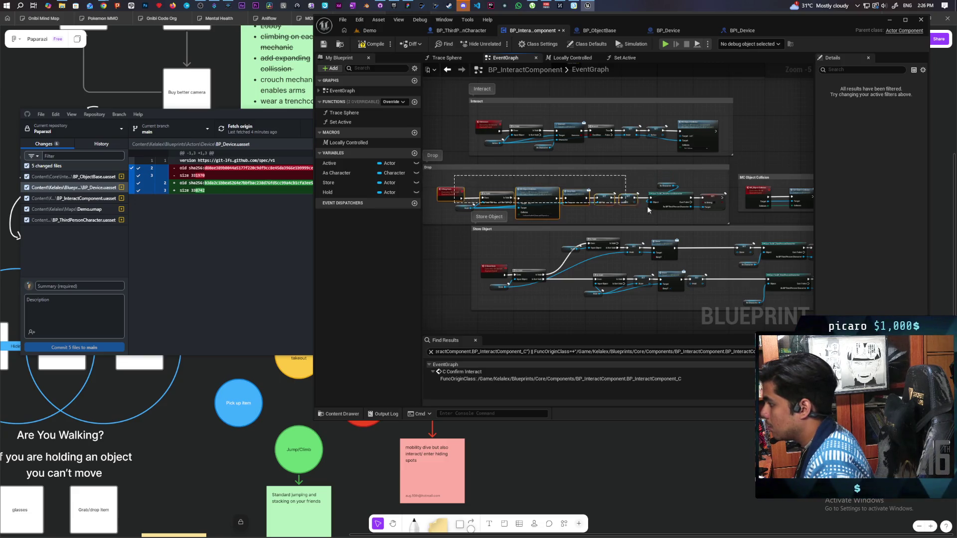
left_click_drag(548, 196, 545, 192)
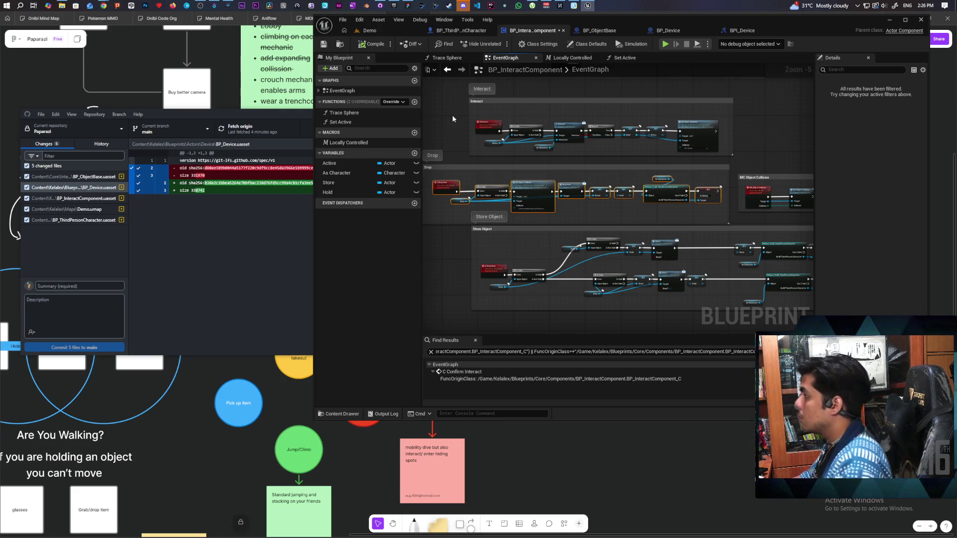
key("ctrl+s")
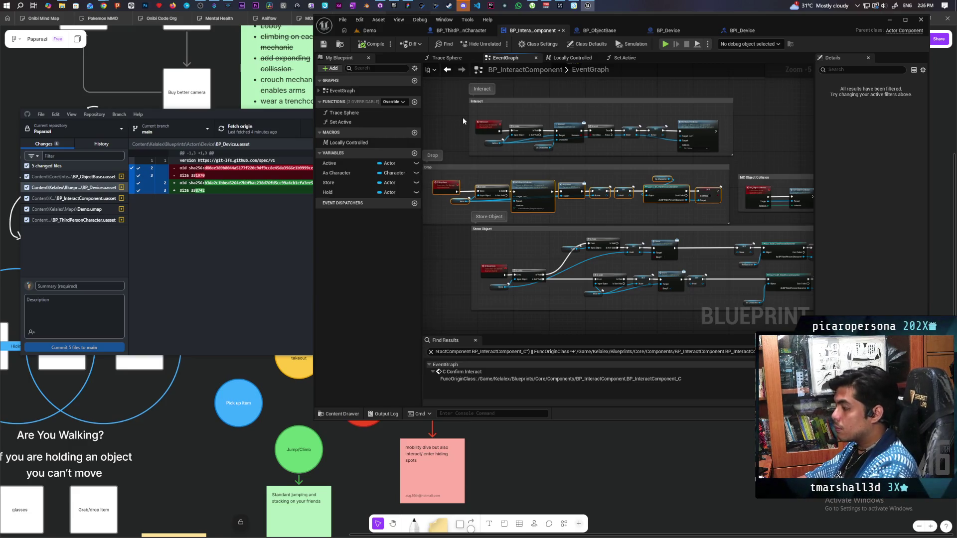
left_click(369, 31)
left_click(500, 44)
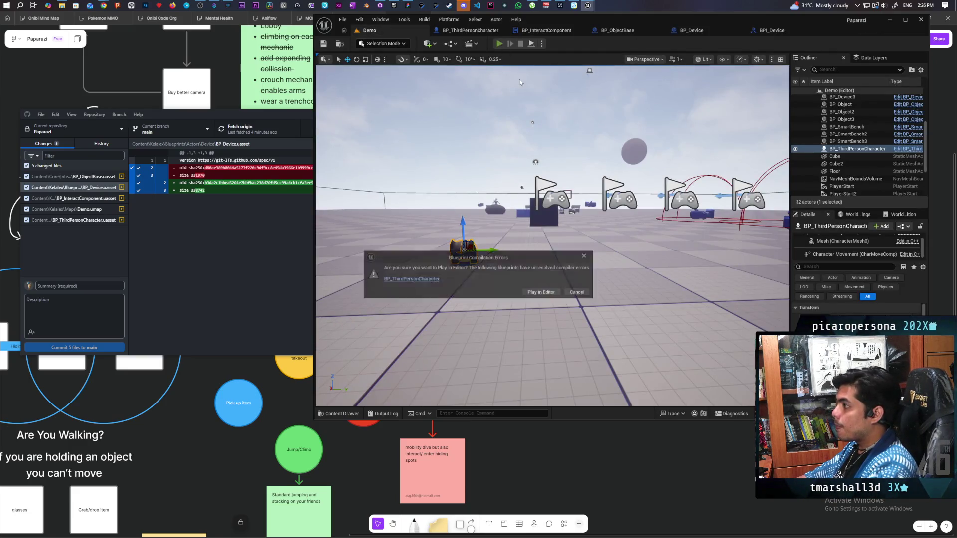
Recompile BP_ThirdPersonCharacter, jump to the erroring C Confirm Interact node, and delete it.
left_click(419, 279)
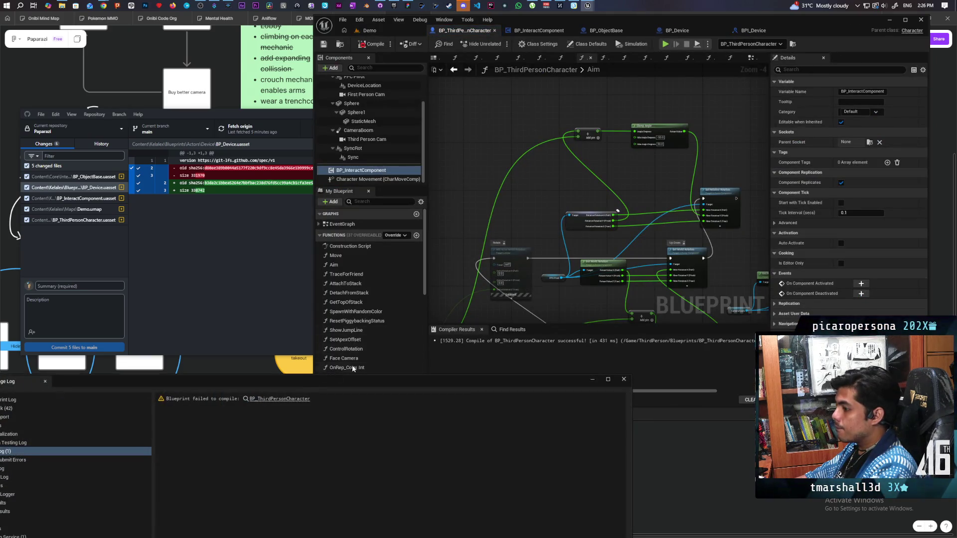
left_click(371, 44)
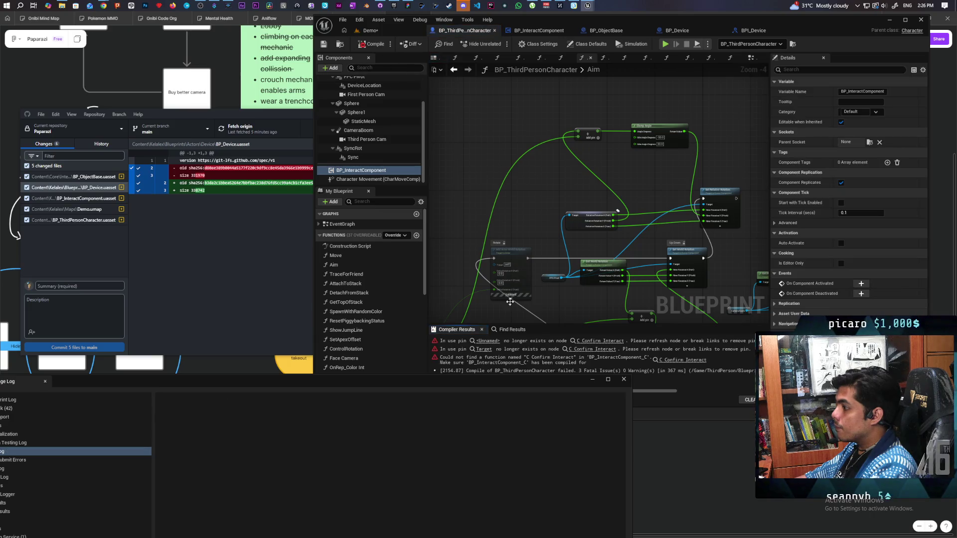
left_click(593, 379)
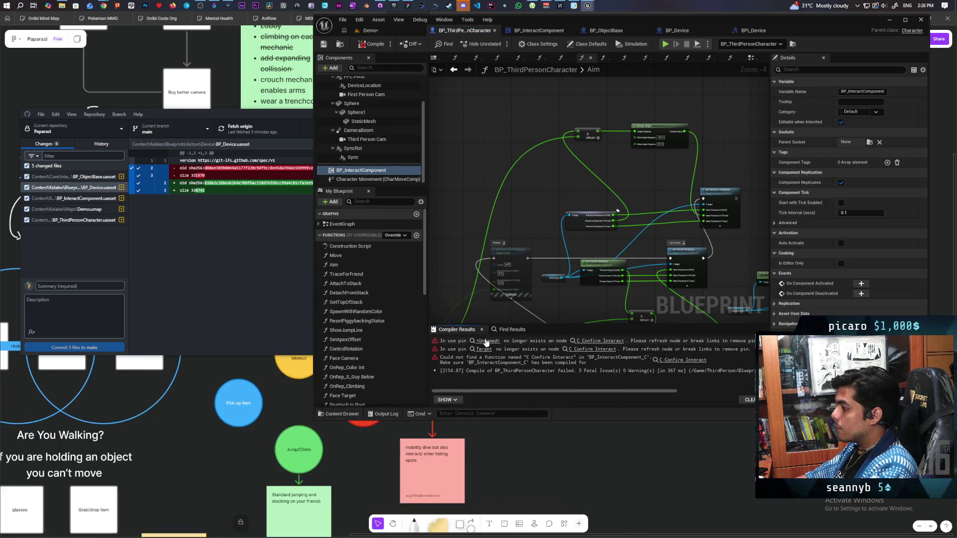
left_click(488, 343)
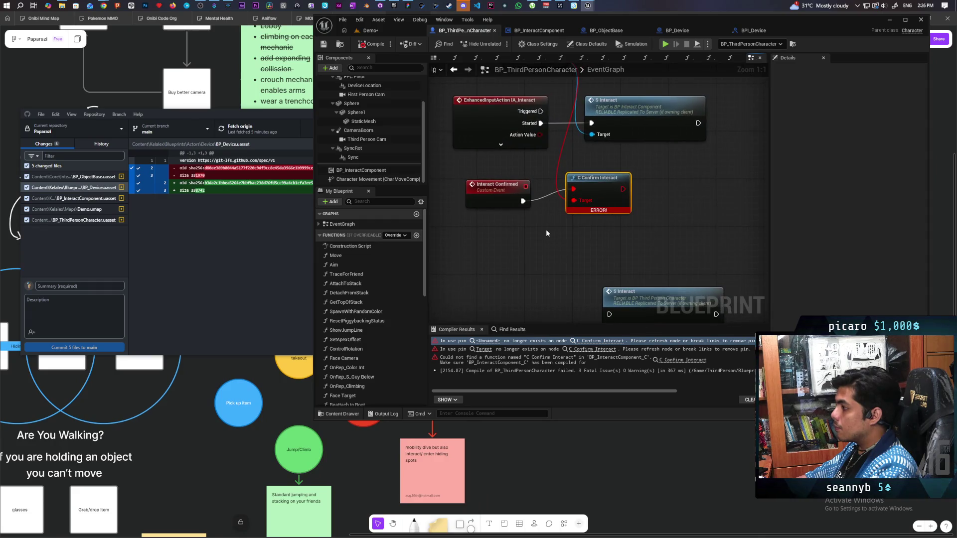
scroll(546, 232, "down", 1)
left_click_drag(545, 232, 540, 300)
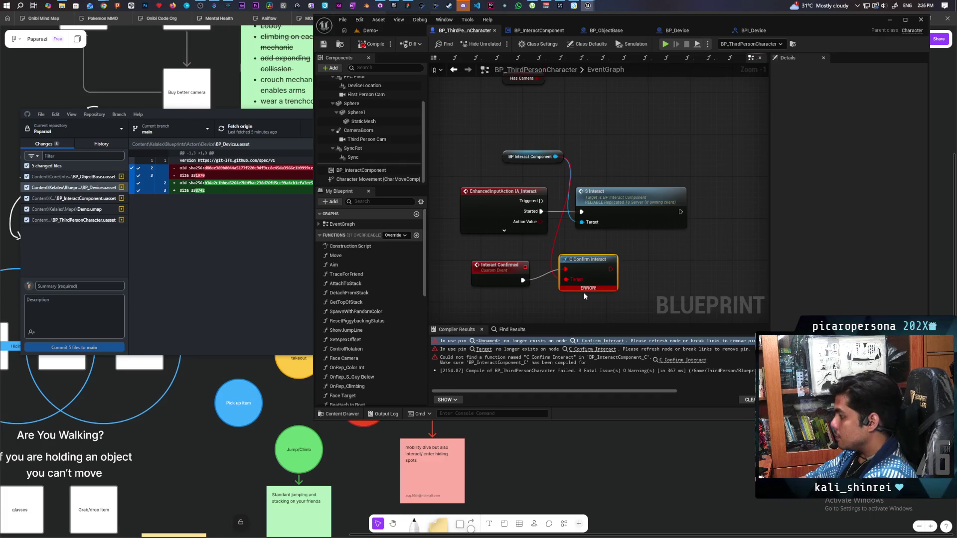
key("Delete")
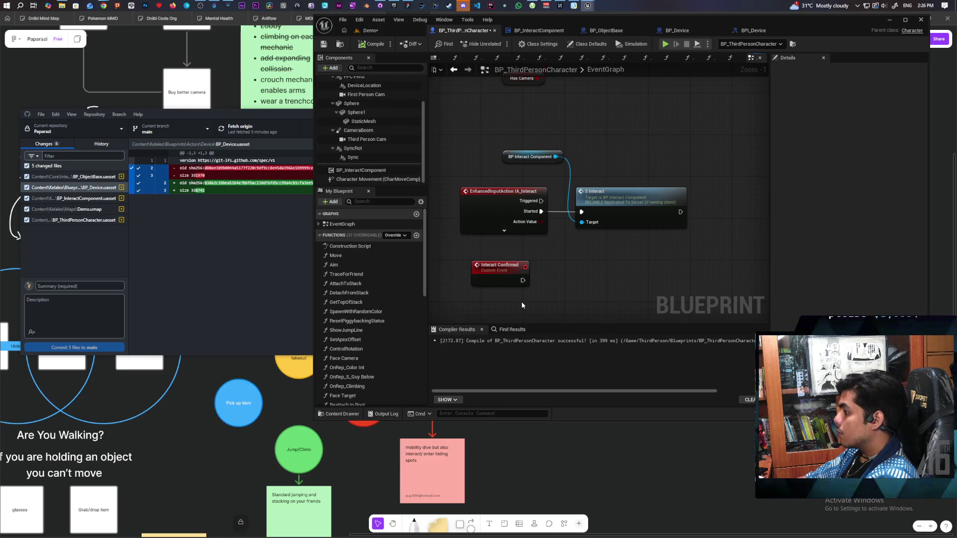
Search all Blueprints by name for Interact Confirmed references and open the BP_ObjectBase result.
right_click(493, 274)
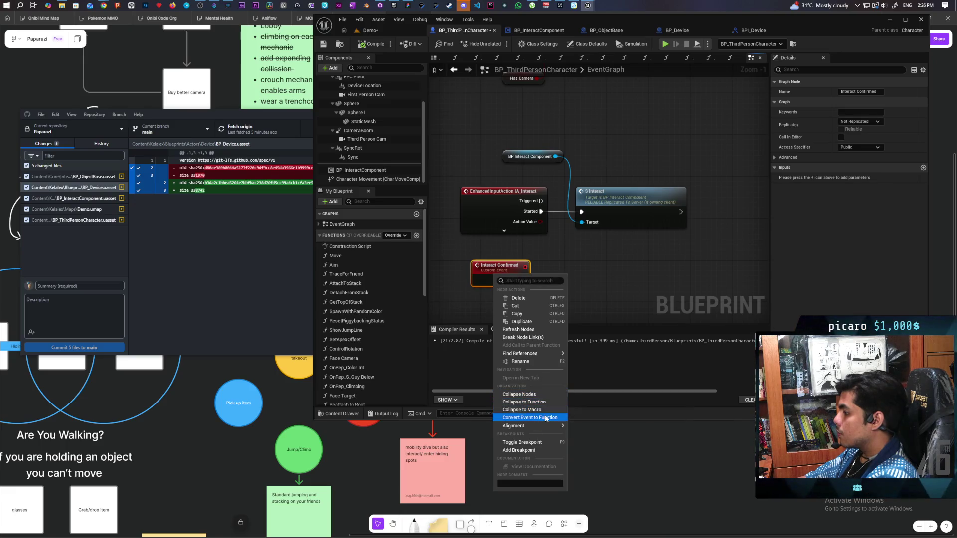
mouse_move(528, 353)
left_click(598, 373)
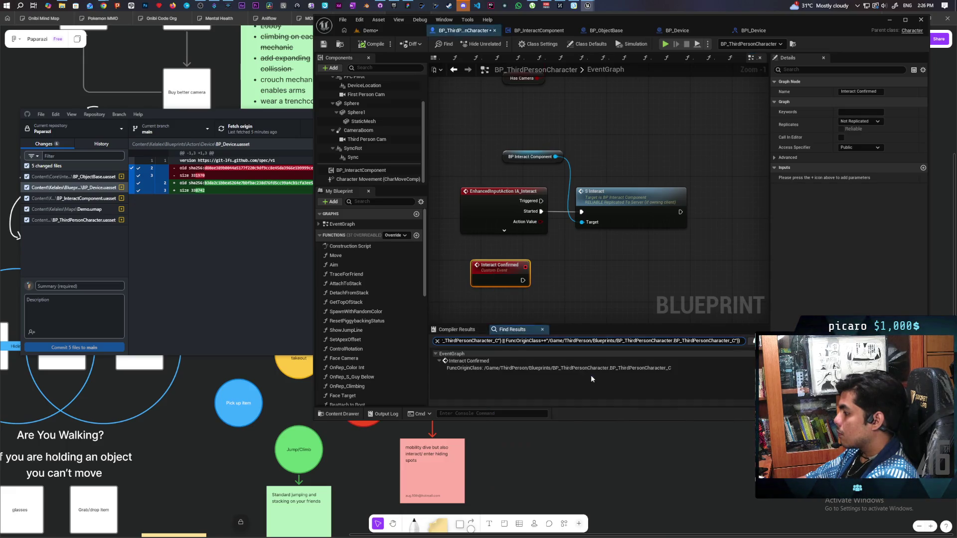
right_click(514, 275)
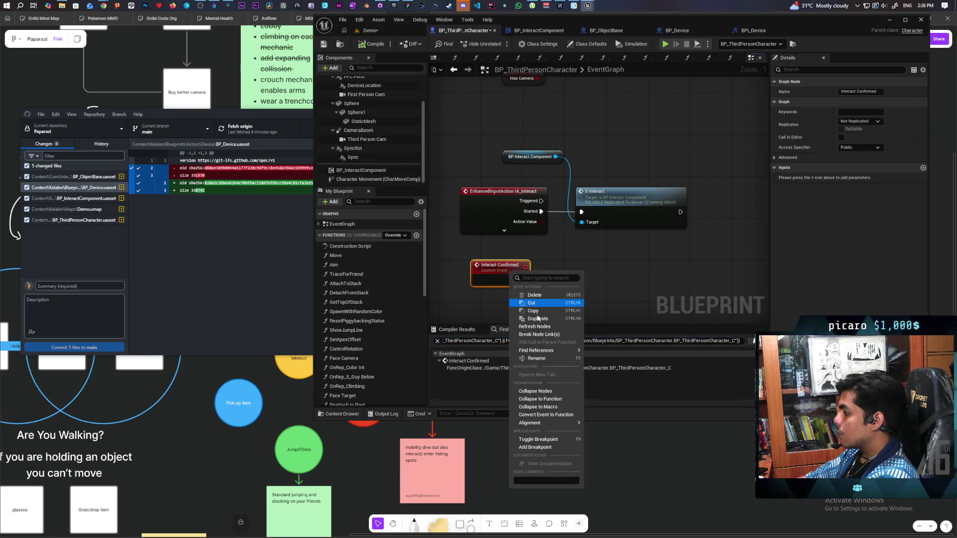
mouse_move(548, 351)
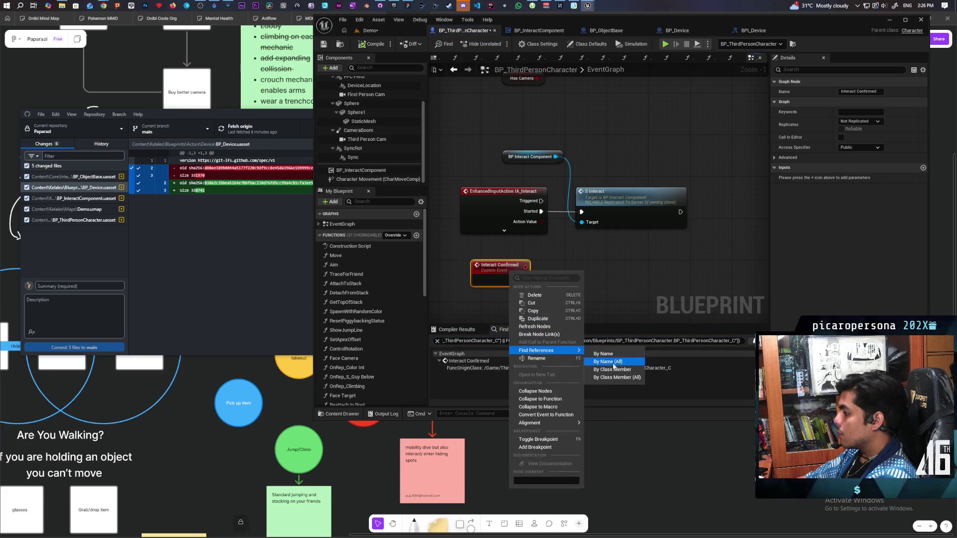
left_click(613, 361)
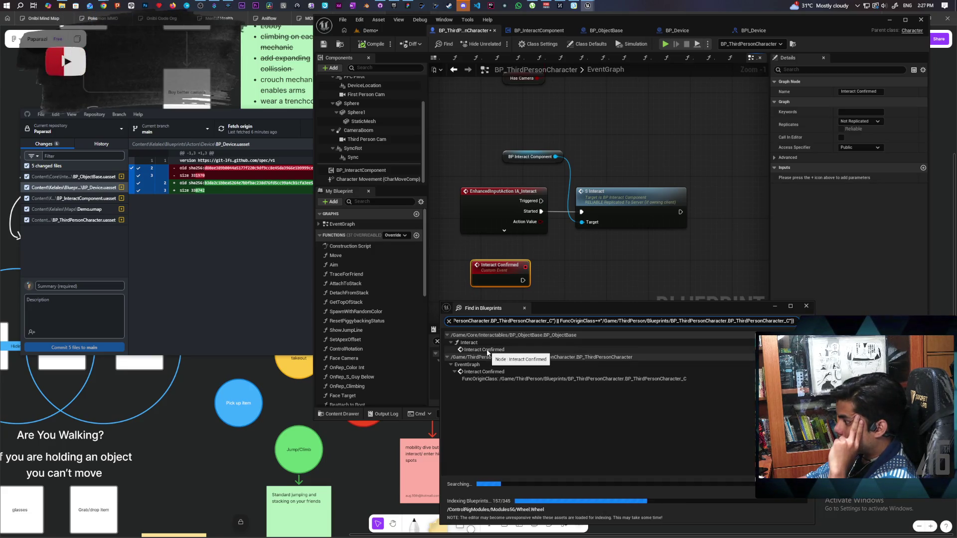
double_click(487, 351)
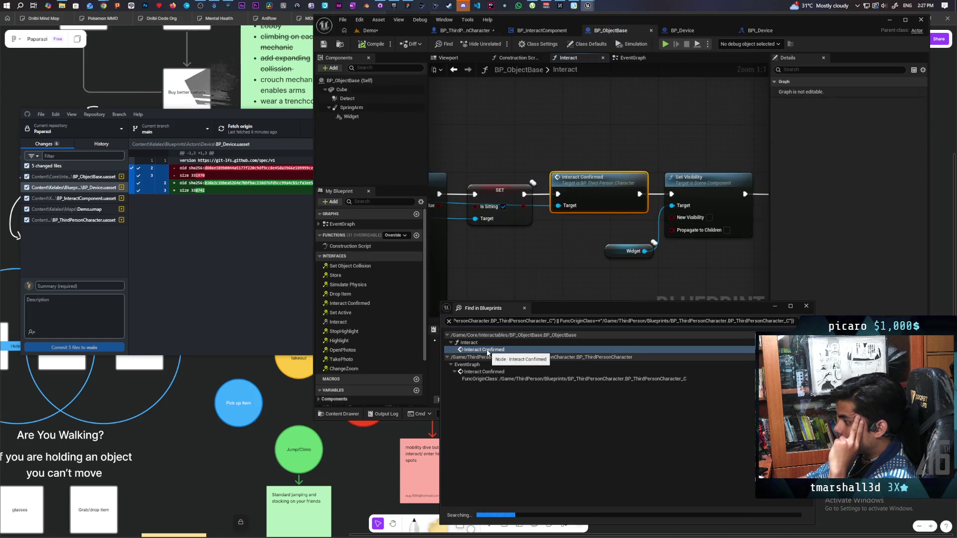
Delete the Interact Confirmed call in BP_ObjectBase's Interact function.
scroll(524, 271, "down", 7)
scroll(524, 270, "up", 4)
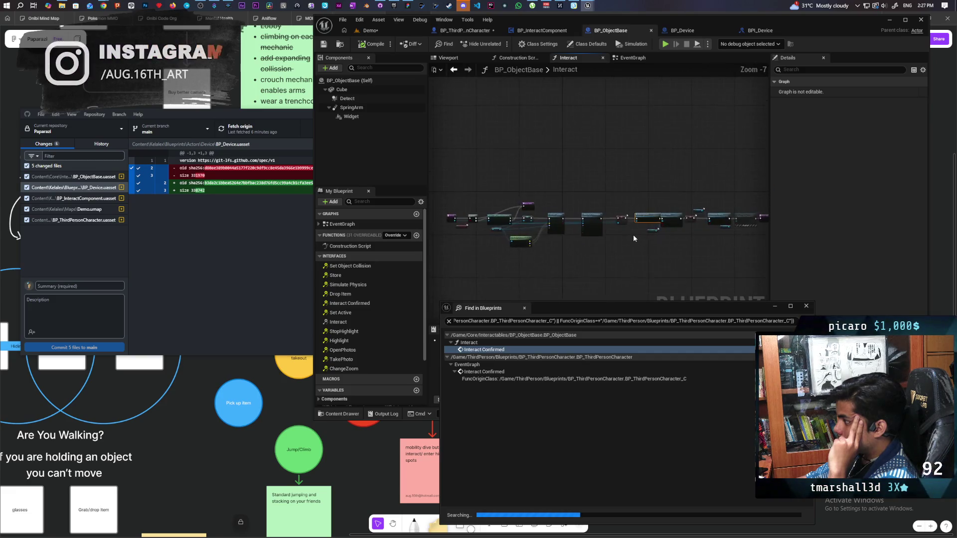
mouse_move(636, 237)
left_mouse_down()
mouse_move(467, 250)
mouse_move(594, 254)
left_mouse_up()
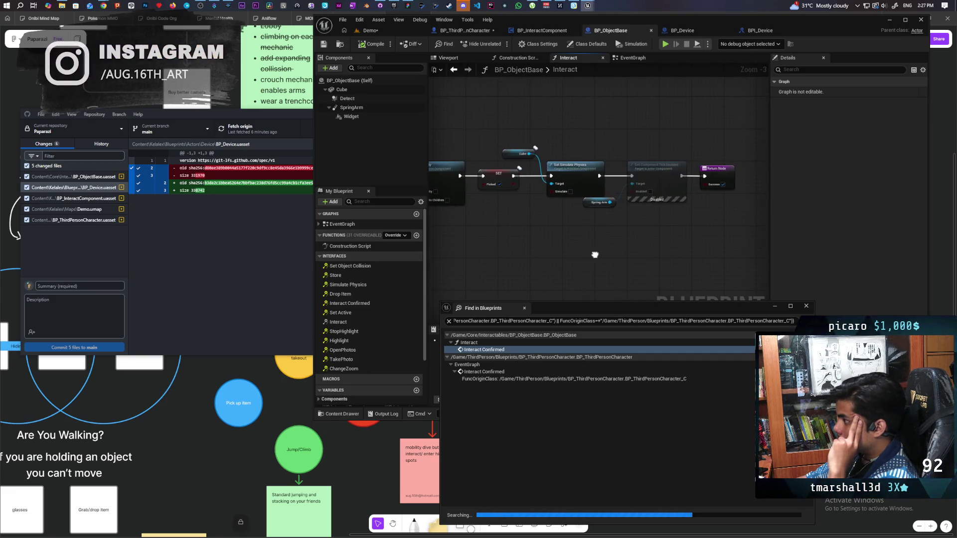
scroll(735, 271, "up", 3)
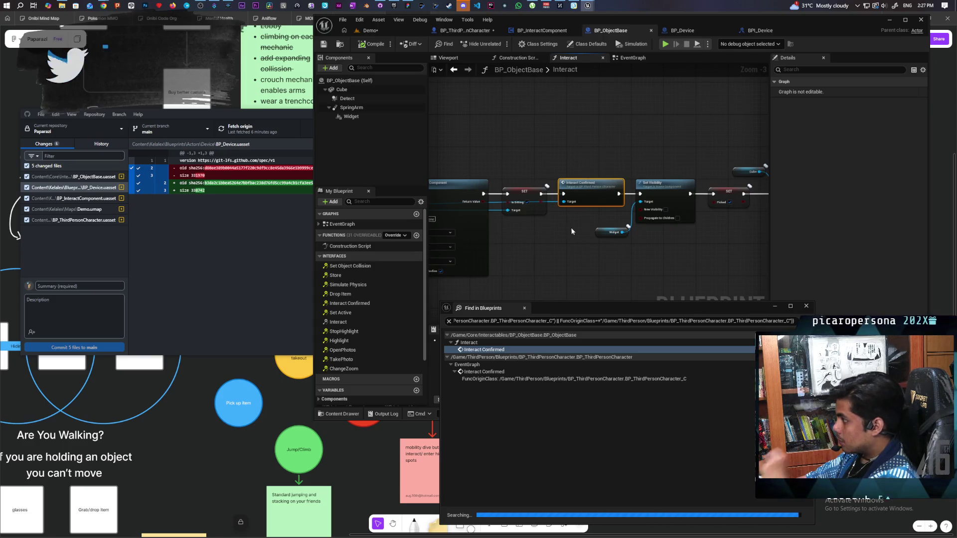
key("Delete")
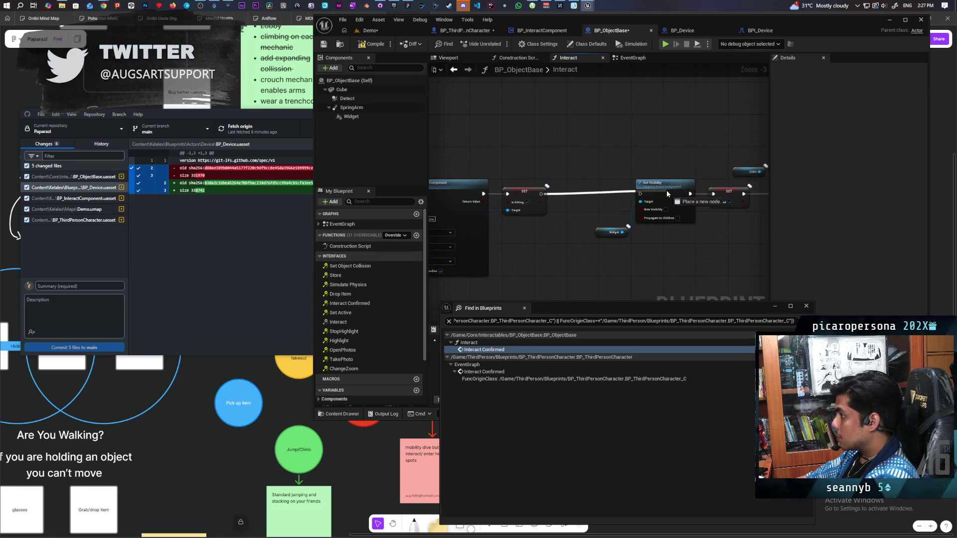
Remove the Set Component Tick Enabled node and the unused Spring Arm getter.
scroll(607, 254, "down", 1)
mouse_move(549, 259)
left_mouse_down()
mouse_move(530, 258)
mouse_move(605, 238)
mouse_move(561, 238)
mouse_move(627, 258)
mouse_move(552, 253)
mouse_move(580, 244)
left_mouse_up()
scroll(560, 239, "up", 1)
scroll(609, 258, "down", 2)
scroll(698, 217, "up", 4)
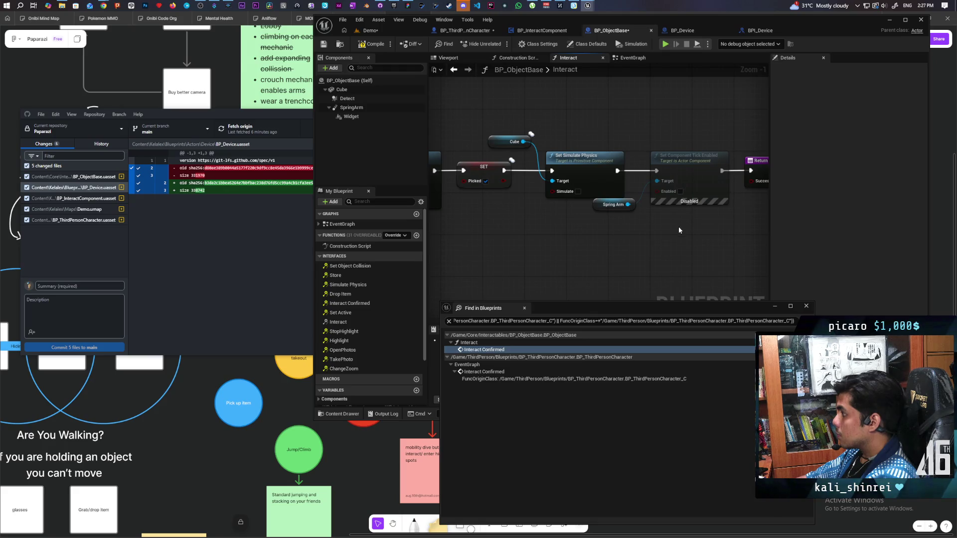
scroll(674, 226, "down", 1)
left_click(691, 184)
key("Delete")
left_click(637, 208)
key("Delete")
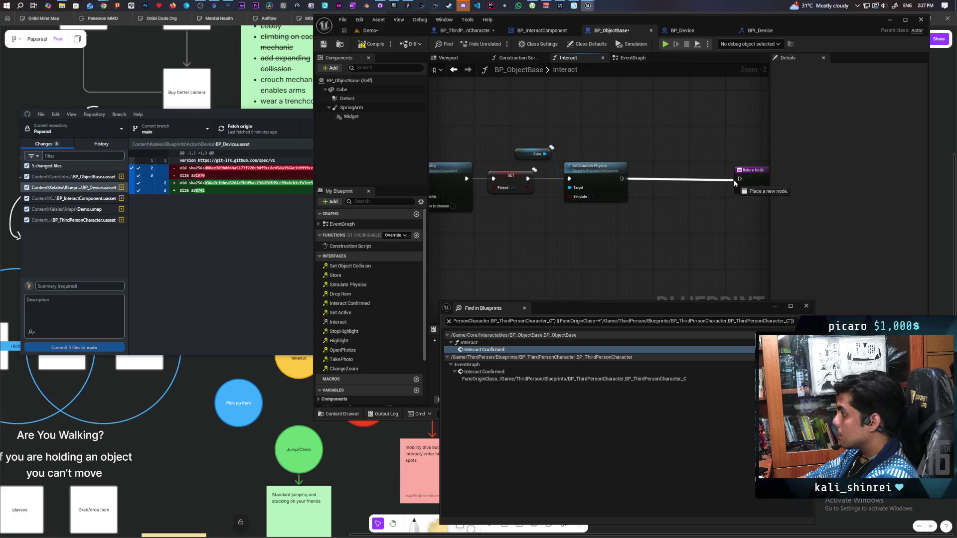
Try repositioning the Return Node, undo it, then compile BP_ObjectBase and save all assets.
scroll(740, 182, "down", 2)
left_click_drag(548, 165, 713, 259)
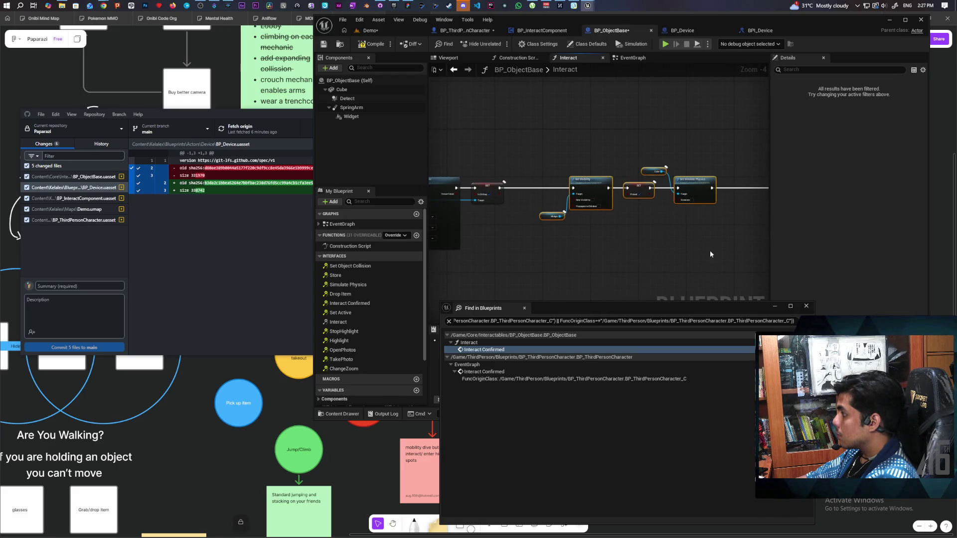
left_click_drag(647, 183, 539, 183)
key("ctrl+z")
key("ctrl+z")
key("ctrl+z")
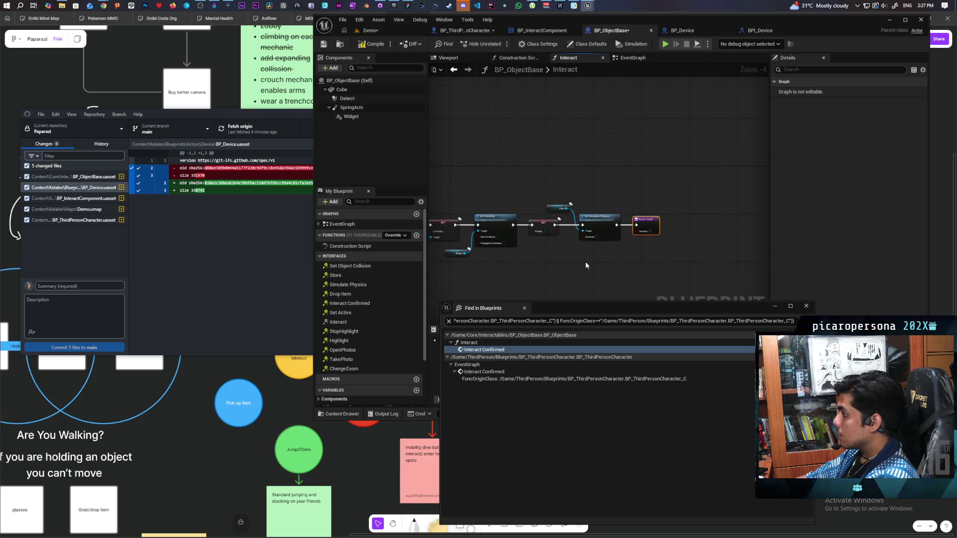
left_click(375, 44)
key("ctrl+shift+s")
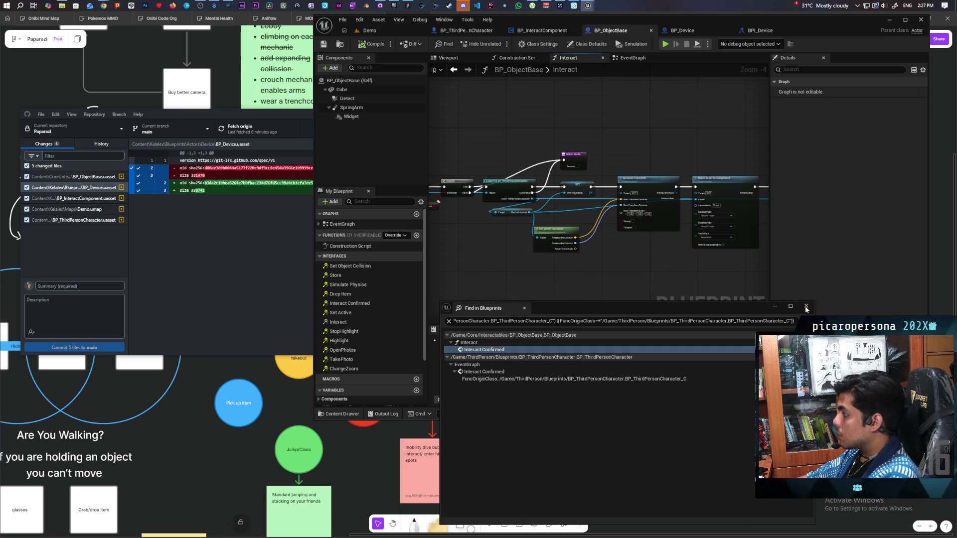
left_click(543, 31)
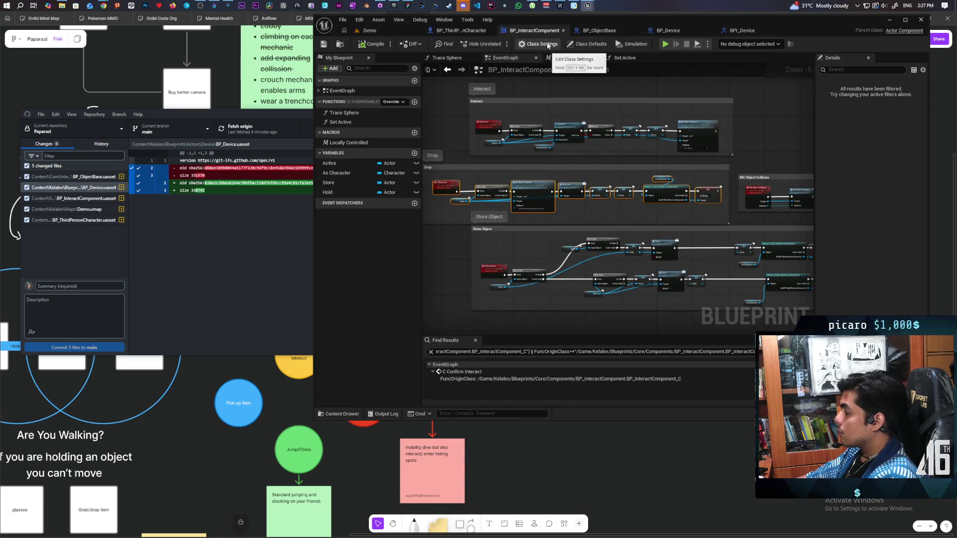
Delete the character's leftover Interact Confirmed event, then test multiplayer PIE picking up an object as Client 2.
left_click(463, 30)
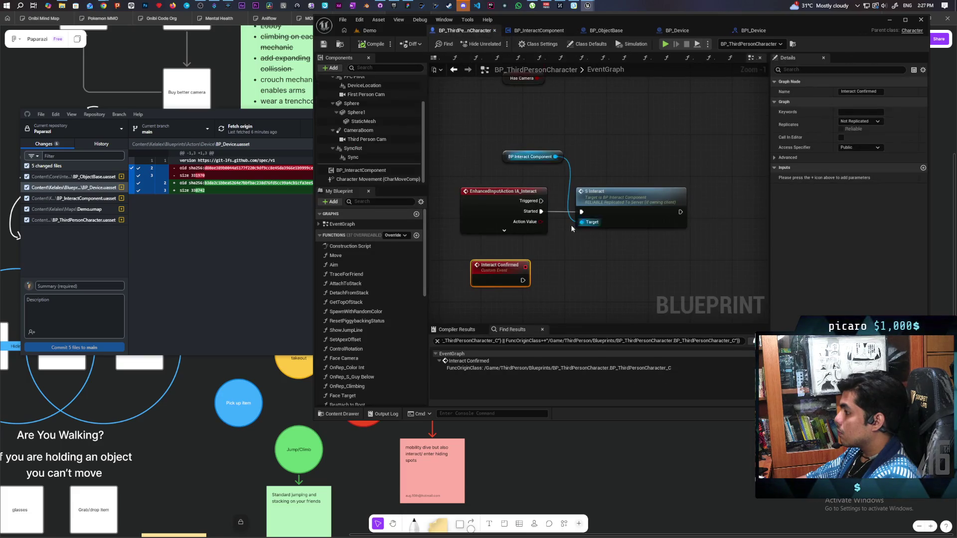
key("Delete")
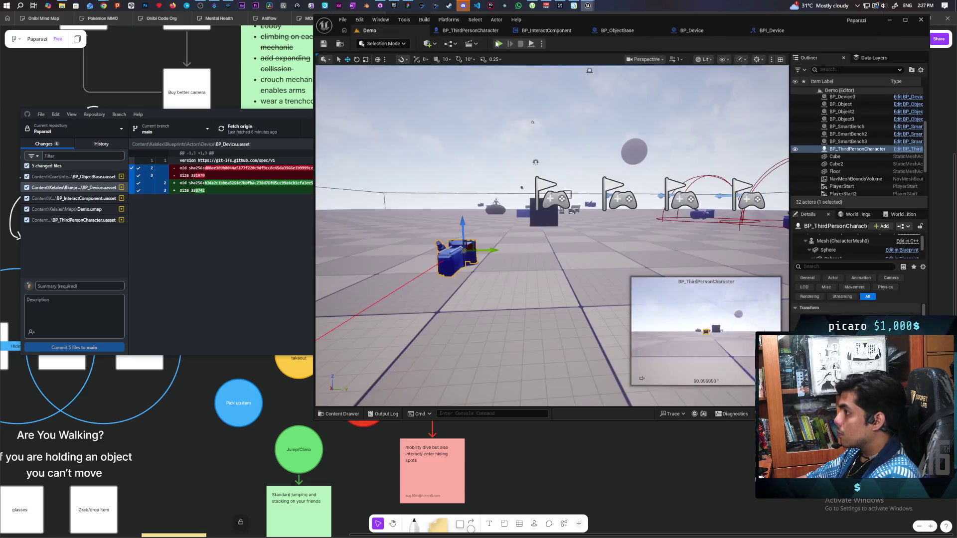
left_click(369, 30)
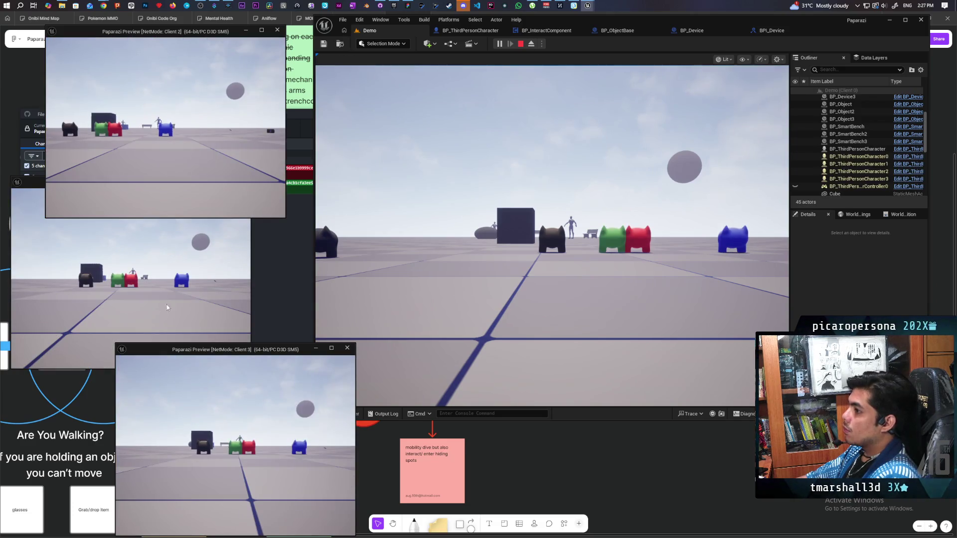
key("w")
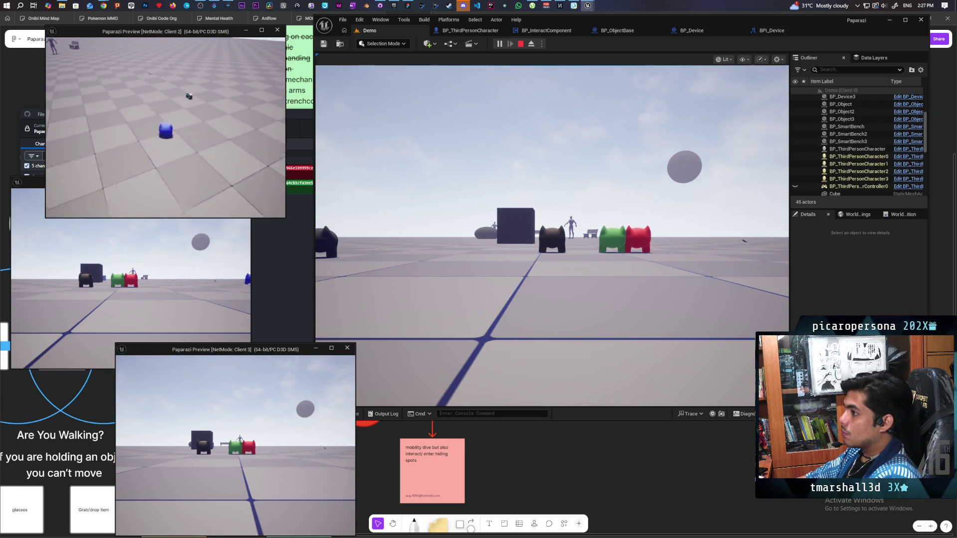
key("f")
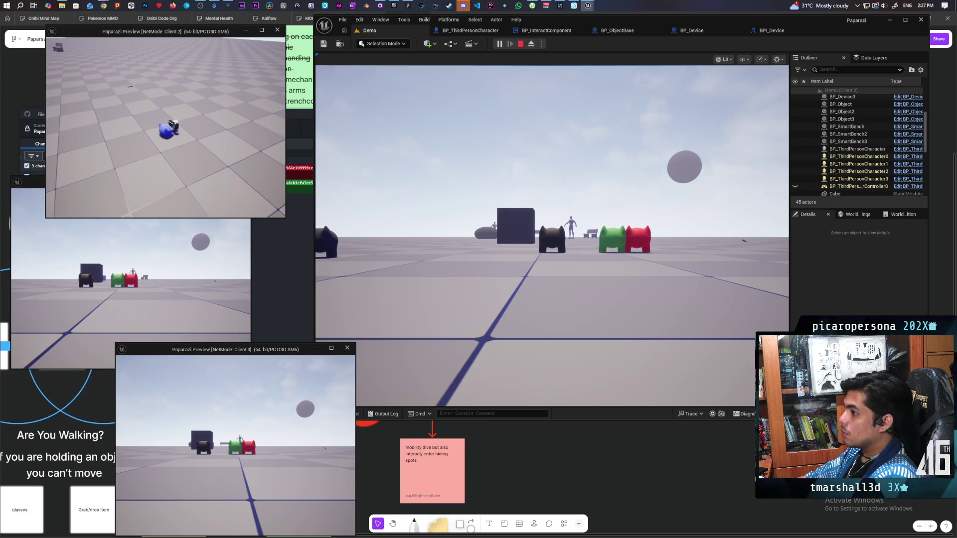
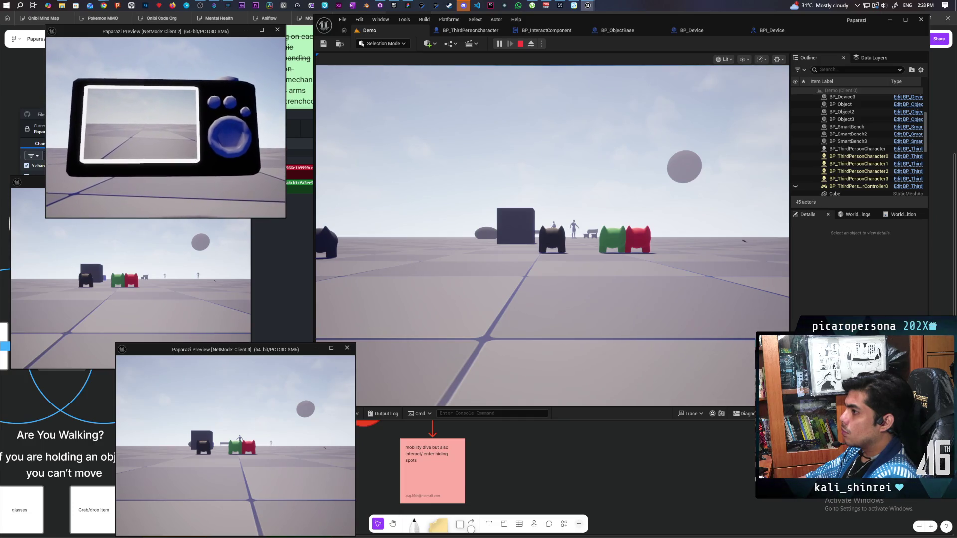
End the multiplayer play session and switch back to the BP_ObjectBase blueprint.
key("Escape")
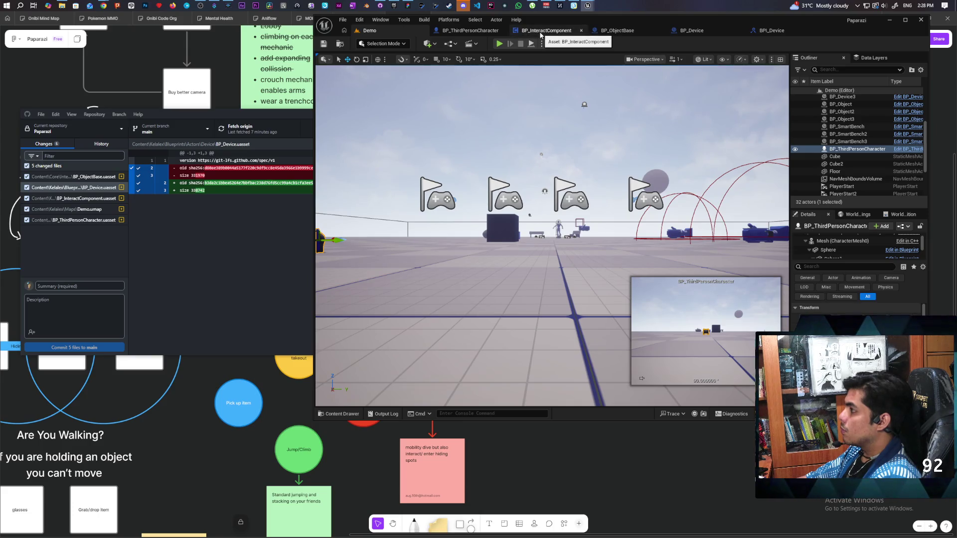
left_click(621, 31)
Survey BP_ObjectBase's EventGraph from Event Store and Branch to the Set Actor Location and Attach nodes.
left_click(632, 58)
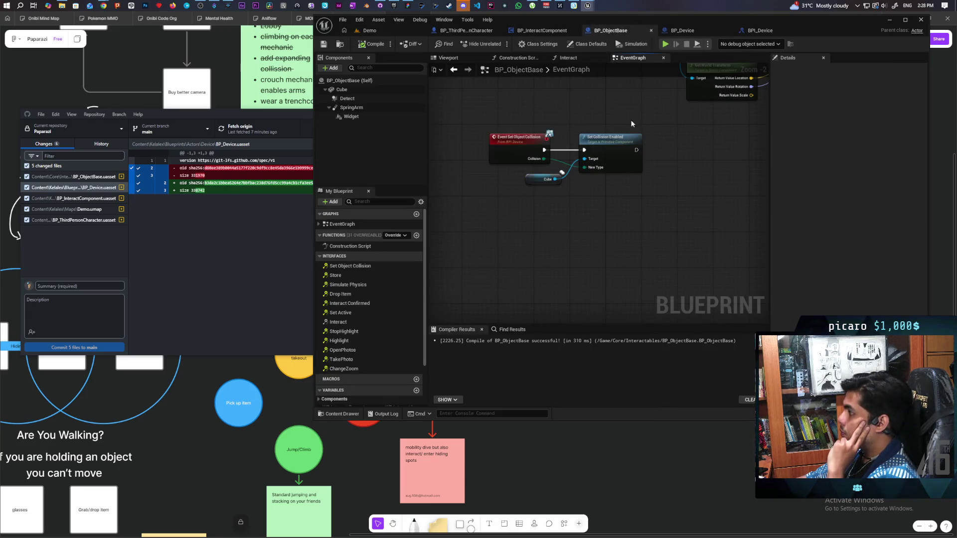
scroll(666, 135, "down", 3)
scroll(632, 199, "up", 2)
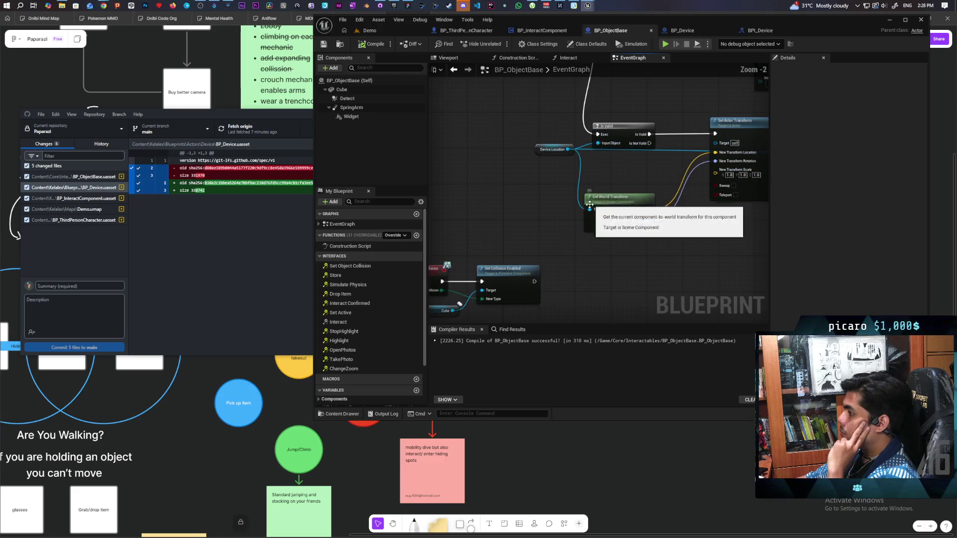
left_click_drag(480, 225, 498, 228)
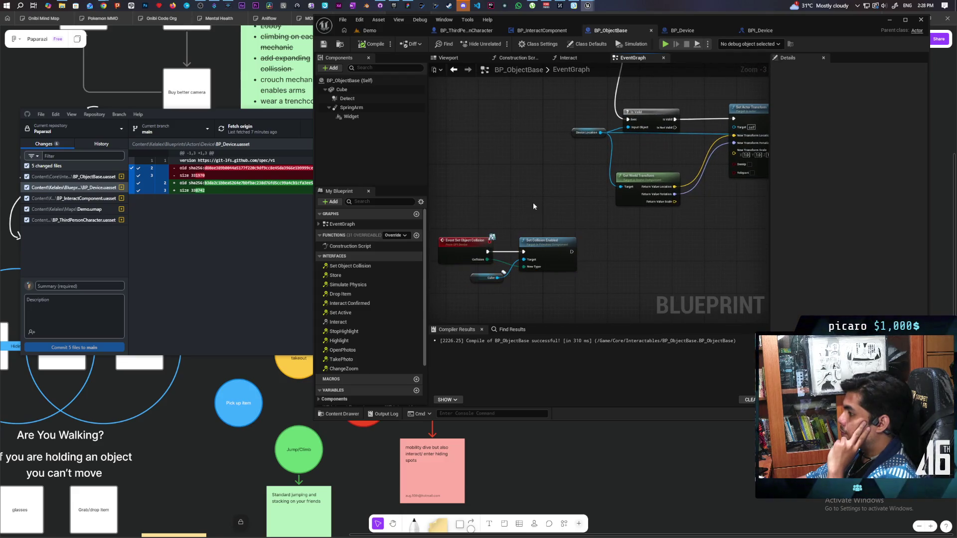
mouse_move(541, 187)
left_mouse_down()
mouse_move(563, 278)
mouse_move(548, 303)
mouse_move(430, 293)
left_mouse_up()
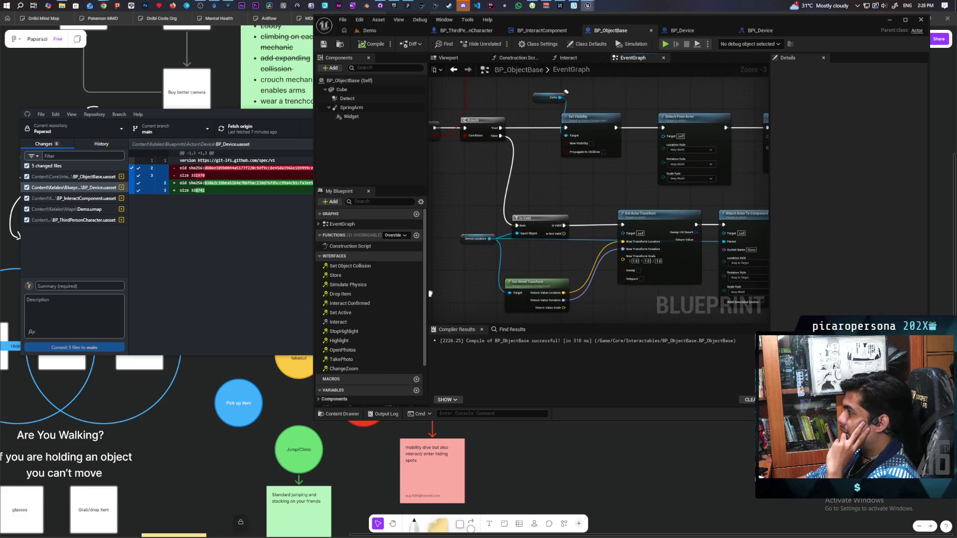
mouse_move(605, 187)
left_mouse_down()
mouse_move(489, 223)
mouse_move(564, 226)
mouse_move(579, 243)
mouse_move(573, 264)
mouse_move(558, 154)
mouse_move(677, 156)
mouse_move(680, 263)
mouse_move(693, 280)
mouse_move(651, 174)
mouse_move(576, 123)
left_mouse_up()
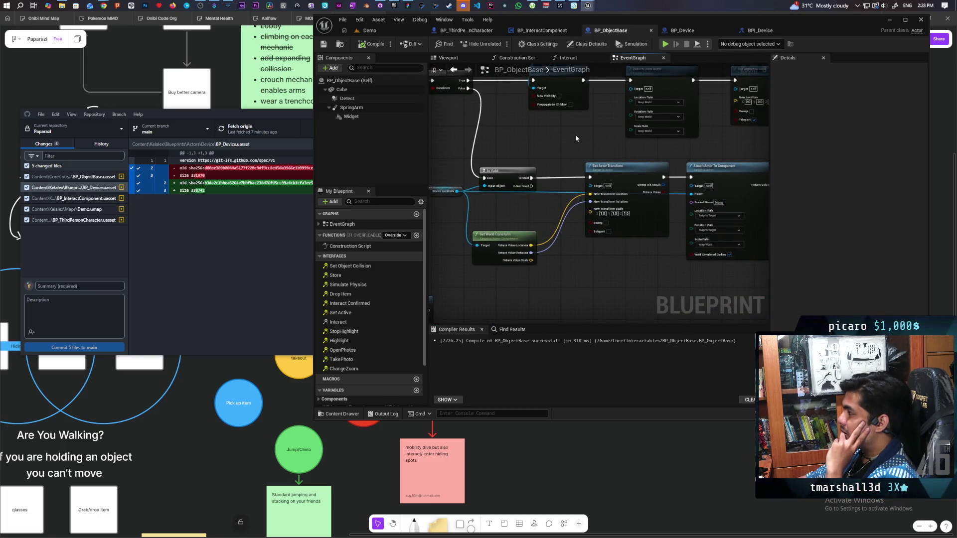
mouse_move(555, 147)
left_mouse_down()
mouse_move(636, 154)
mouse_move(596, 156)
mouse_move(587, 220)
mouse_move(658, 221)
left_mouse_up()
Select the Event Store node, centre the chain, then go to the Interact function graph.
left_click(454, 139)
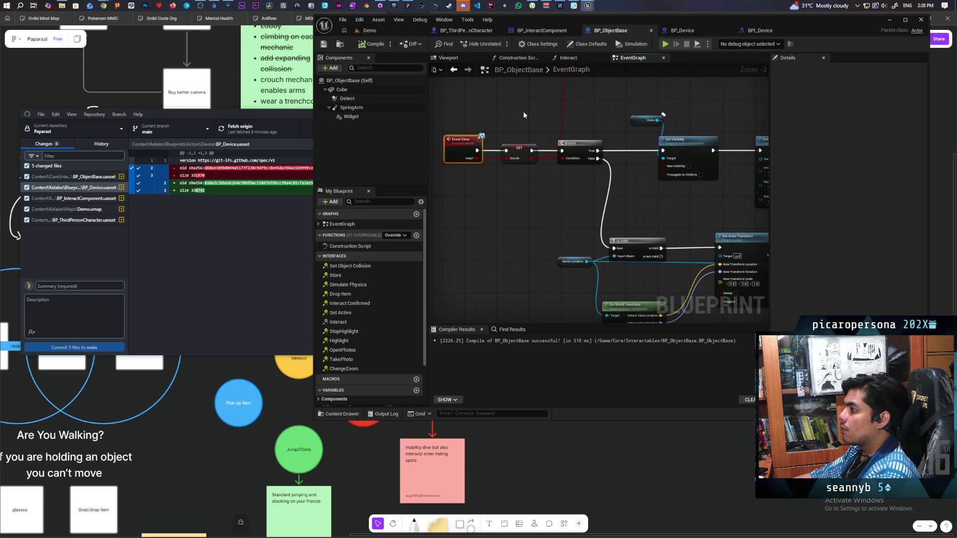
scroll(523, 116, "down", 1)
left_click_drag(618, 214, 596, 113)
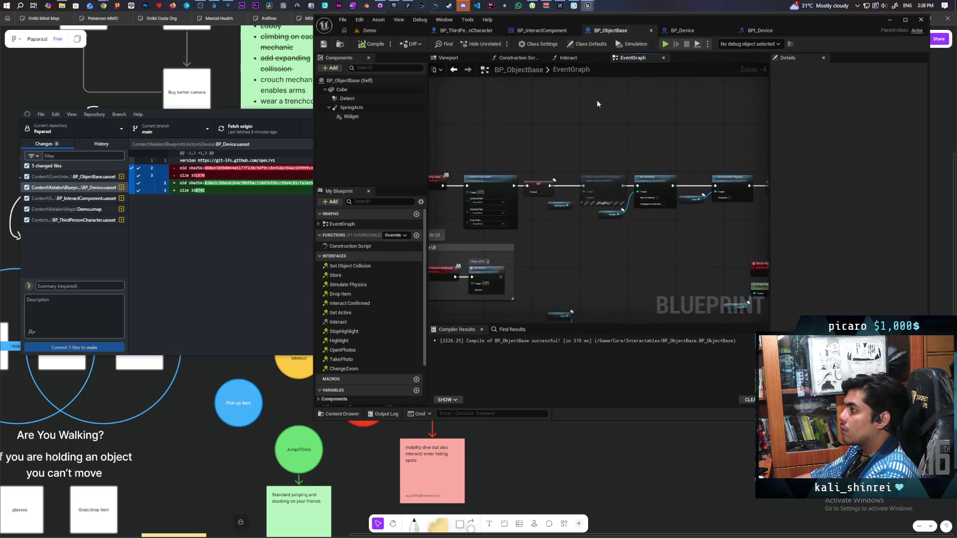
left_click(573, 60)
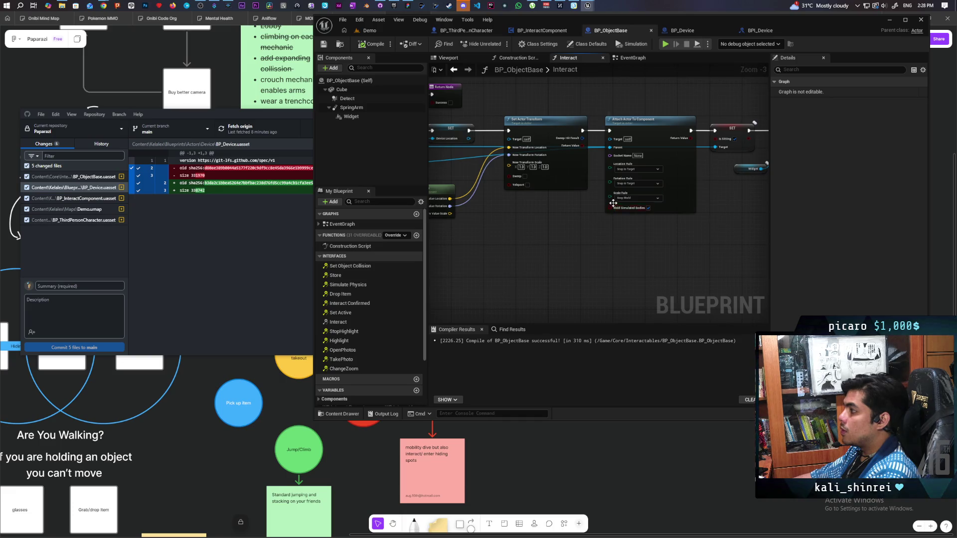
left_click_drag(550, 230, 699, 238)
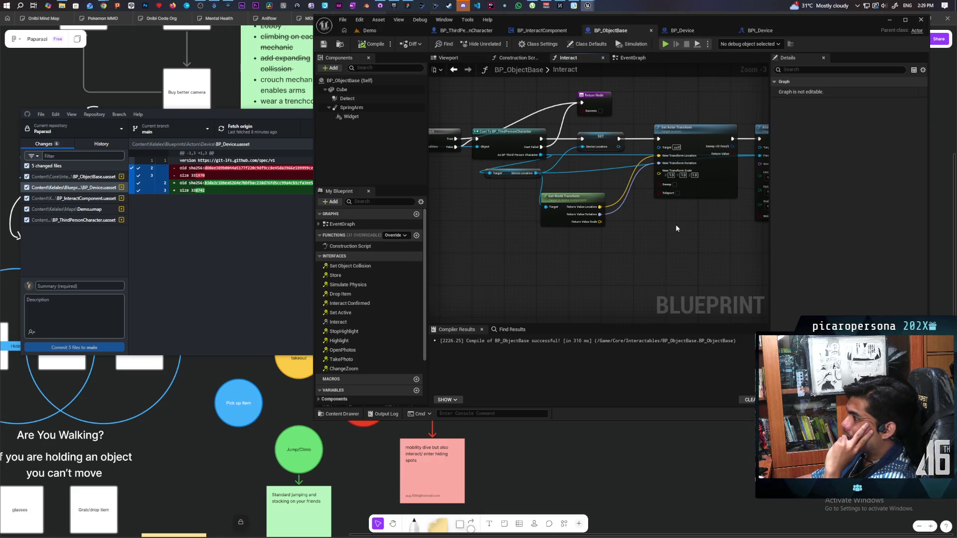
mouse_move(677, 228)
left_mouse_down()
mouse_move(715, 283)
mouse_move(579, 271)
left_mouse_up()
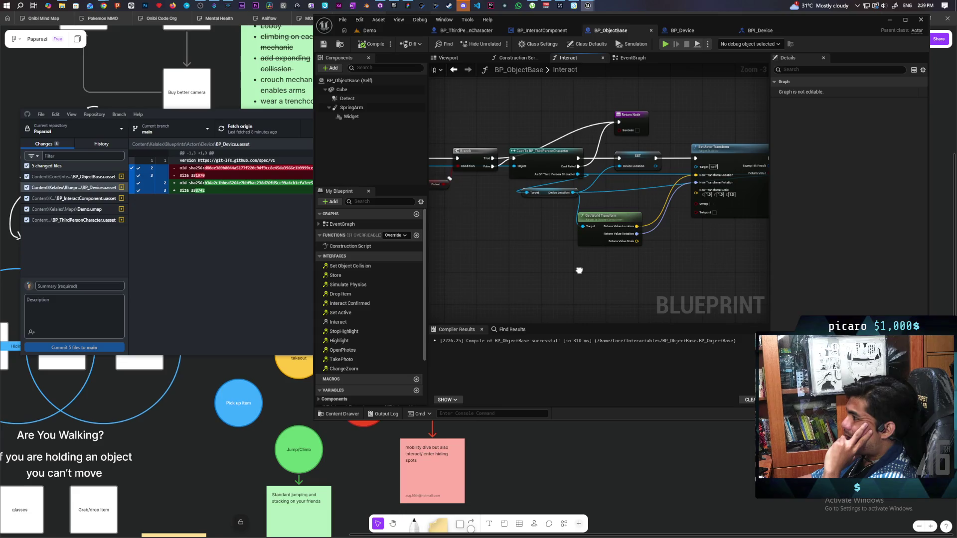
left_click_drag(579, 271, 502, 269)
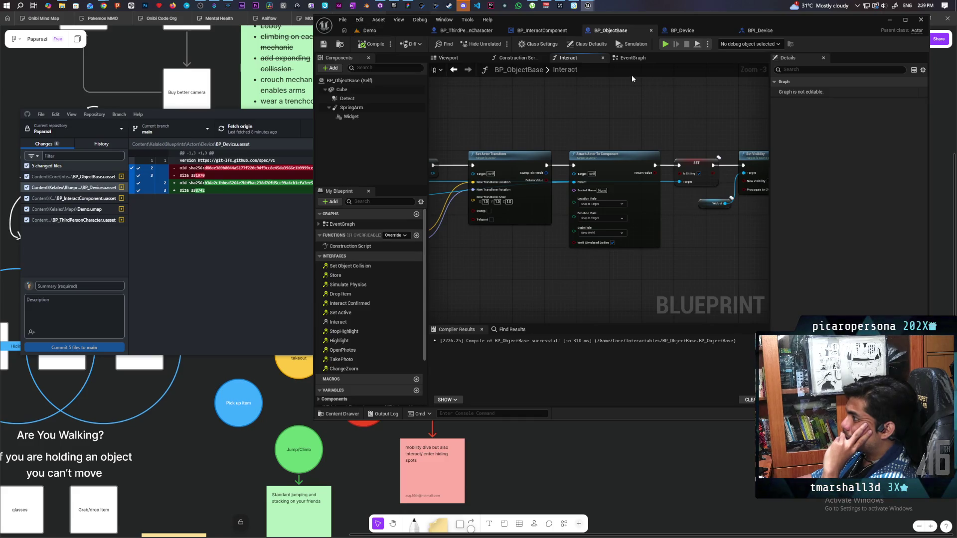
left_click(631, 58)
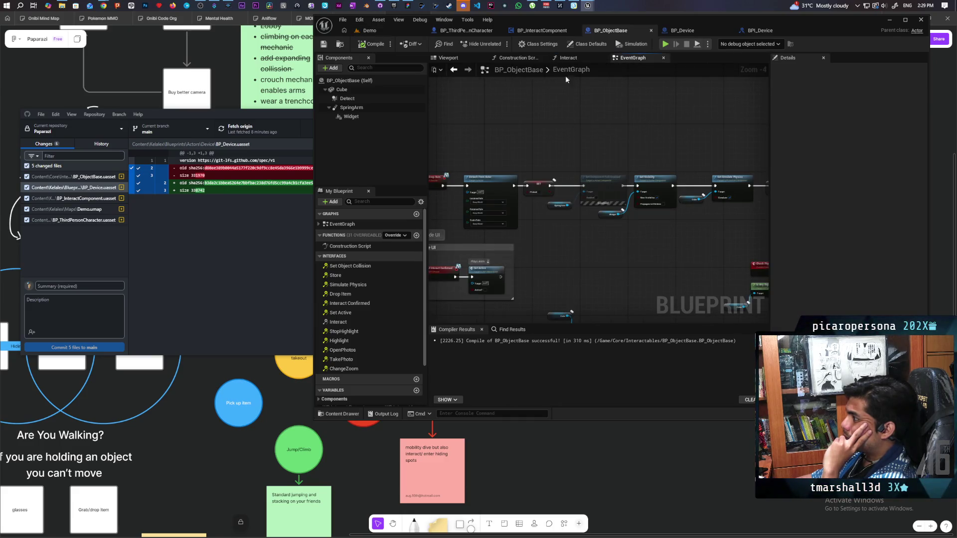
left_click(568, 59)
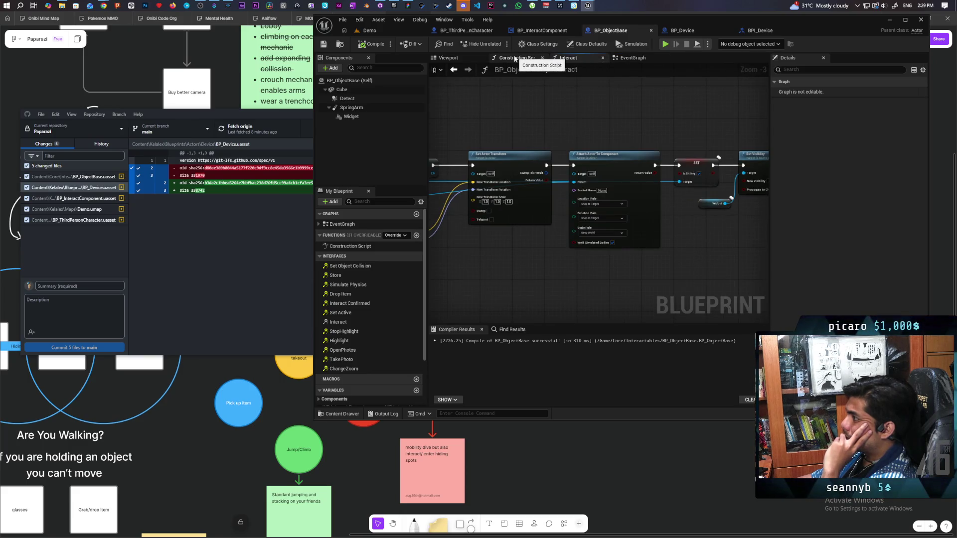
In the EventGraph, break the wire from Detach From Actor to Set Actor Location.
left_click(632, 58)
scroll(575, 148, "down", 4)
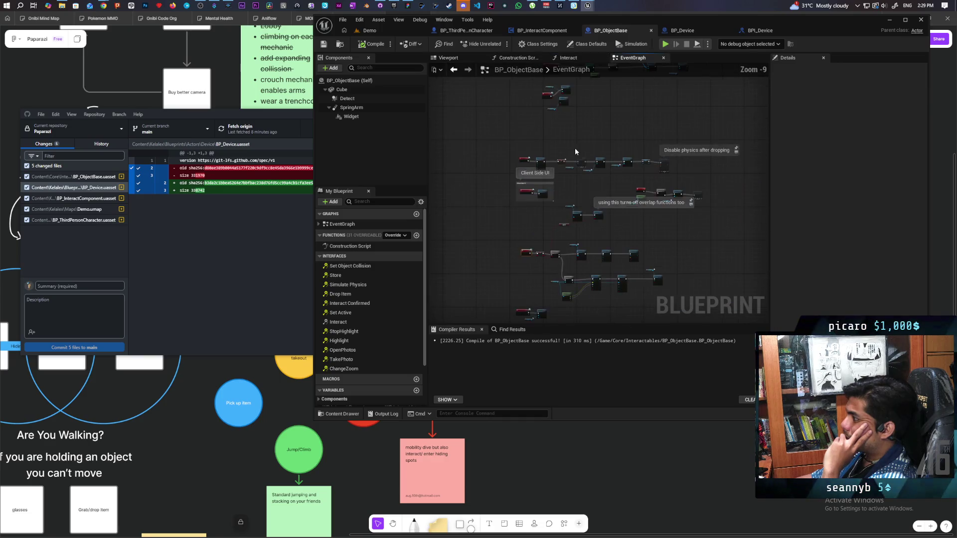
scroll(534, 172, "up", 3)
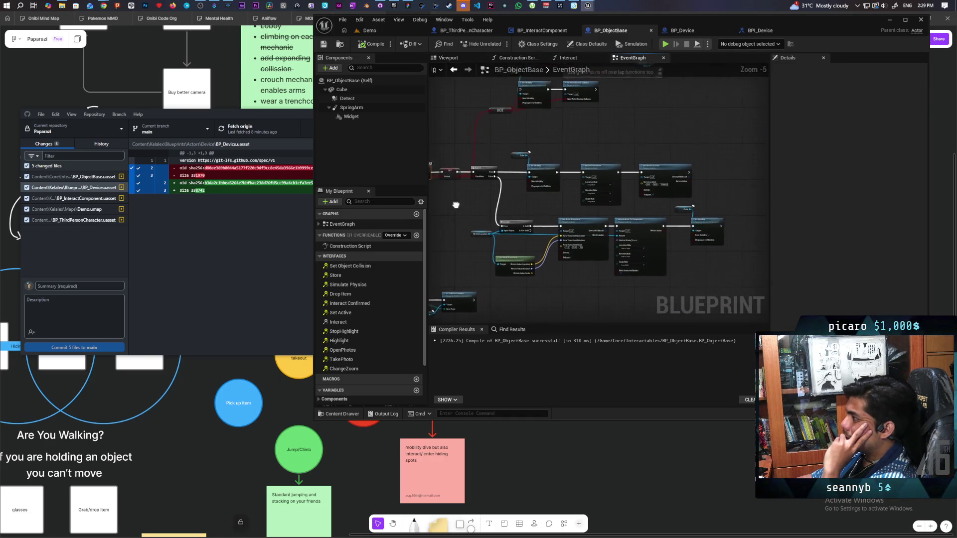
scroll(567, 199, "up", 2)
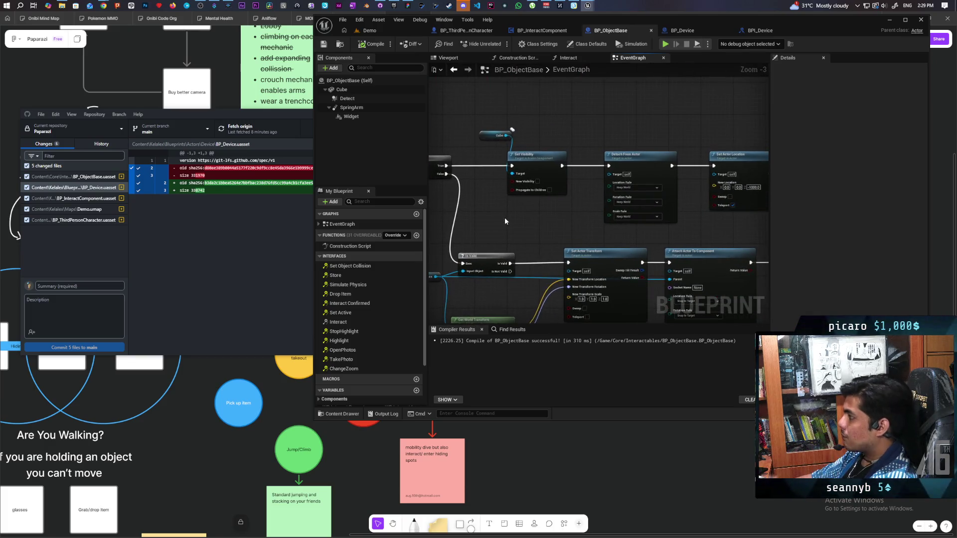
left_click(672, 165, "alt")
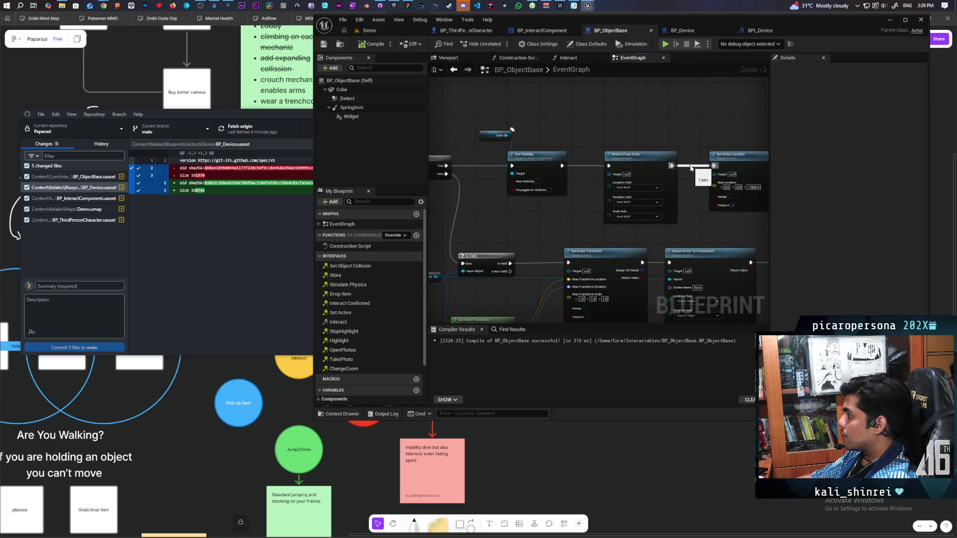
Wire the execution chain into the Set Visibility node and save BP_ObjectBase.
mouse_move(542, 211)
left_mouse_down()
mouse_move(731, 211)
mouse_move(515, 178)
mouse_move(532, 201)
left_mouse_up()
left_click_drag(548, 207, 474, 229)
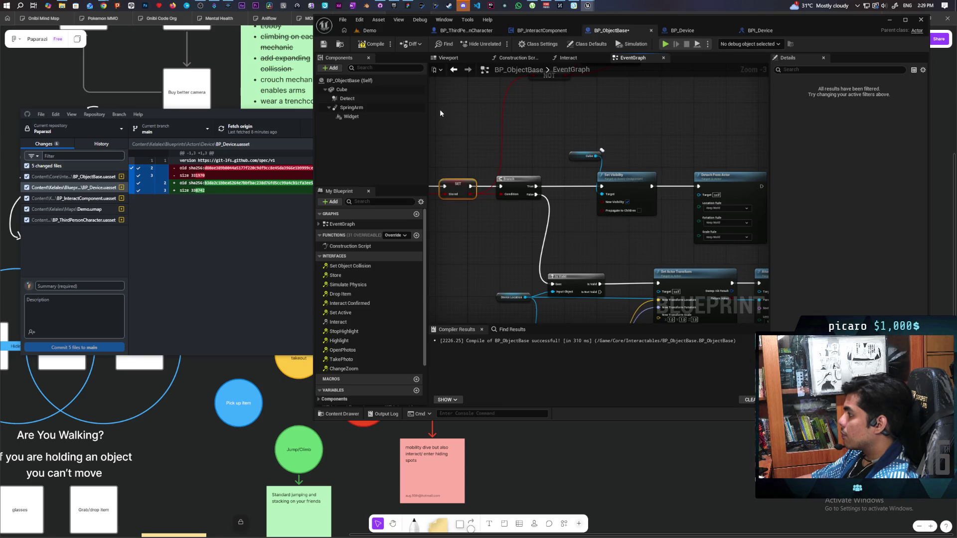
left_click_drag(672, 192, 612, 184)
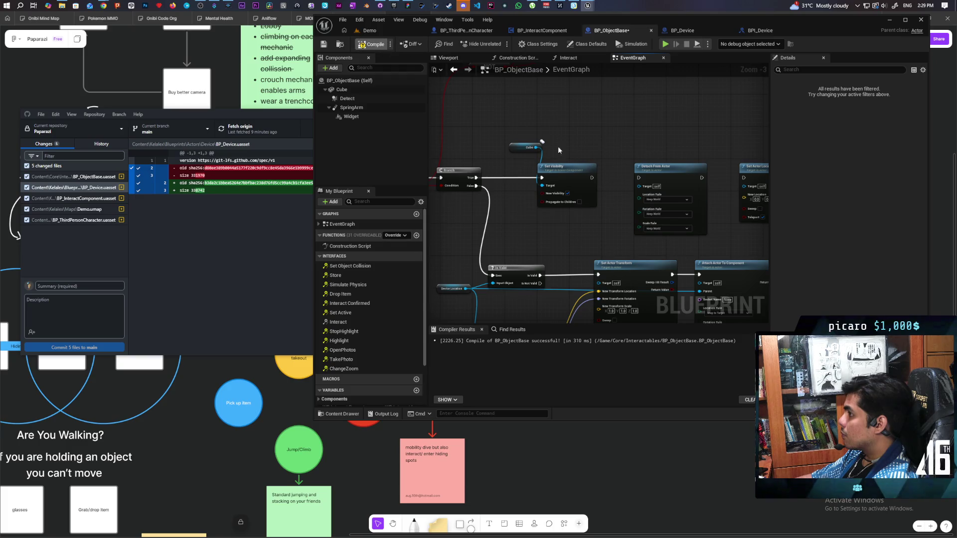
left_click_drag(602, 152, 524, 73)
mouse_move(549, 139)
left_mouse_down()
mouse_move(585, 162)
mouse_move(730, 194)
mouse_move(687, 186)
mouse_move(625, 204)
mouse_move(583, 161)
mouse_move(583, 178)
mouse_move(641, 170)
left_mouse_up()
left_click_drag(775, 229, 711, 193)
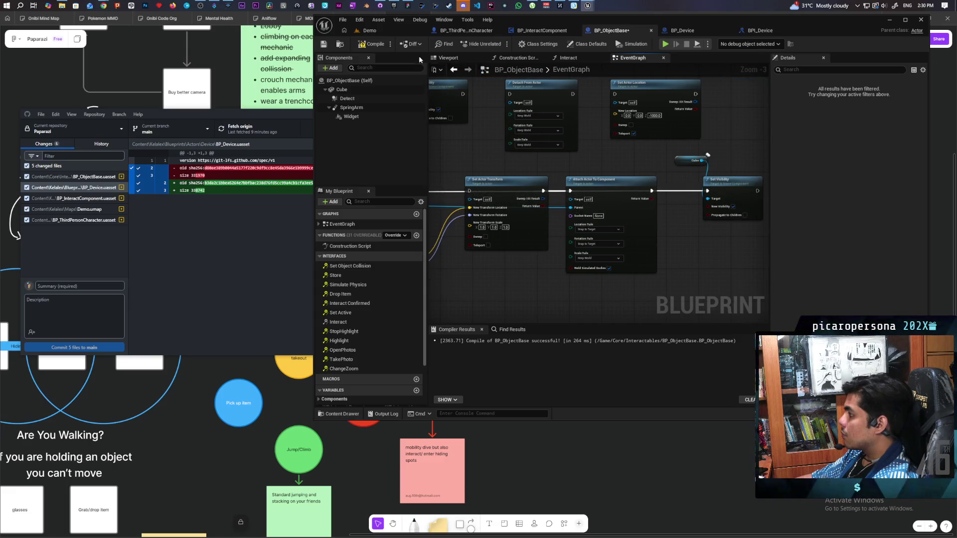
key("ctrl+s")
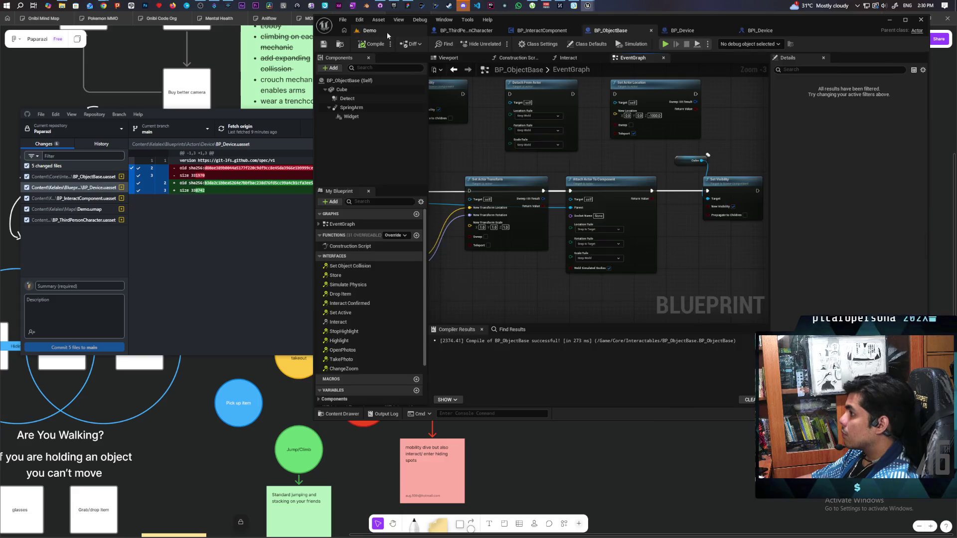
Return to the Demo level, start a multiplayer PIE test, and pick up then drop the item.
left_click(387, 31)
key("alt+p")
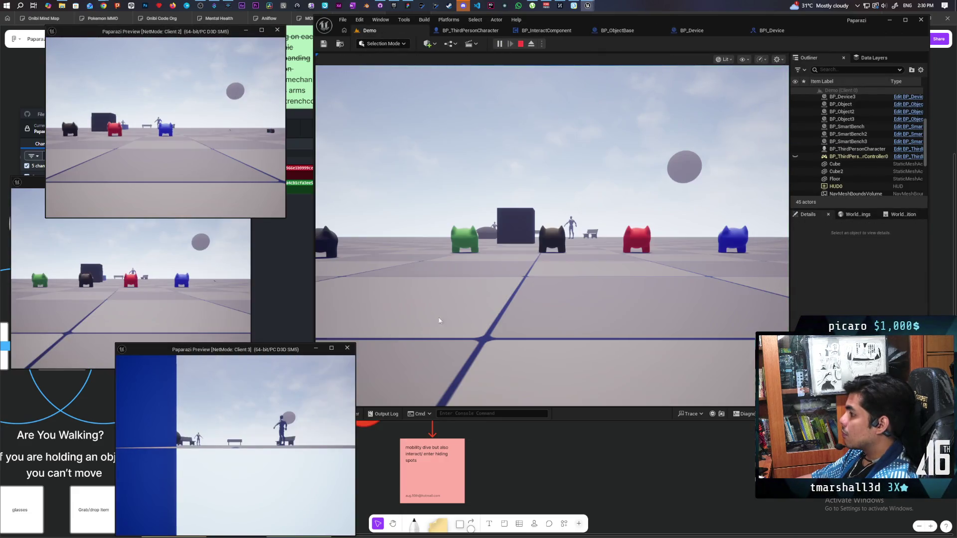
left_click(439, 318)
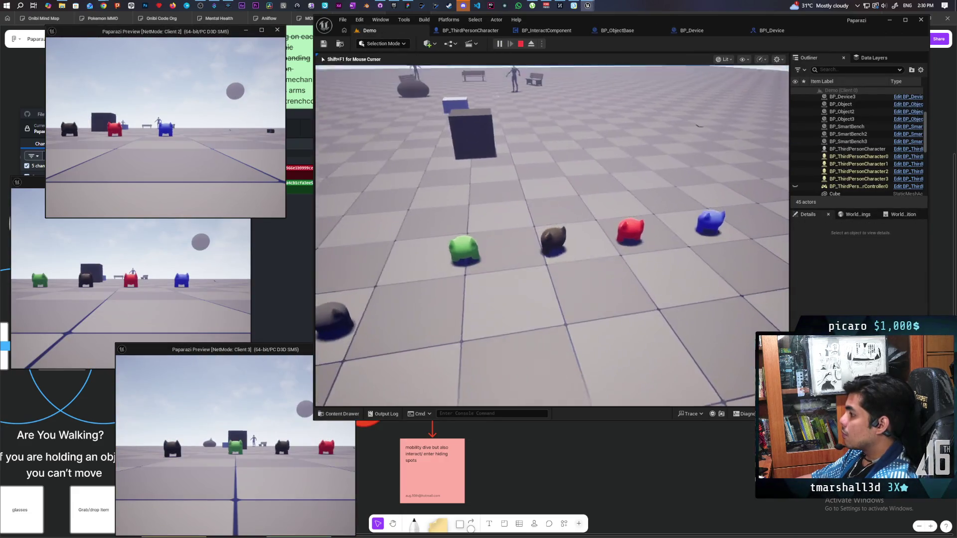
key("w")
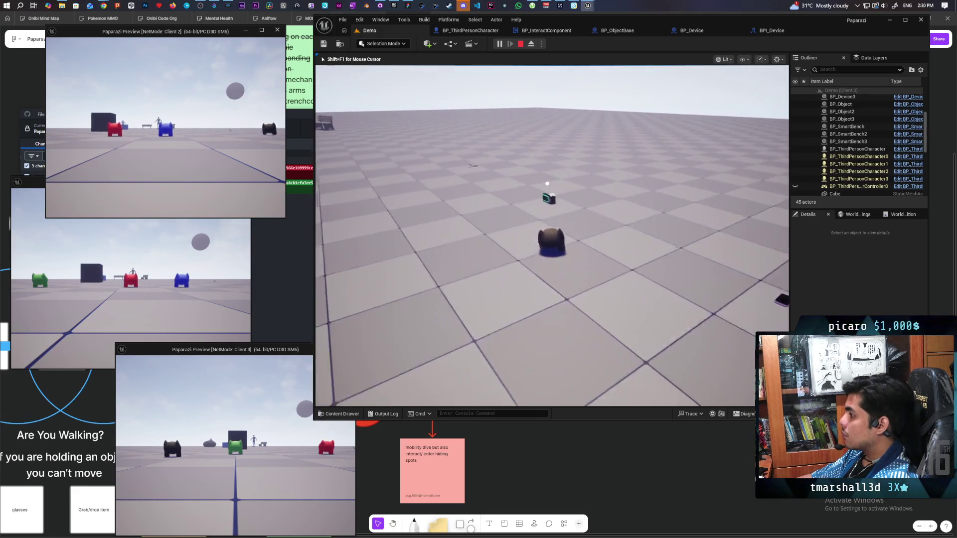
key("f")
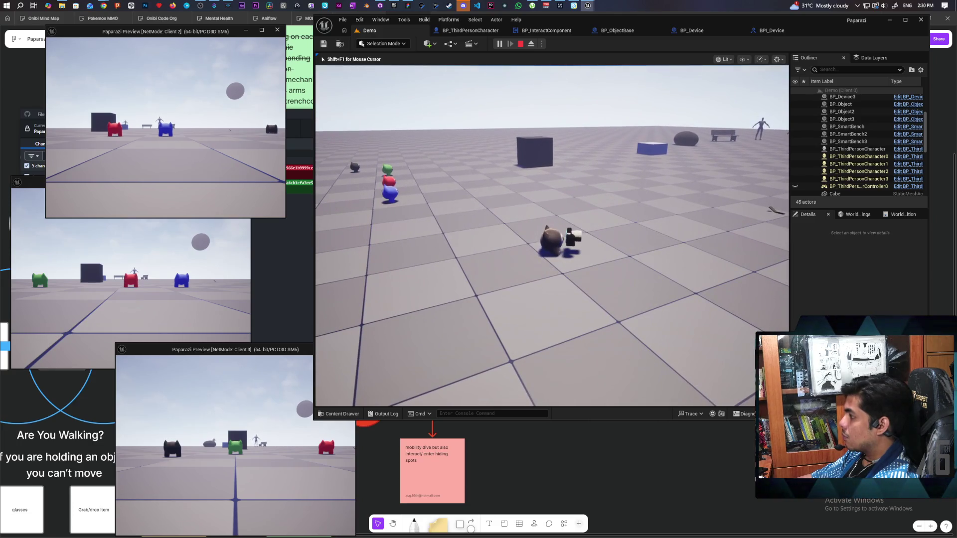
key("f")
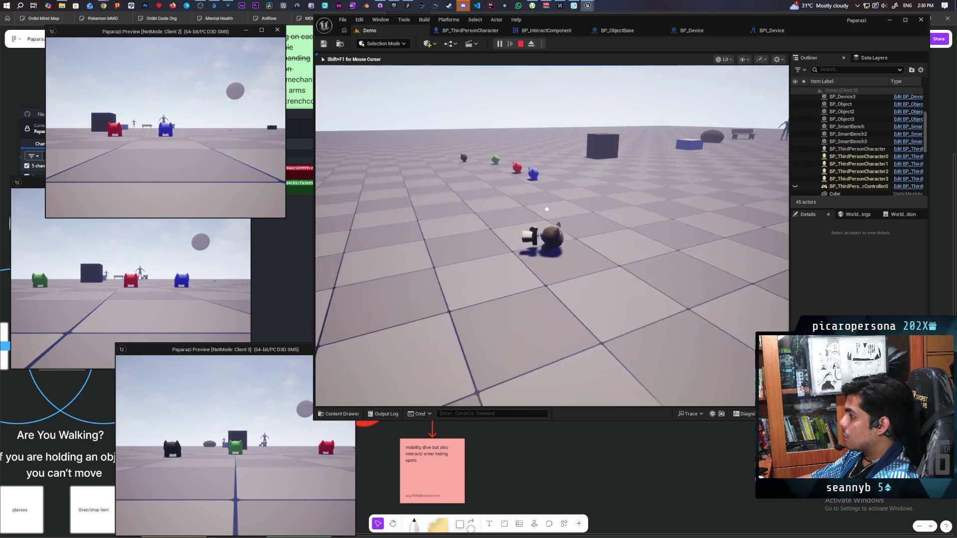
Pick the item up again, look through the held camera, then leave the close-up view.
key("w")
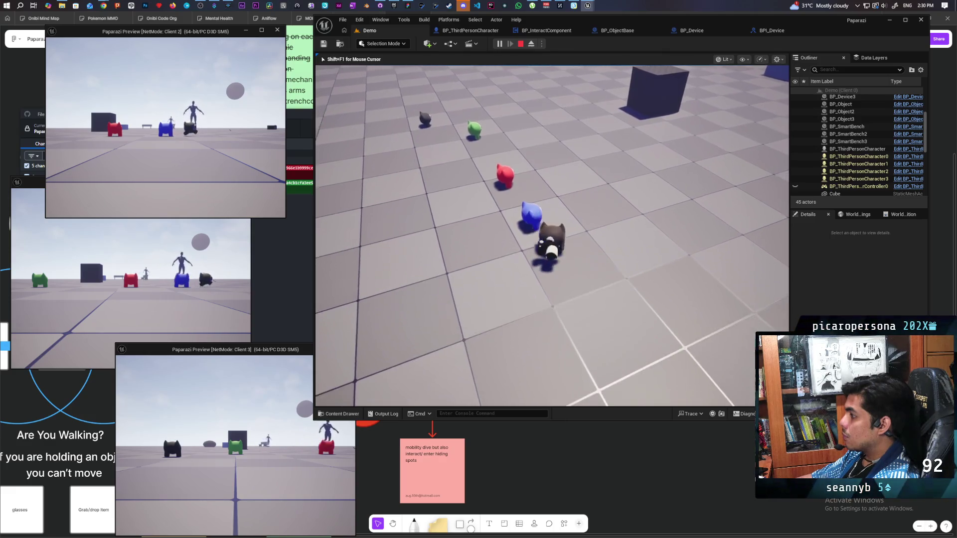
key("e")
key("w")
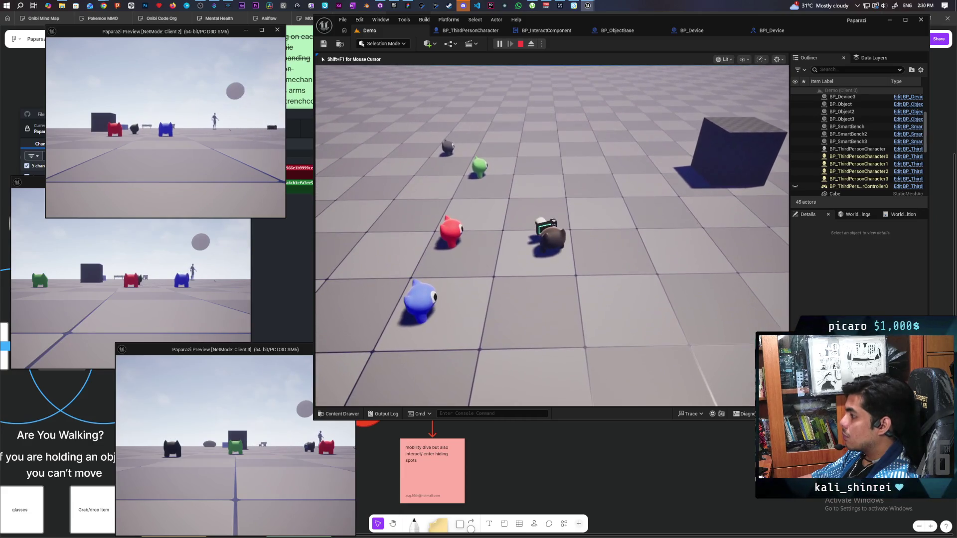
key("e")
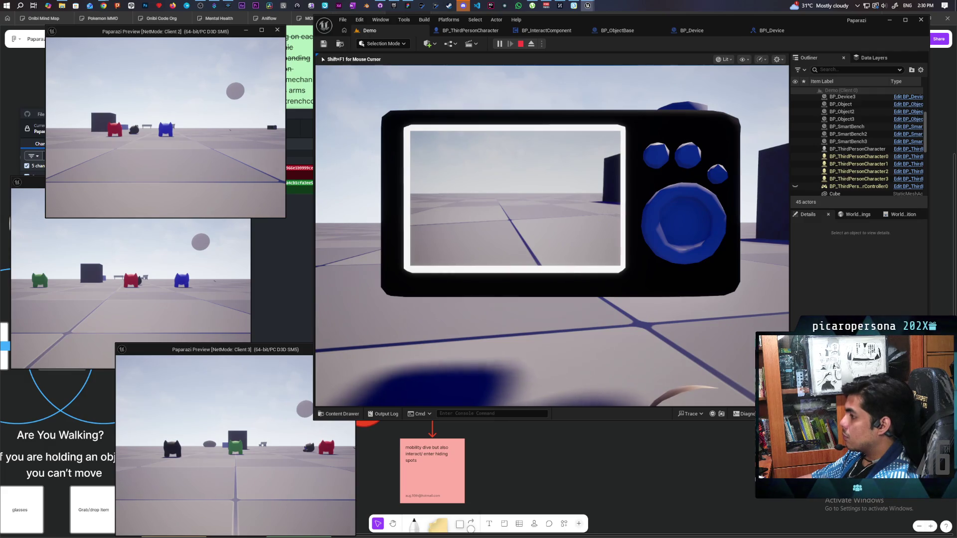
key("e")
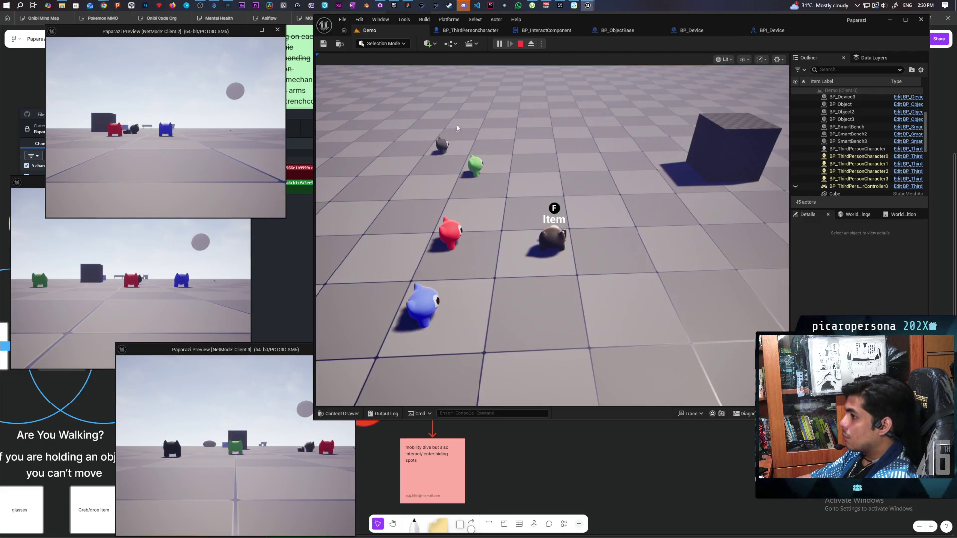
Walk the blue character to the camera, pick it up, and end the play session.
key("w")
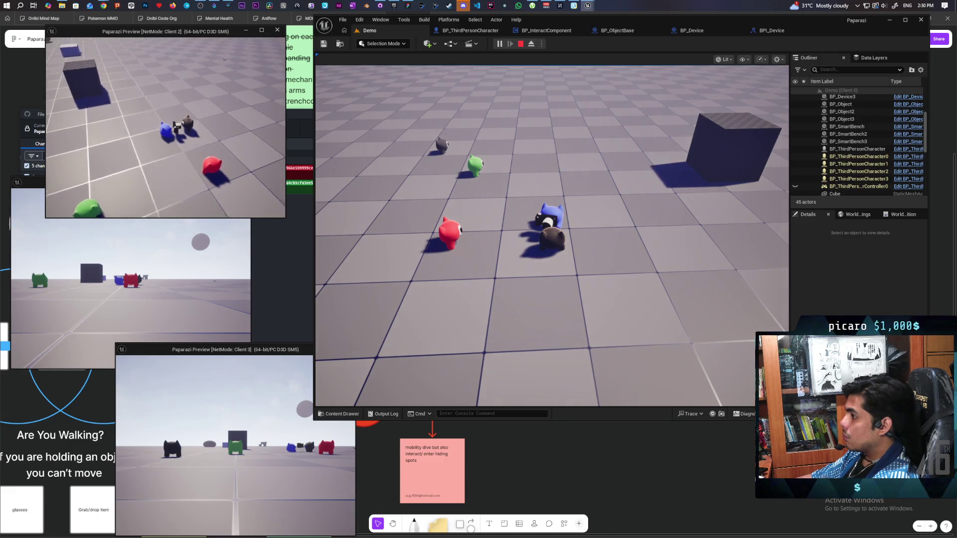
key("c")
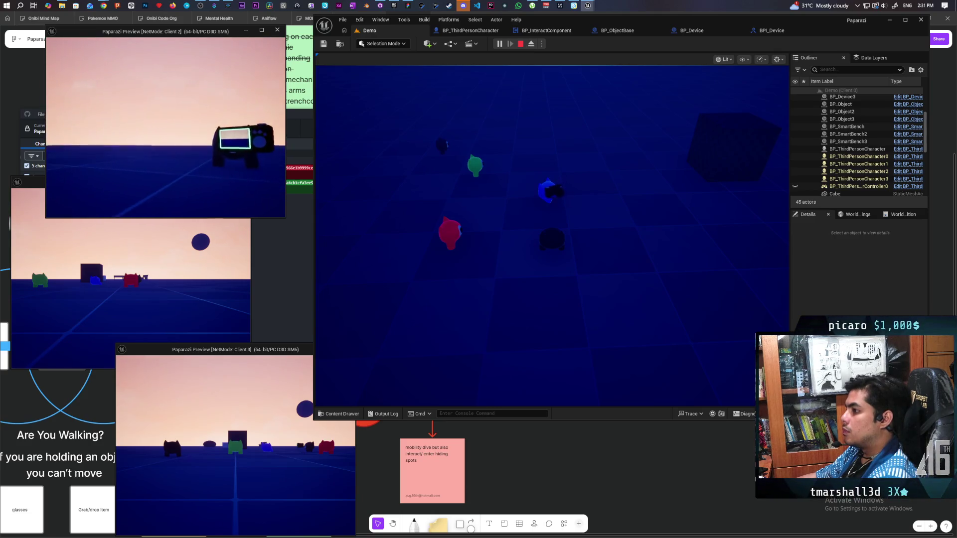
key("Escape")
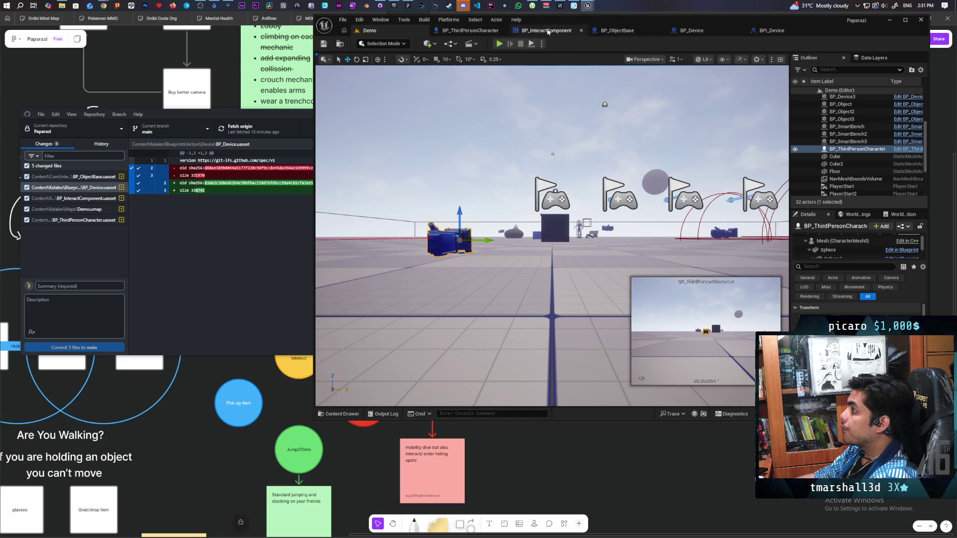
Switch to BP_ObjectBase and pan around its event graph nodes.
left_click(608, 31)
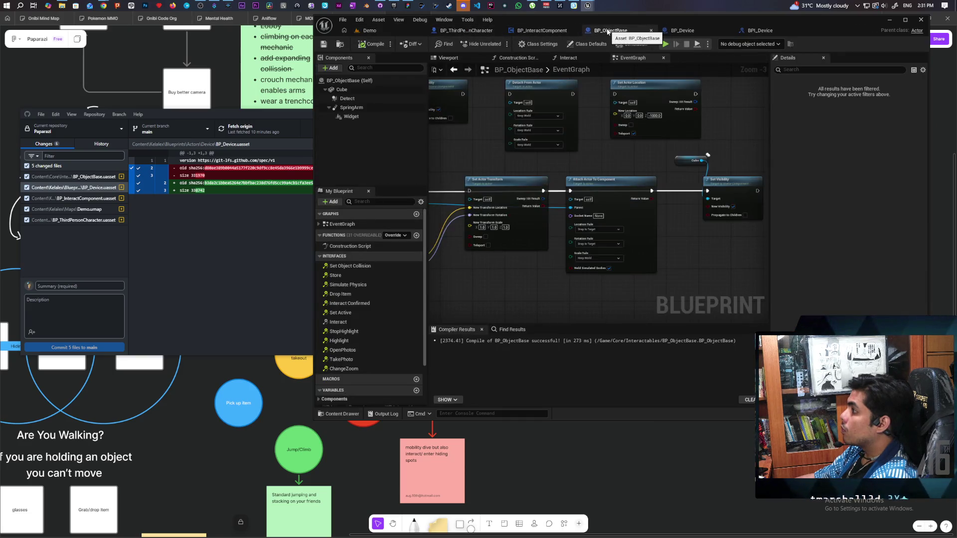
scroll(563, 160, "down", 1)
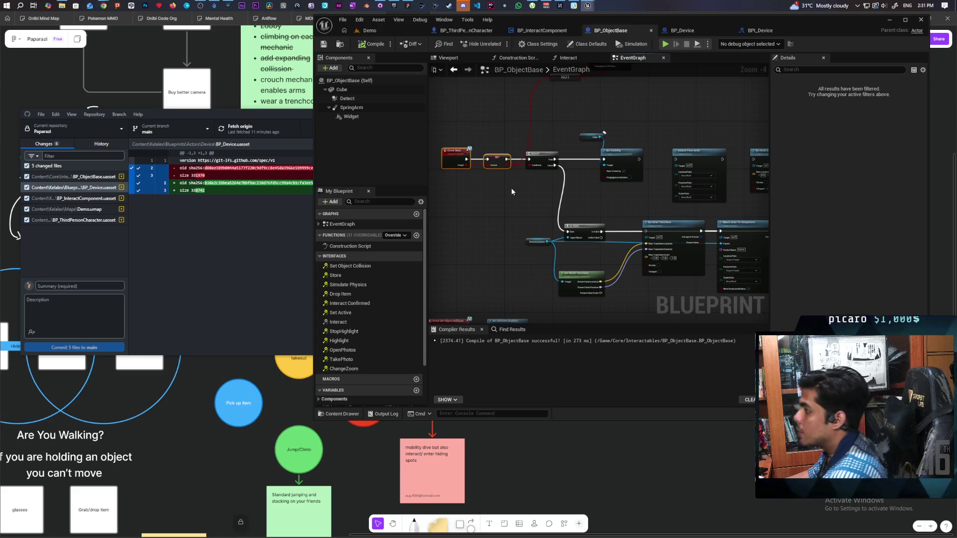
left_click_drag(510, 187, 455, 284)
left_click_drag(546, 98, 612, 103)
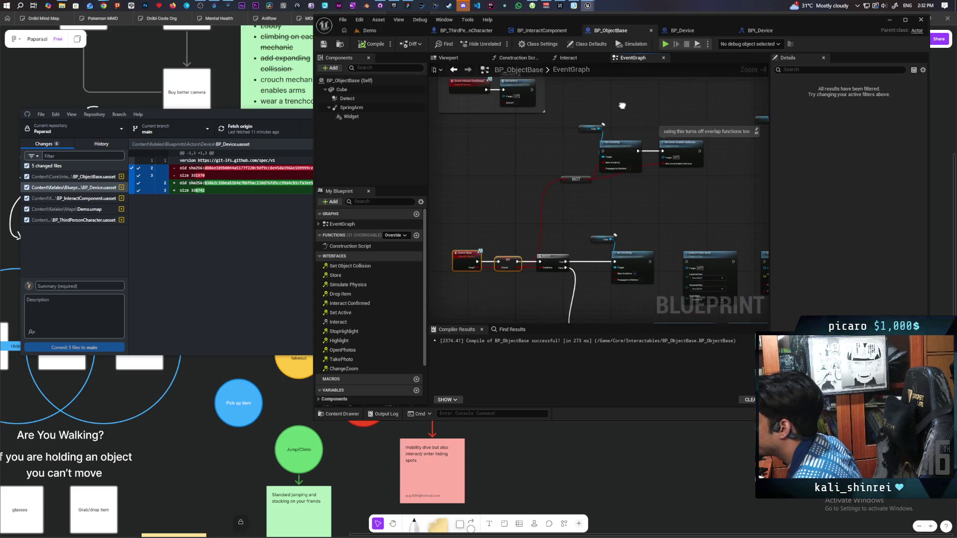
Go to the Interact function graph and bring its entry and Cast nodes into view.
left_click(574, 58)
scroll(572, 120, "down", 3)
scroll(572, 119, "up", 4)
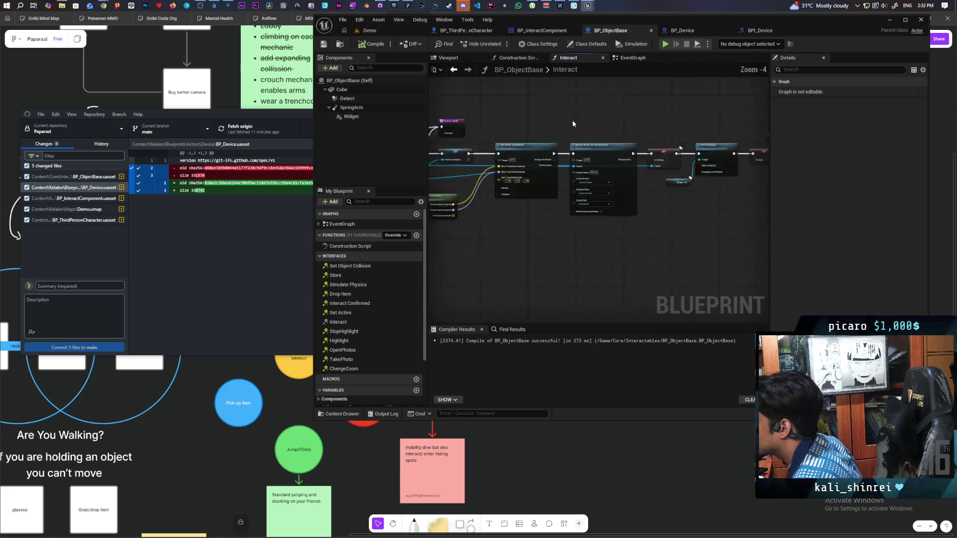
left_click_drag(572, 118, 723, 142)
mouse_move(438, 149)
left_mouse_down()
mouse_move(506, 172)
mouse_move(478, 194)
mouse_move(522, 247)
mouse_move(495, 244)
left_mouse_up()
scroll(478, 195, "down", 1)
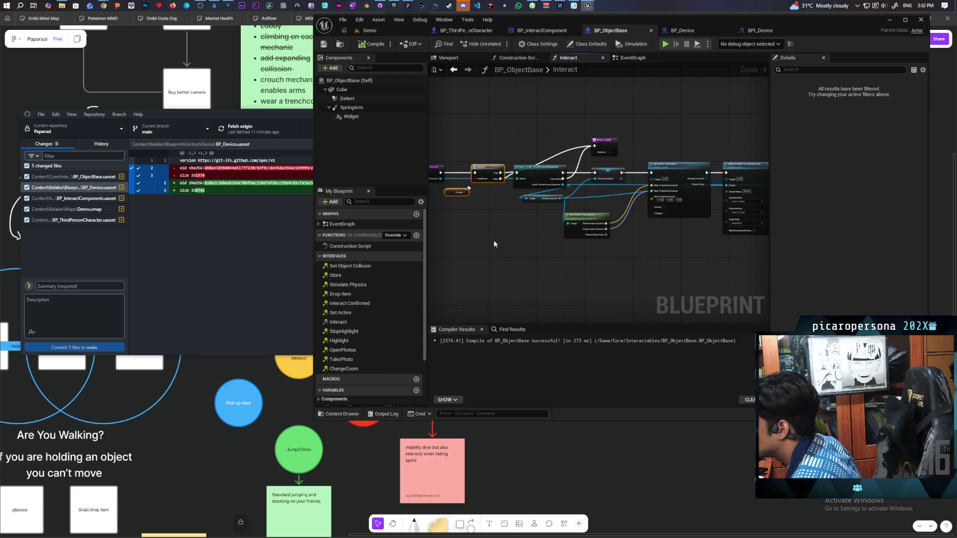
scroll(474, 221, "up", 2)
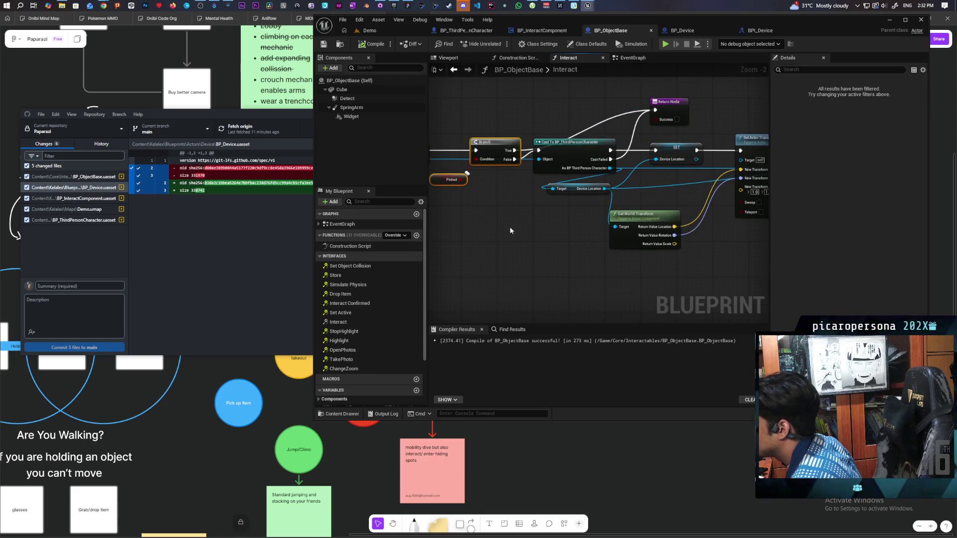
Inspect the Attach Actor To Component and Set Visibility nodes, briefly checking Discord.
left_click_drag(506, 227, 487, 239)
mouse_move(542, 265)
left_mouse_down()
mouse_move(536, 252)
mouse_move(487, 256)
mouse_move(668, 257)
mouse_move(598, 255)
mouse_move(694, 241)
mouse_move(511, 245)
left_mouse_up()
left_click_drag(606, 253, 495, 252)
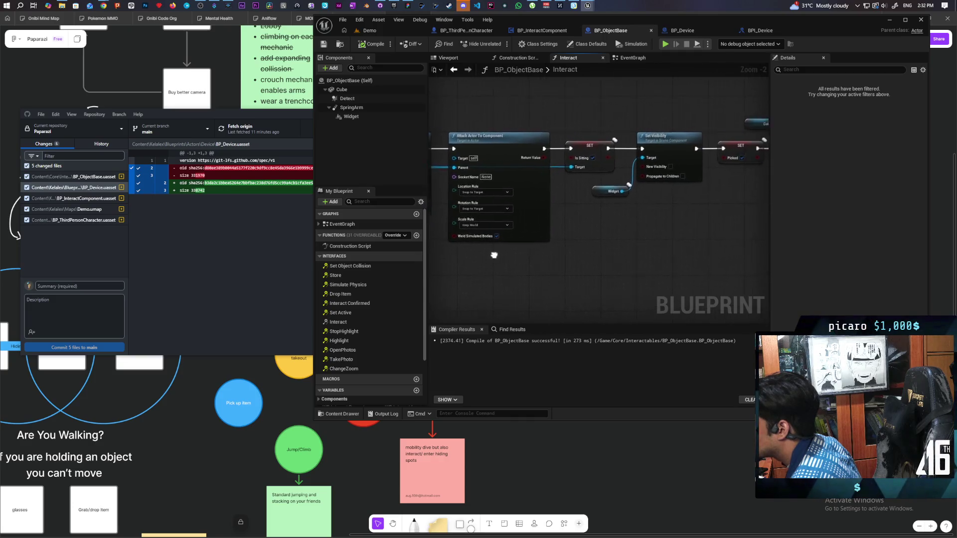
mouse_move(596, 259)
left_mouse_down()
mouse_move(484, 251)
mouse_move(626, 248)
mouse_move(632, 238)
mouse_move(736, 243)
left_mouse_up()
left_click_drag(625, 104, 649, 253)
left_click(649, 253)
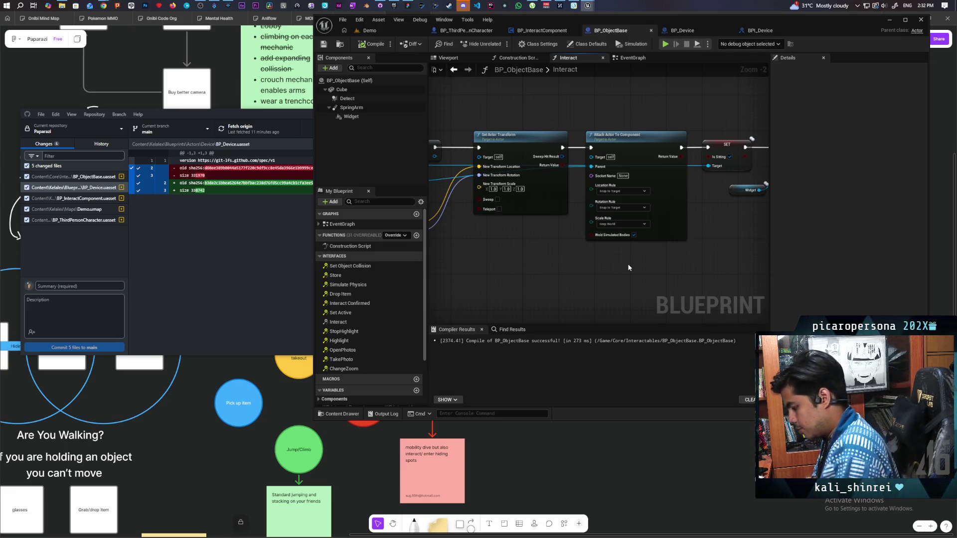
left_click(460, 5)
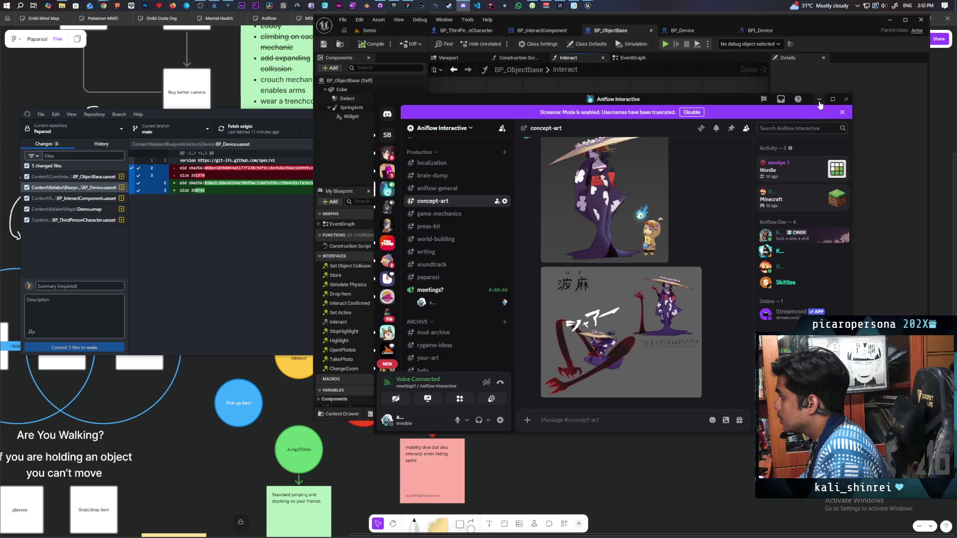
left_click(819, 99)
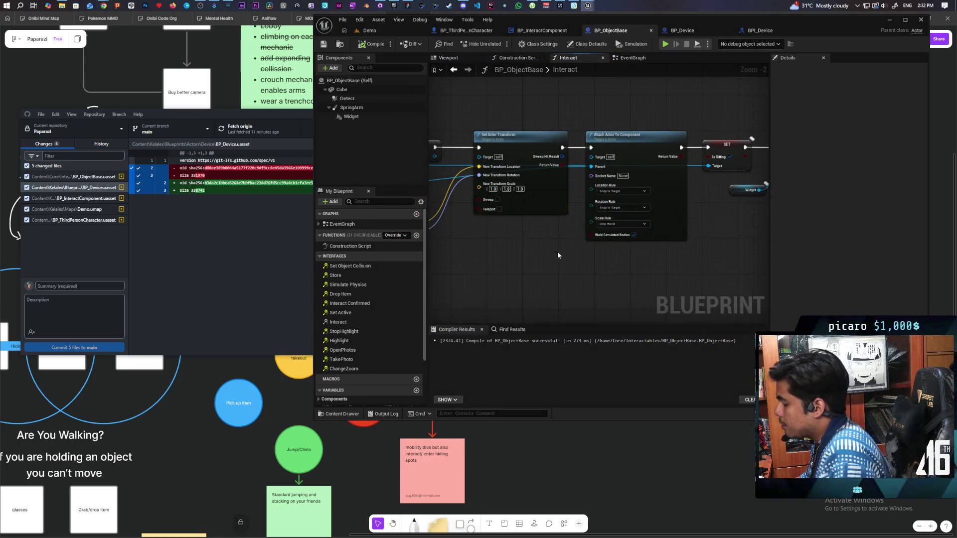
Move the Attach Actor To Component node below the main chain in the Interact graph.
left_click(602, 132)
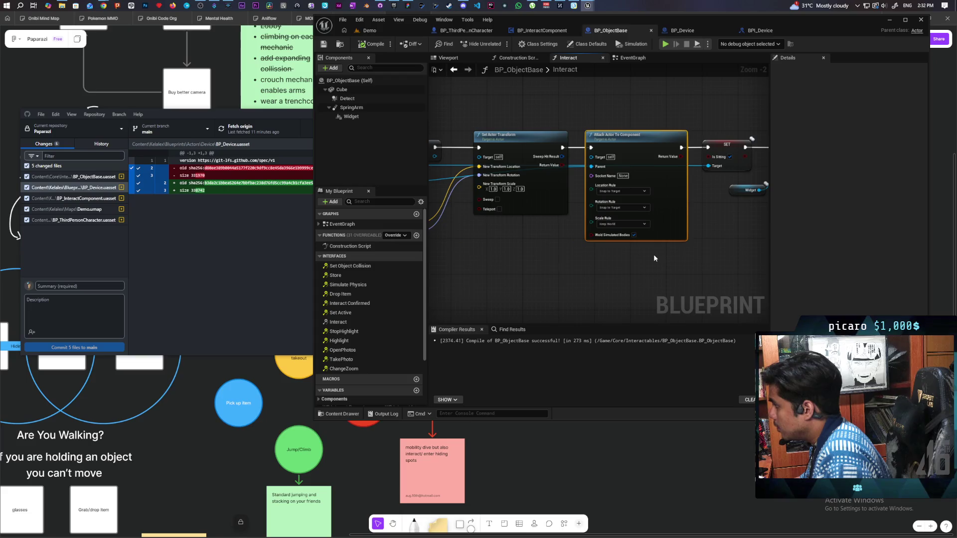
left_click_drag(637, 199, 642, 308)
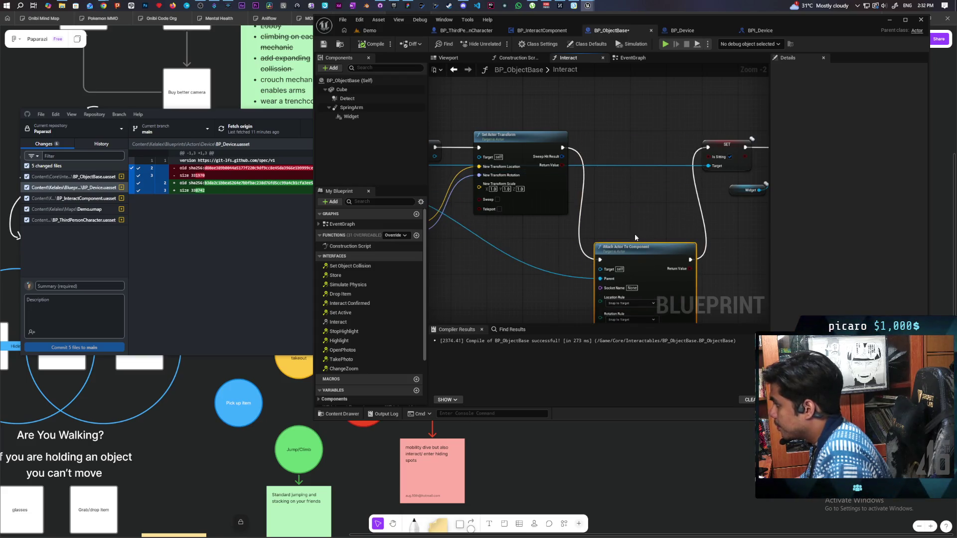
scroll(549, 252, "down", 7)
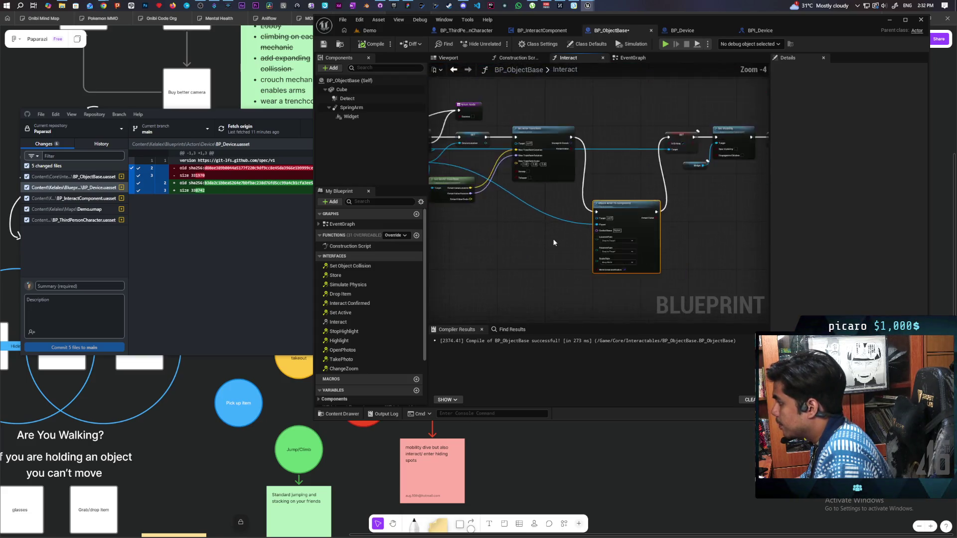
scroll(545, 252, "up", 3)
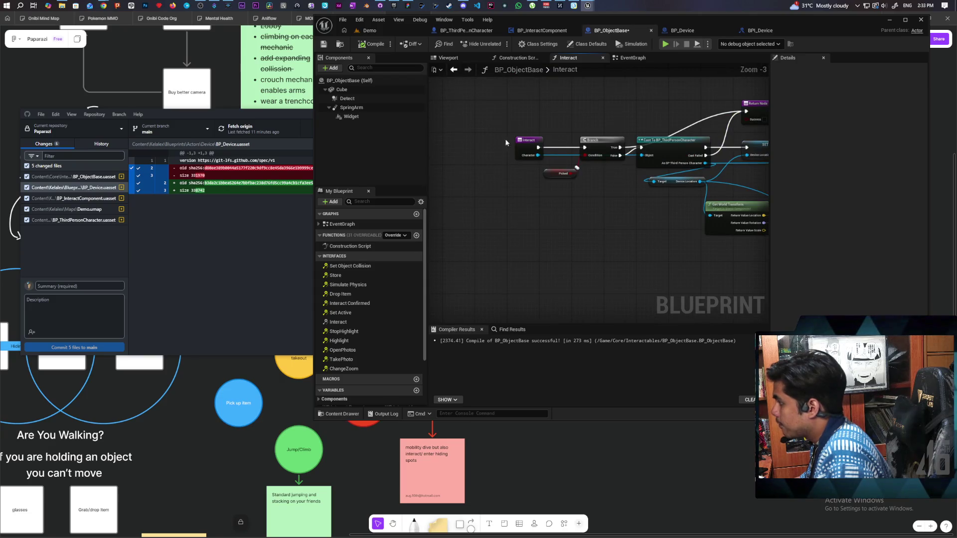
left_click_drag(563, 235, 450, 241)
mouse_move(581, 234)
left_mouse_down()
mouse_move(531, 224)
mouse_move(694, 214)
left_mouse_up()
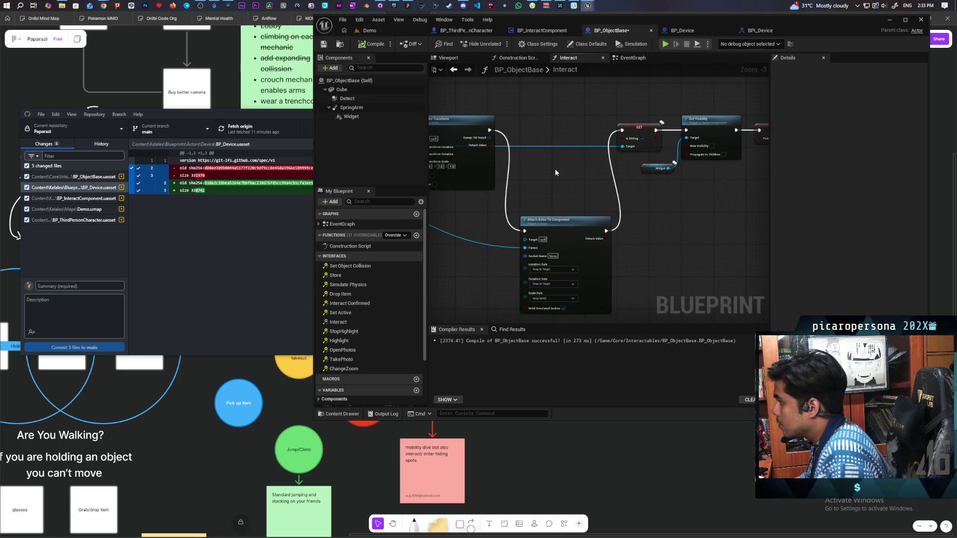
Wire the Cast node's execution pin into the Device Location SET node.
left_click_drag(555, 171, 607, 160)
left_click(629, 268)
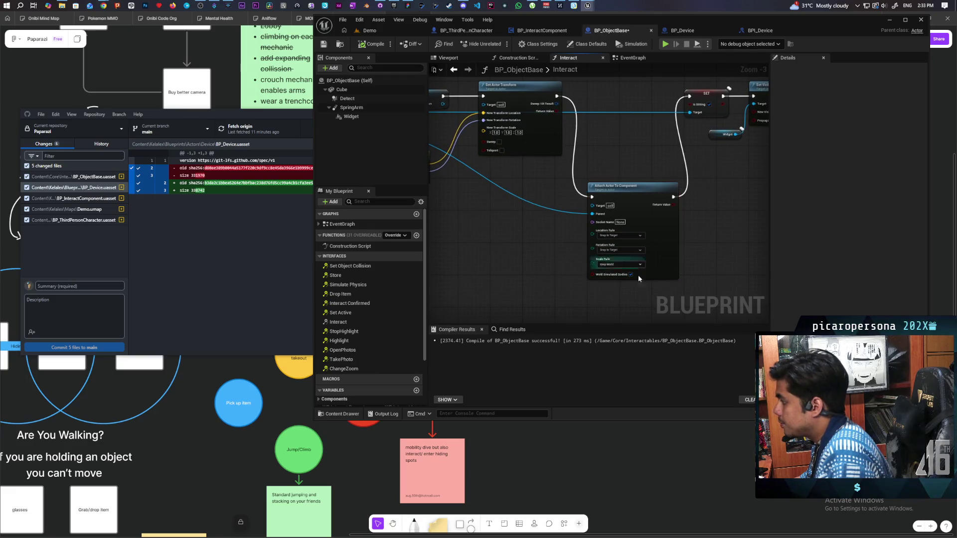
mouse_move(549, 234)
left_mouse_down()
mouse_move(708, 229)
mouse_move(659, 247)
mouse_move(619, 245)
mouse_move(673, 258)
mouse_move(660, 273)
left_mouse_up()
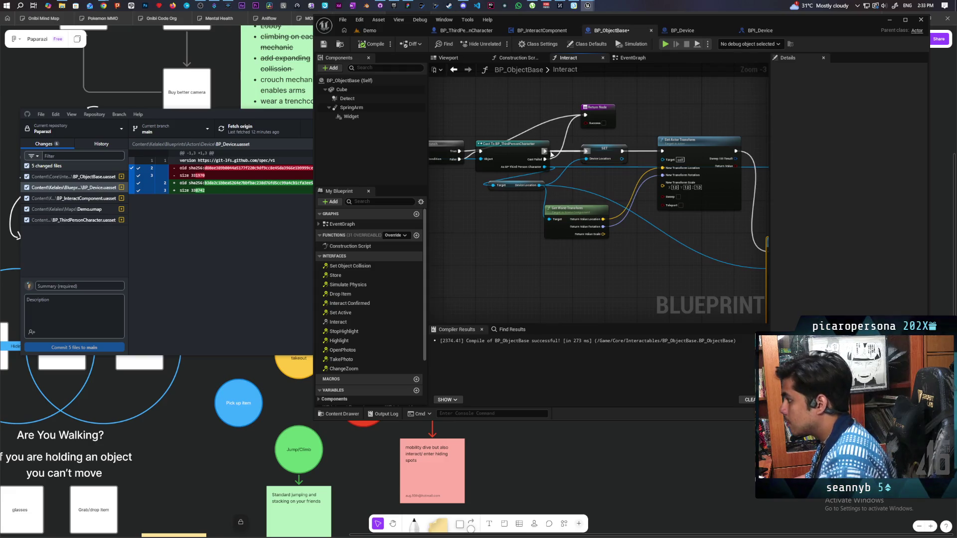
left_click_drag(545, 150, 586, 150)
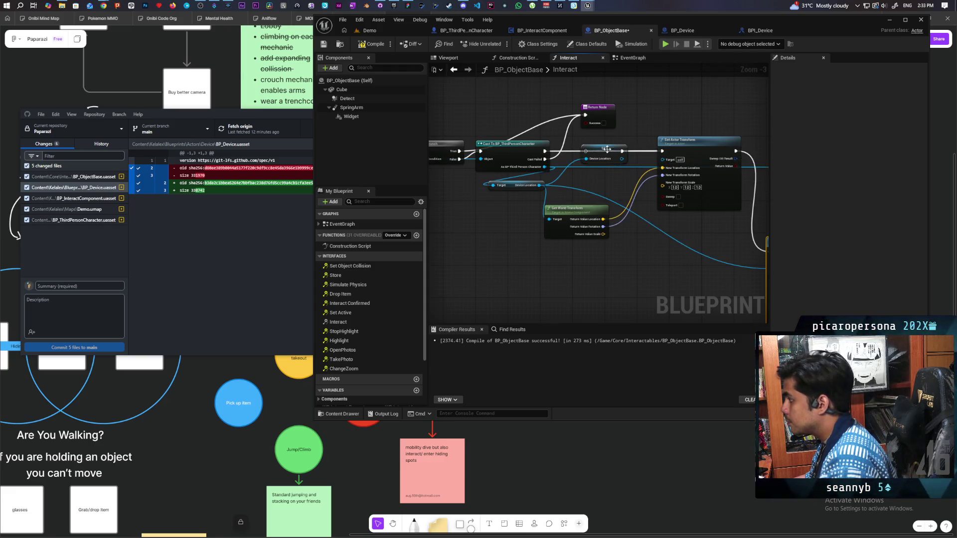
left_click(604, 155)
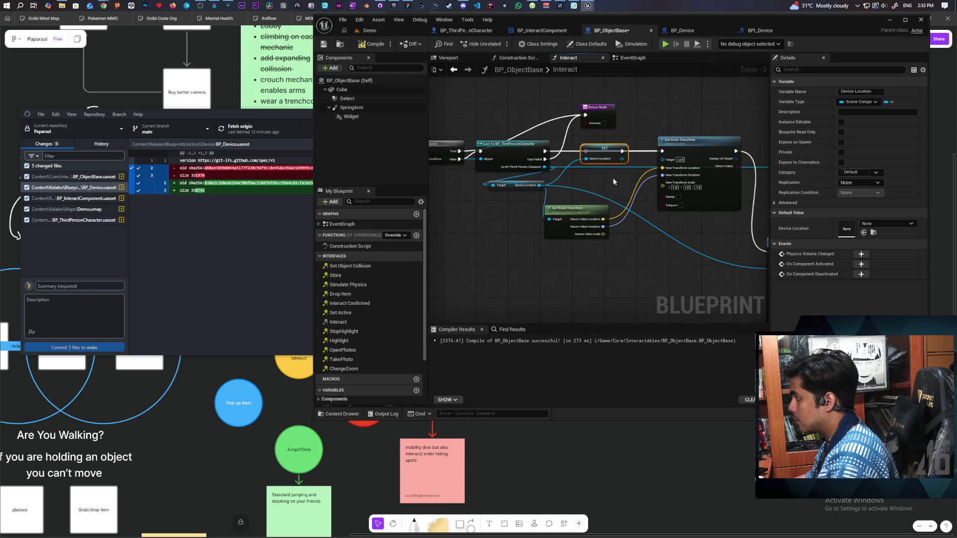
Delete BP_ObjectBase's in-use Device Location variable and save the blueprint.
left_click(613, 178)
mouse_move(613, 179)
left_mouse_down()
mouse_move(552, 213)
mouse_move(679, 224)
mouse_move(739, 172)
left_mouse_up()
scroll(381, 313, "down", 3)
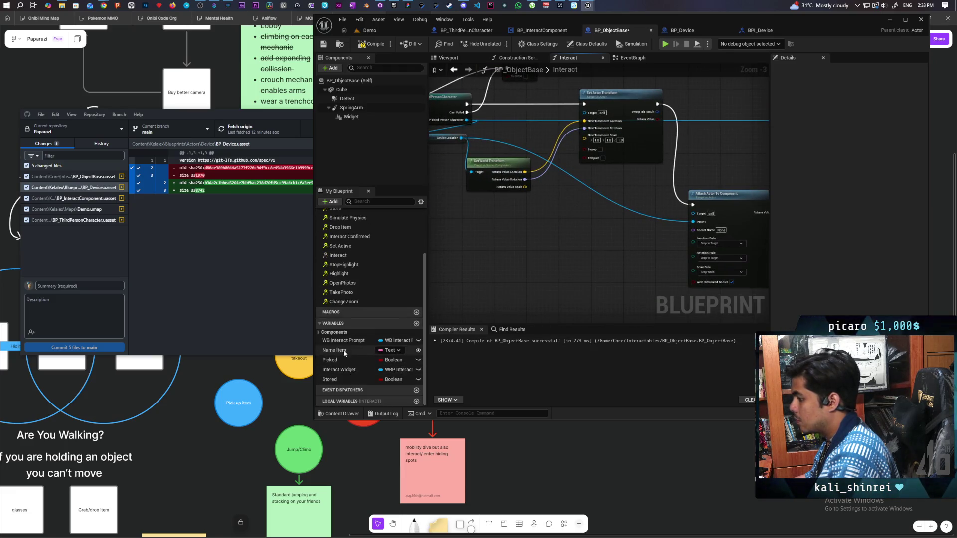
left_click(320, 332)
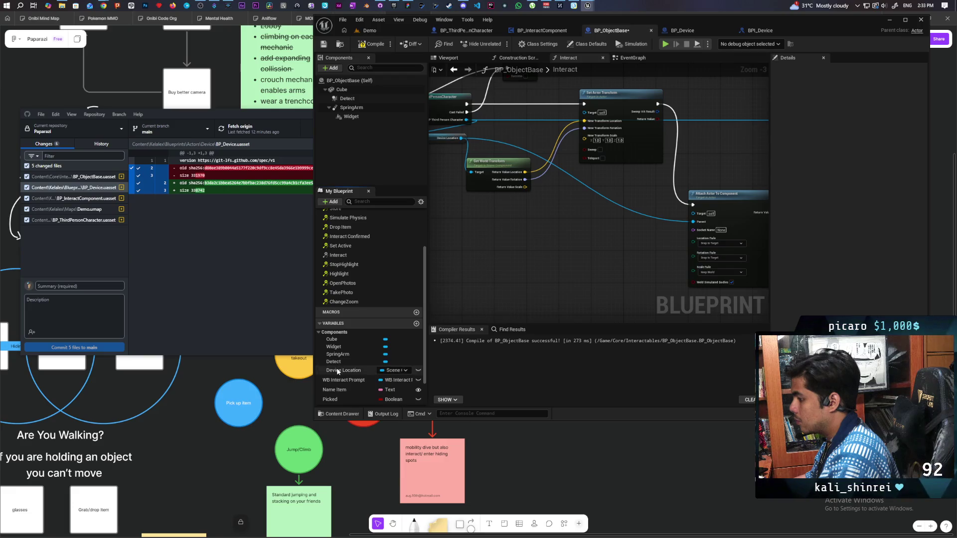
left_click(344, 370)
key("Delete")
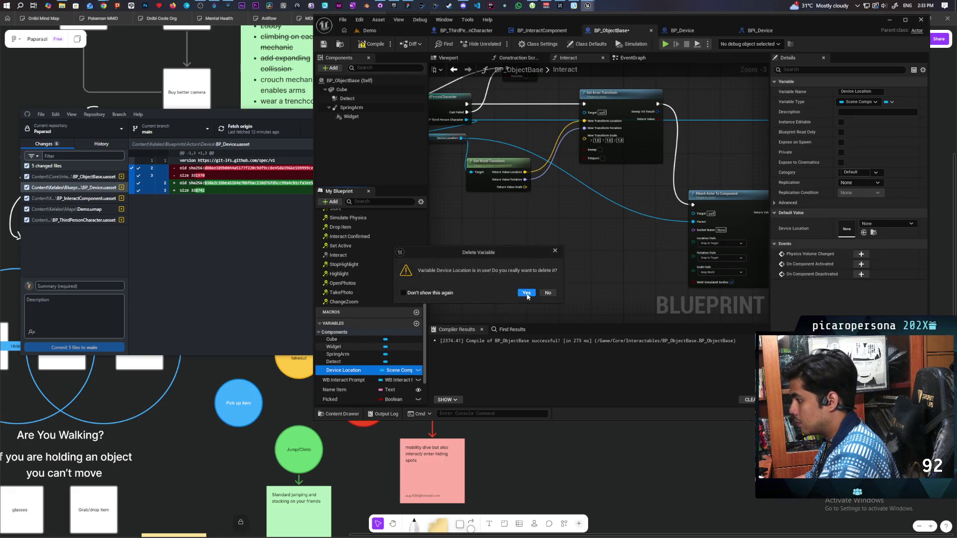
left_click(527, 294)
key("ctrl+s")
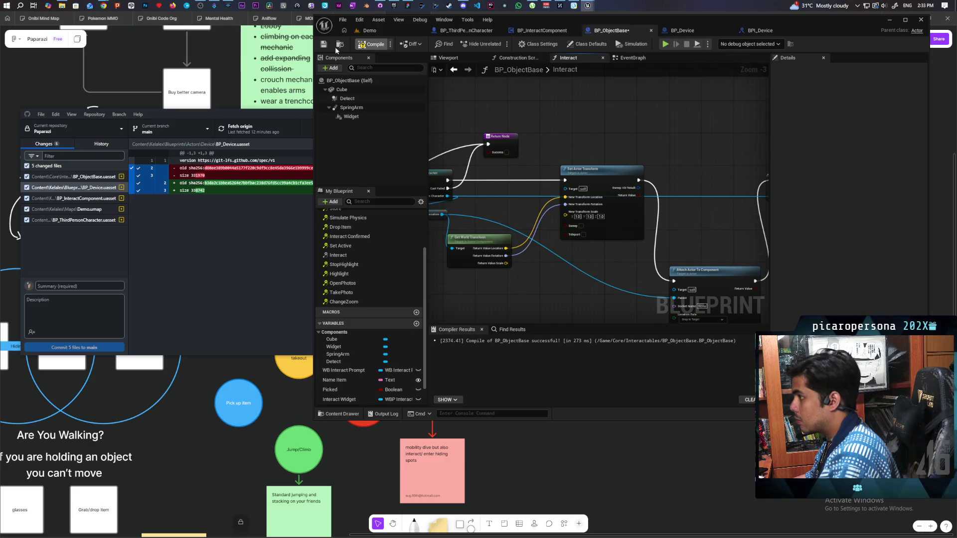
Connect Set Actor Transform directly to SET, bypassing Attach Actor To Component, and recompile.
left_click_drag(582, 135, 499, 82)
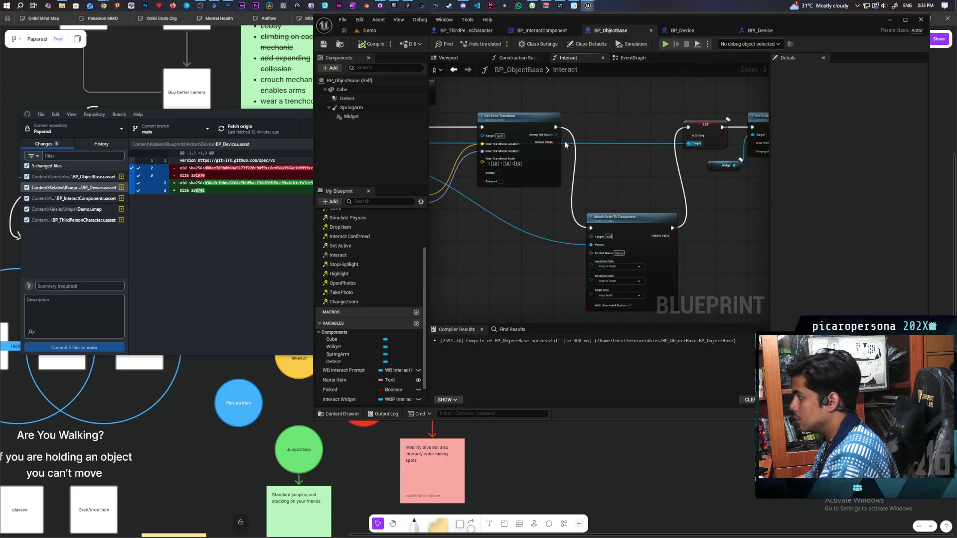
mouse_move(555, 127)
left_mouse_down()
mouse_move(717, 130)
mouse_move(689, 127)
left_mouse_up()
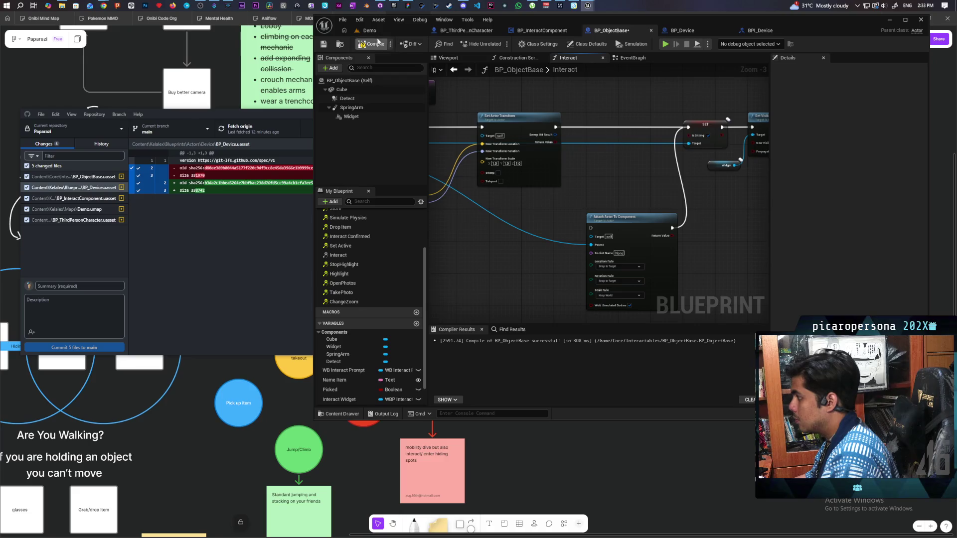
left_click(376, 46)
mouse_move(764, 219)
left_mouse_down()
mouse_move(640, 219)
mouse_move(540, 196)
left_mouse_up()
scroll(559, 165, "down", 2)
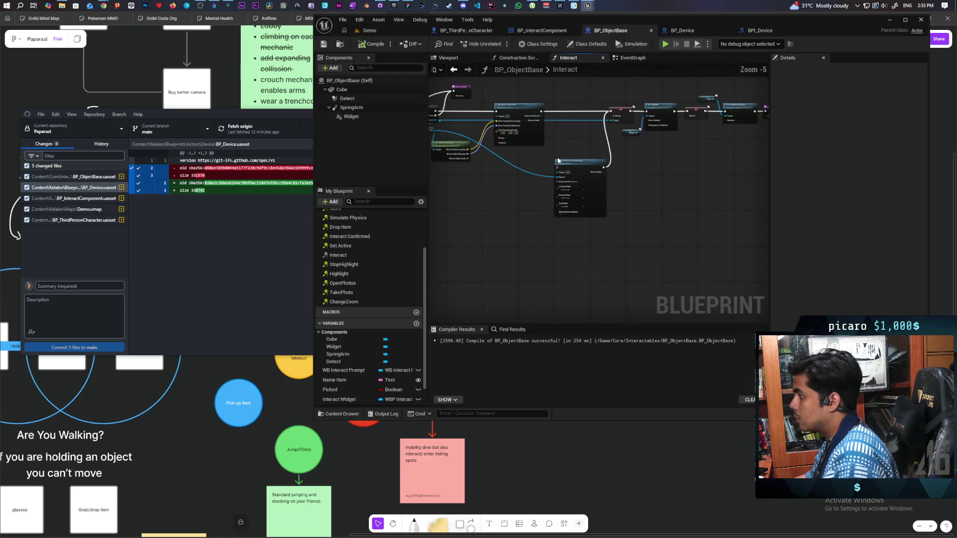
Select the Attach Actor To Component node in the Interact graph and switch to BP_InteractComponent.
scroll(557, 170, "up", 2)
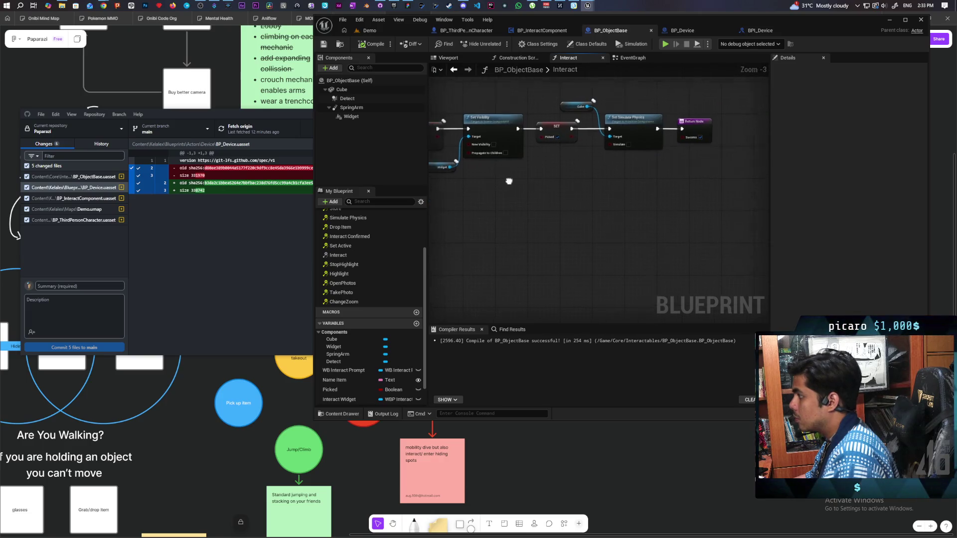
left_click_drag(586, 176, 661, 169)
left_click(581, 277)
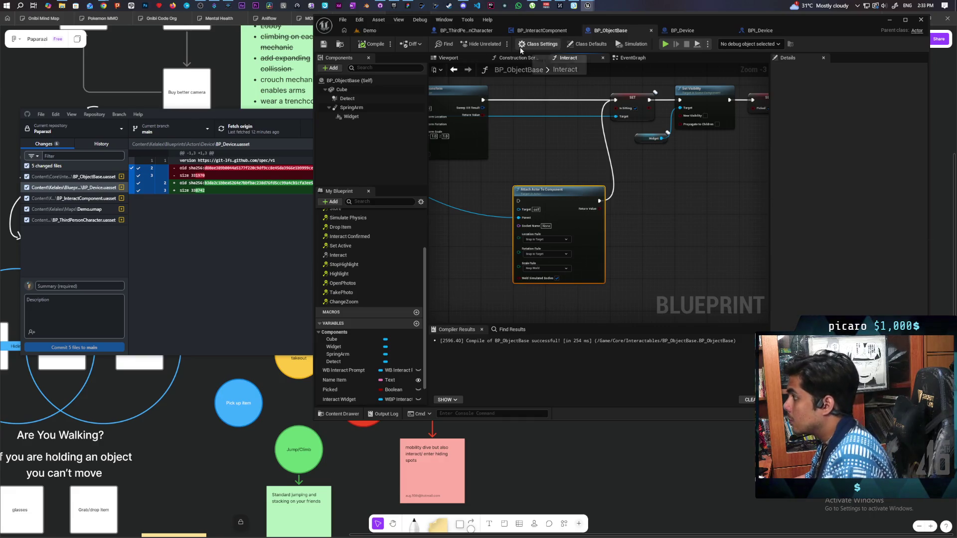
left_click(465, 31)
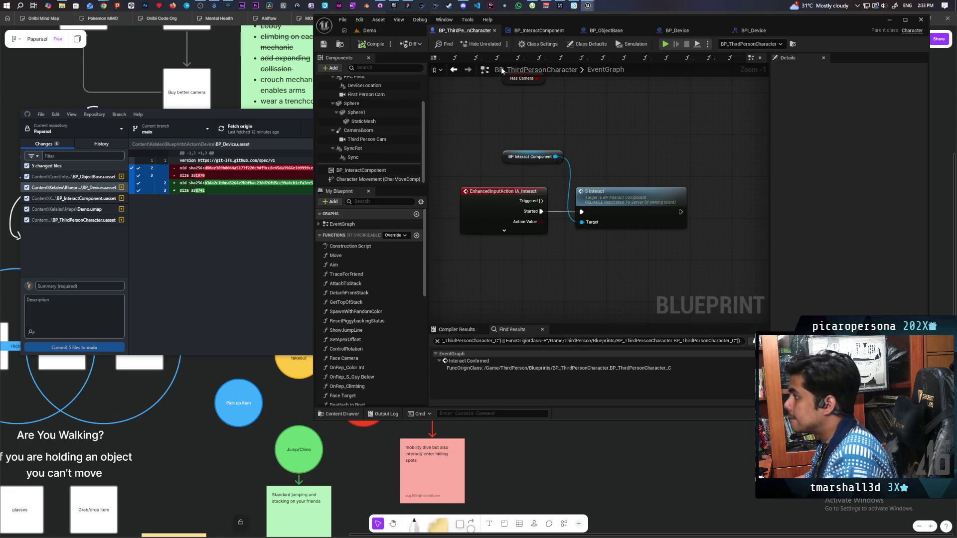
left_click(539, 30)
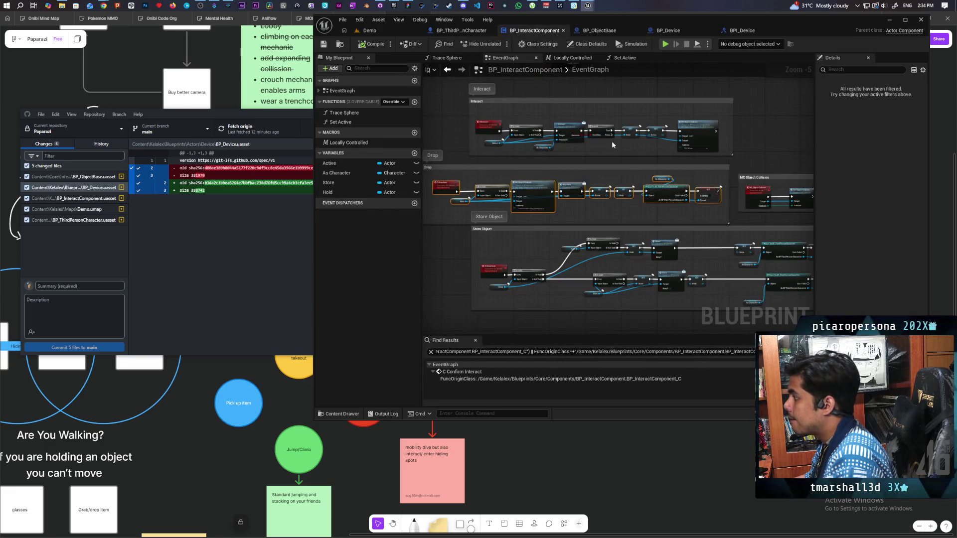
Paste Attach Actor To Component into BP_InteractComponent's EventGraph near the MC Object Collision group.
left_click_drag(500, 167, 518, 155)
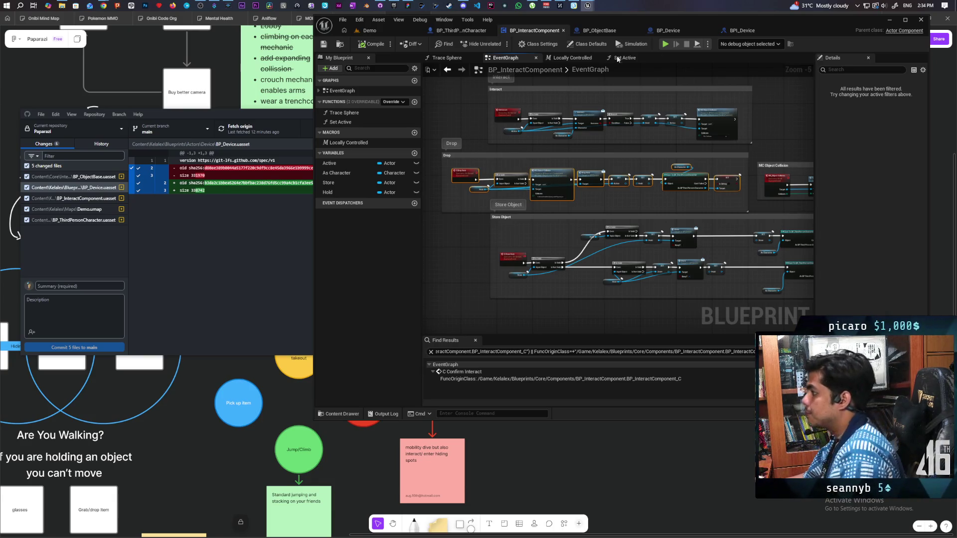
scroll(543, 153, "up", 1)
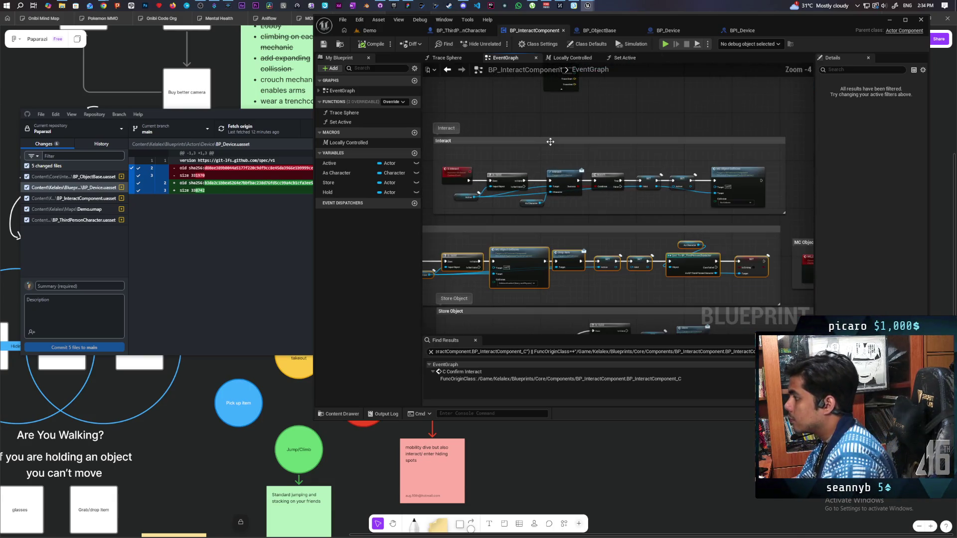
left_click_drag(545, 140, 501, 109)
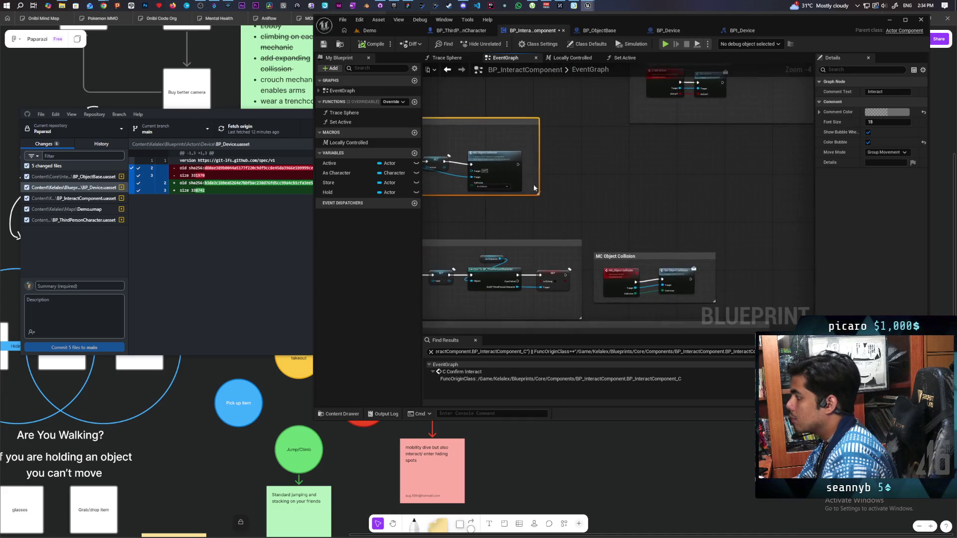
left_click(728, 155)
key("ctrl+v")
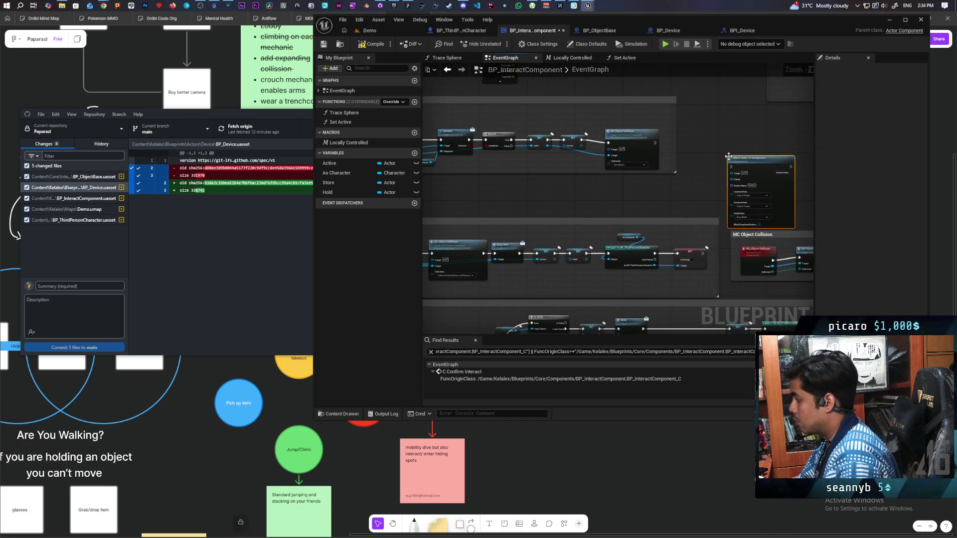
Nudge Set Object Collision into place and paste a new custom event node beside the attach node.
mouse_move(711, 154)
left_mouse_down()
mouse_move(612, 104)
mouse_move(726, 97)
mouse_move(711, 91)
mouse_move(634, 169)
left_mouse_up()
scroll(702, 124, "up", 1)
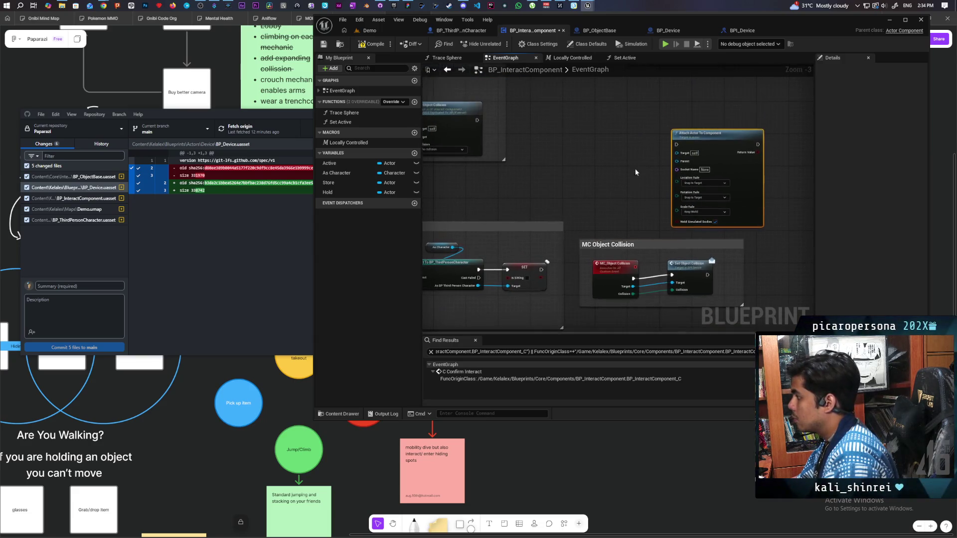
left_click_drag(685, 274, 687, 274)
mouse_move(627, 210)
left_mouse_down()
mouse_move(724, 184)
mouse_move(648, 192)
mouse_move(672, 192)
mouse_move(584, 183)
left_mouse_up()
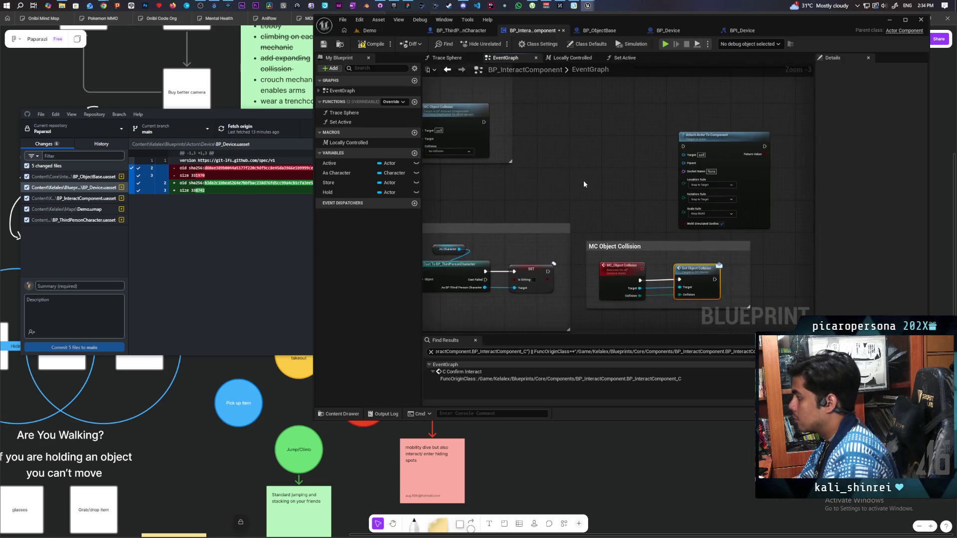
key("ctrl+v")
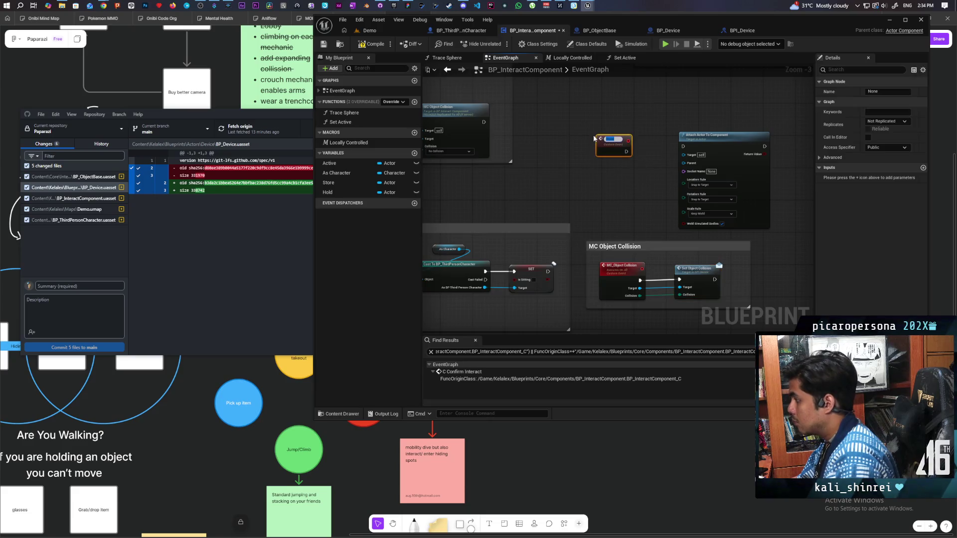
Name the new custom event 'MC Attach Object' and select the As Character variable.
type("C")
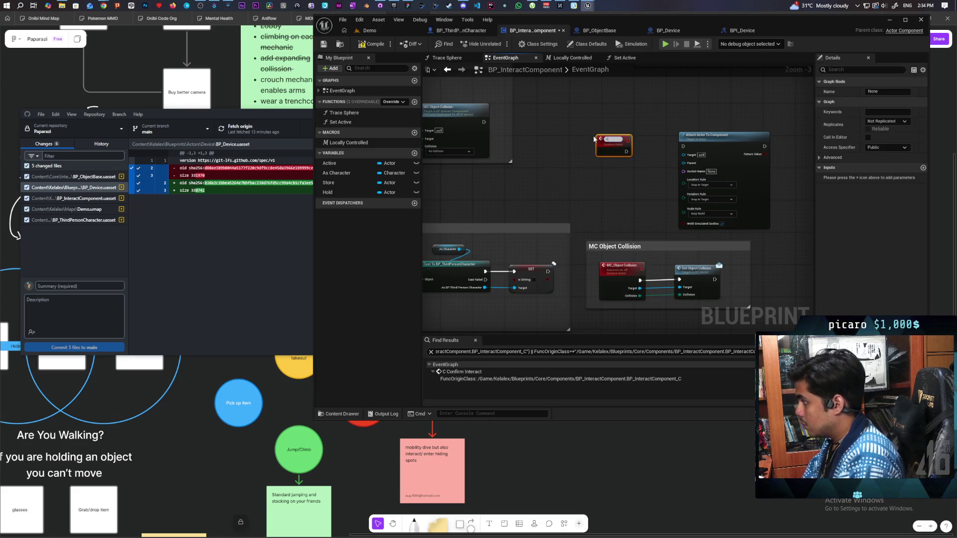
type("o")
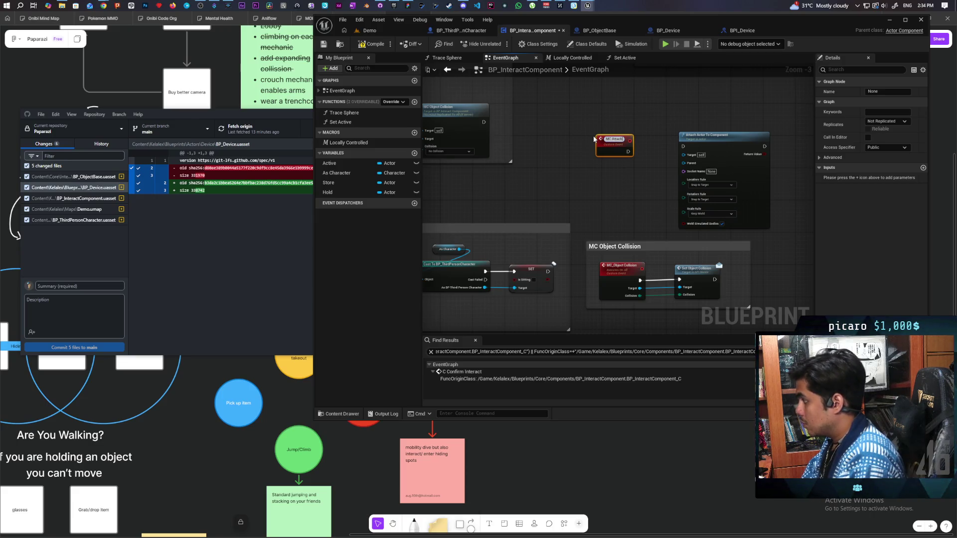
type(" Object")
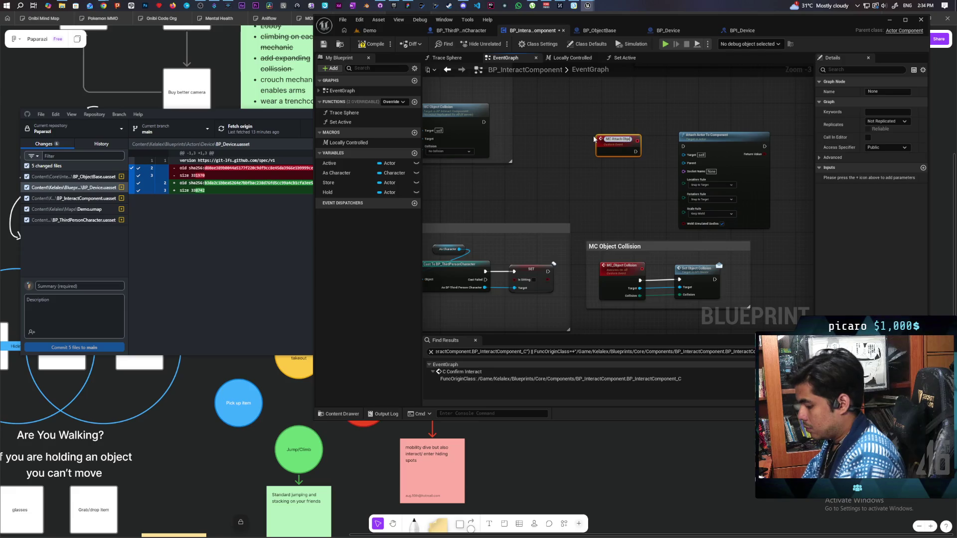
left_click(664, 208)
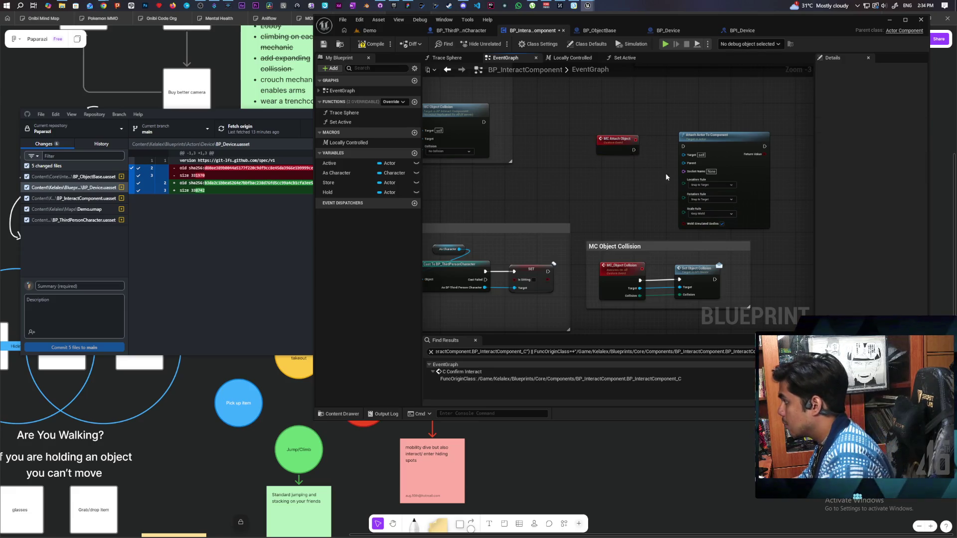
left_click_drag(630, 169, 609, 181)
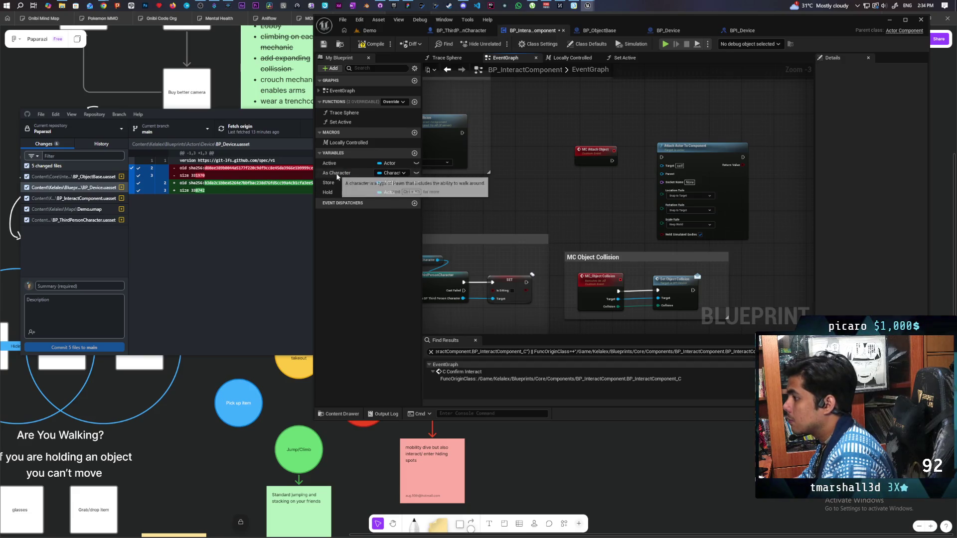
left_click(340, 174)
Add an As Character getter feeding a pure Cast To BP_ThirdPersonCharacter placed beneath it.
left_click_drag(533, 209, 568, 234)
scroll(546, 212, "up", 3)
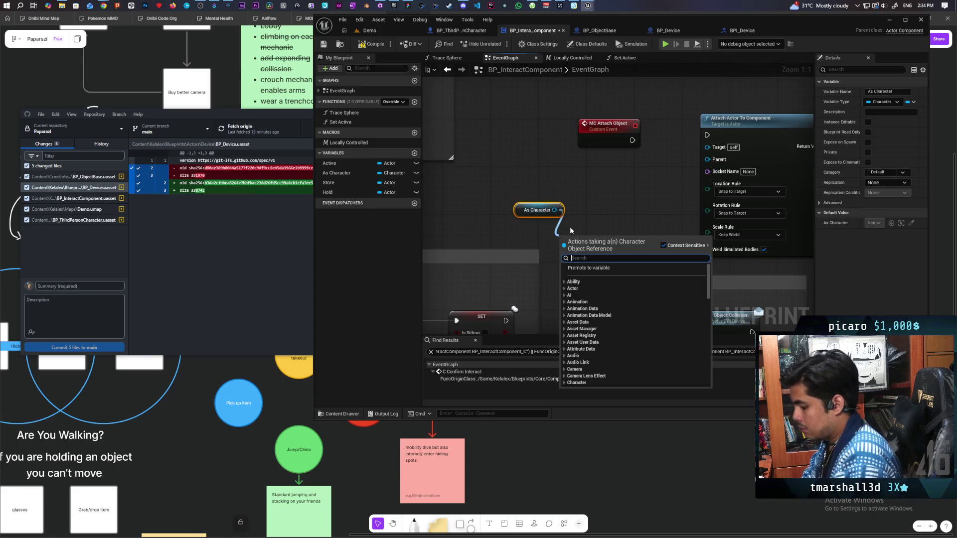
type("cast to")
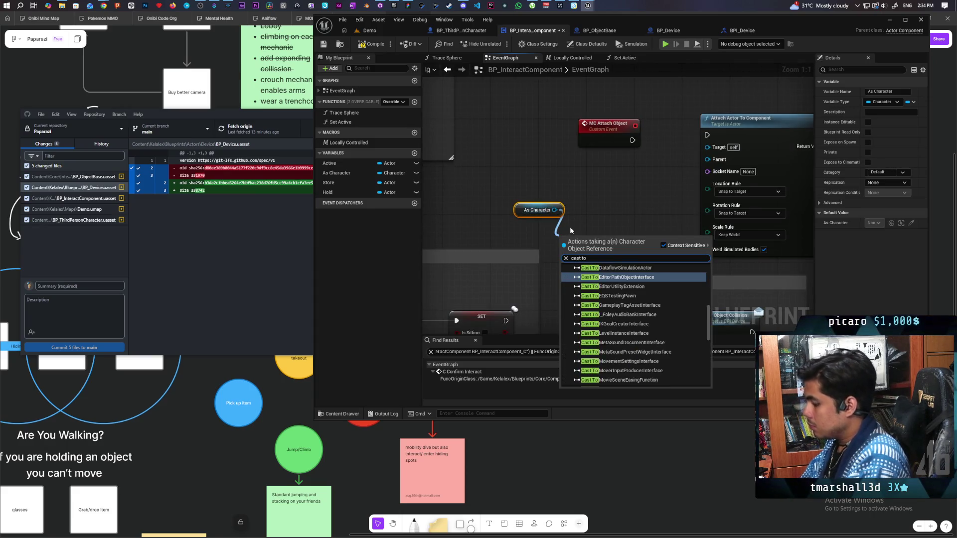
type(" third")
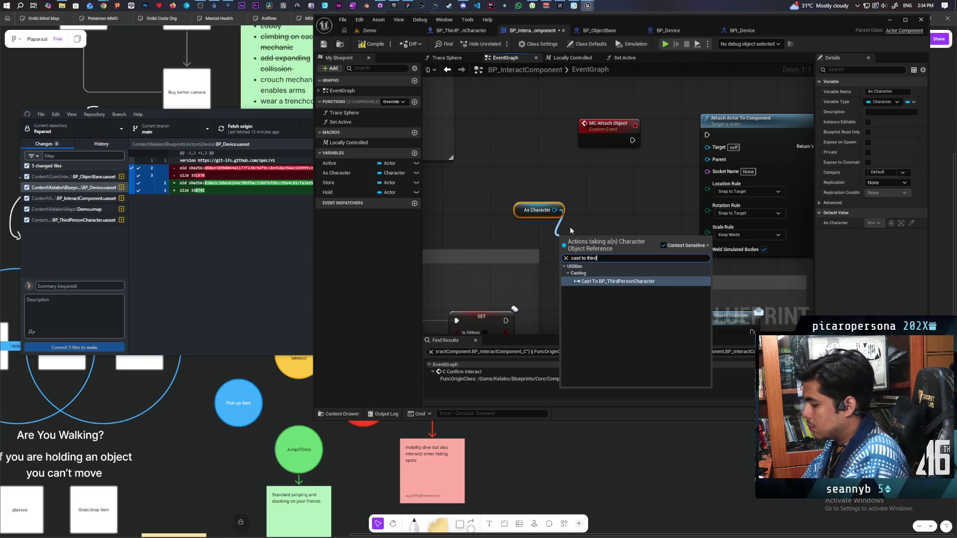
key("Return")
right_click(590, 245)
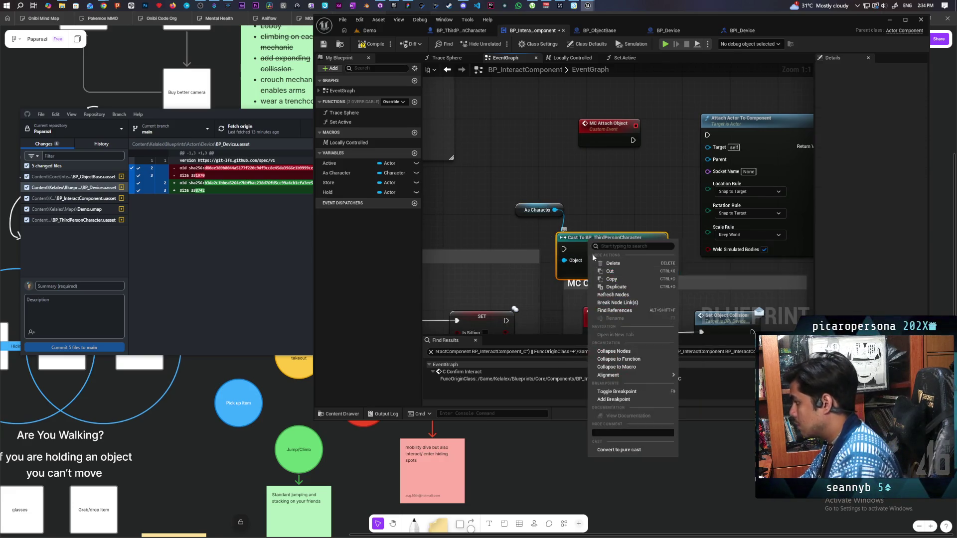
left_click(619, 449)
left_click_drag(608, 237, 499, 196)
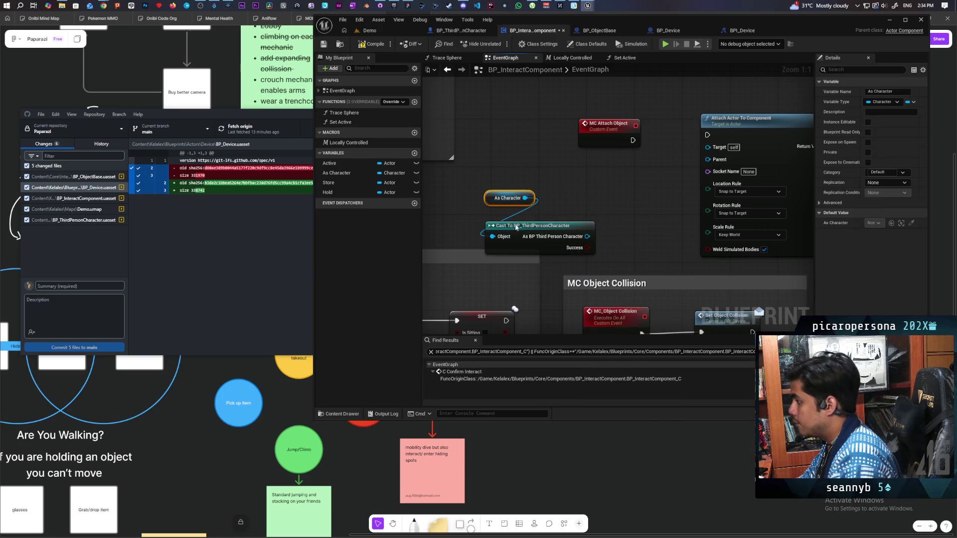
left_click_drag(518, 230, 512, 218)
Check BP_ThirdPersonCharacter's components to find the right getter, then return to BP_InteractComponent.
left_click_drag(581, 225, 641, 234)
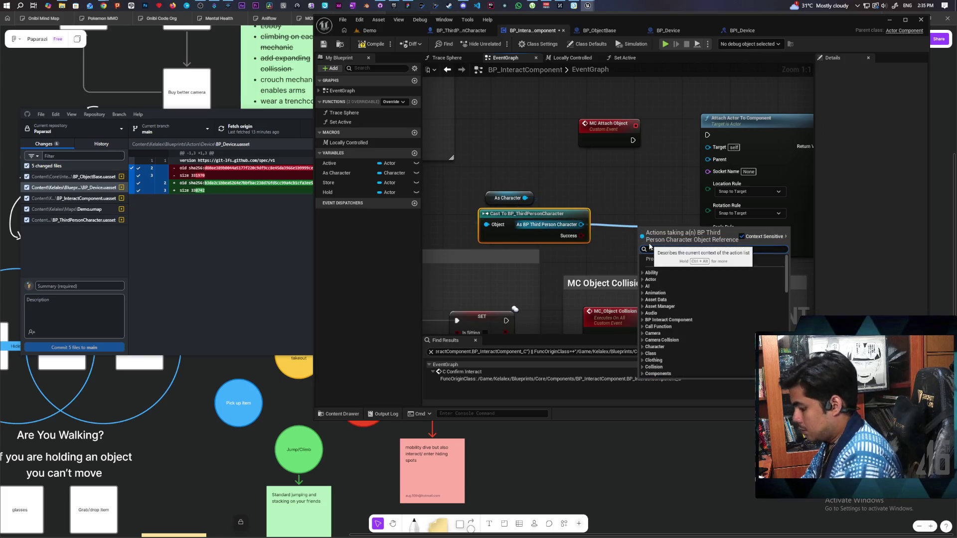
type("get")
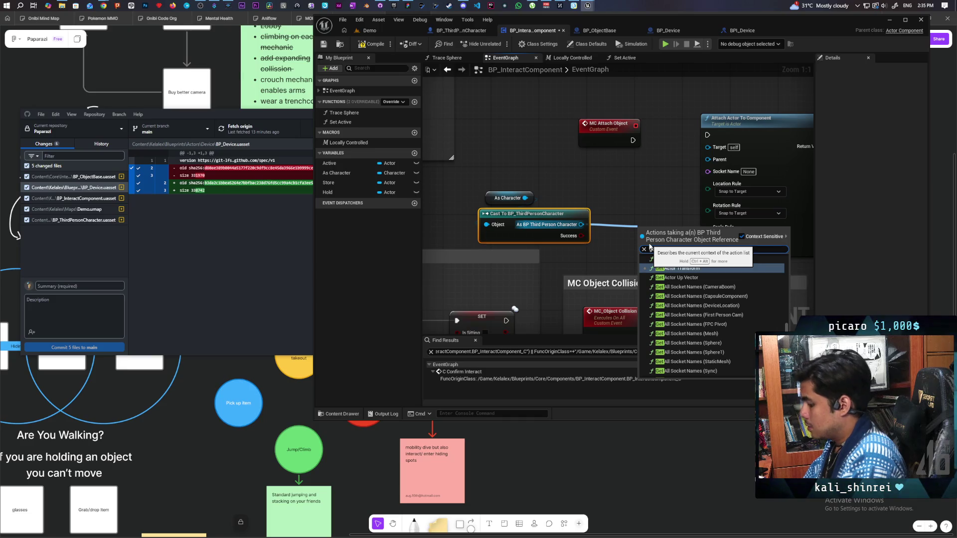
left_click(530, 135)
left_click(464, 30)
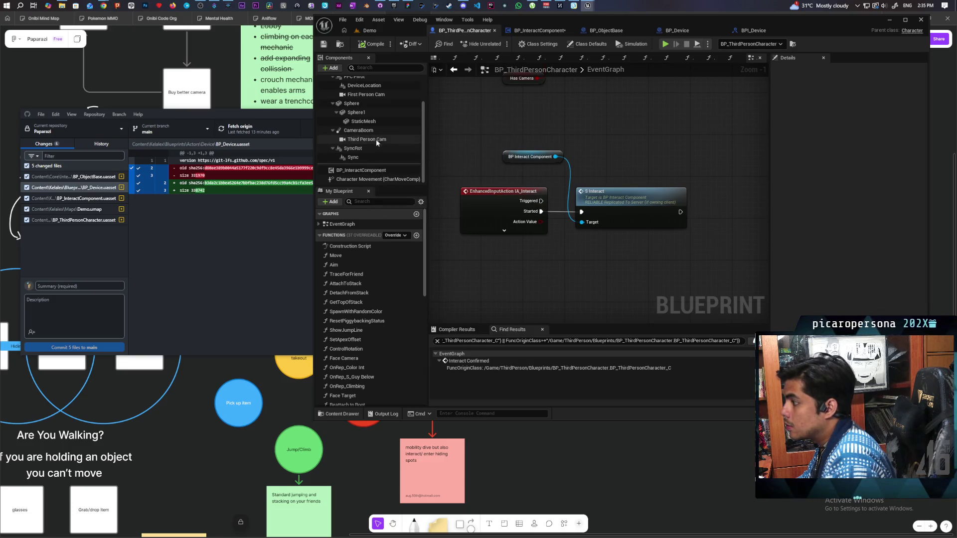
scroll(379, 129, "up", 2)
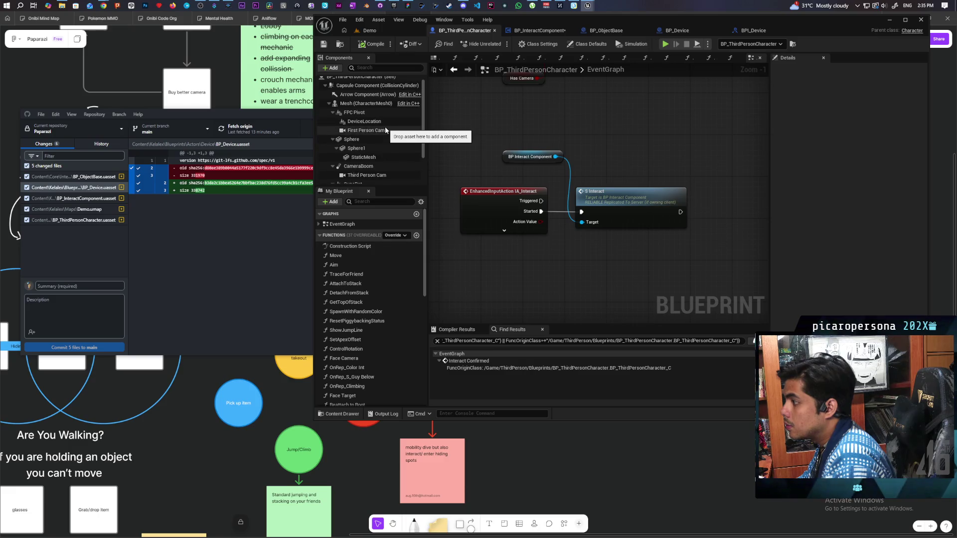
left_click(540, 30)
Get Device Location from the cast and wire it into Attach Actor To Component's Parent.
left_click_drag(581, 224, 594, 192)
type("get d")
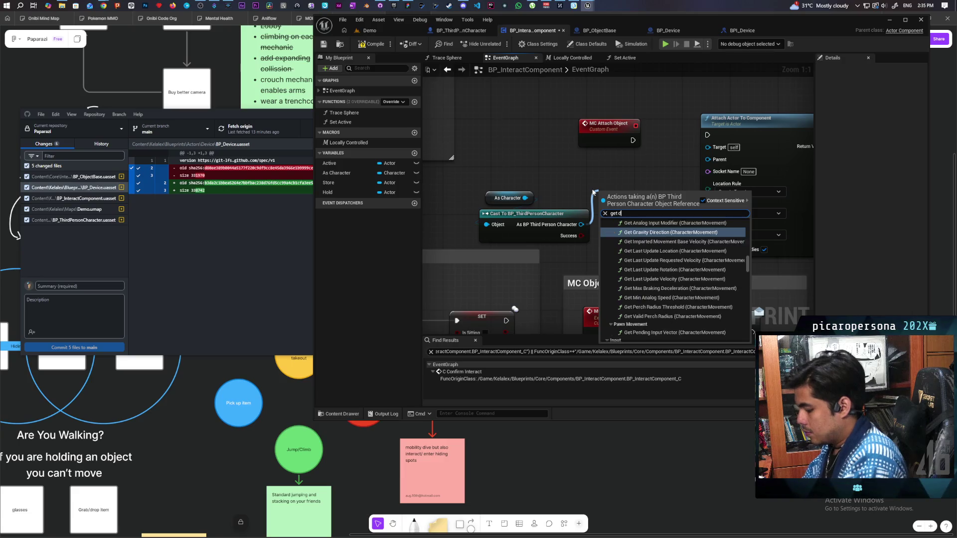
type("evi")
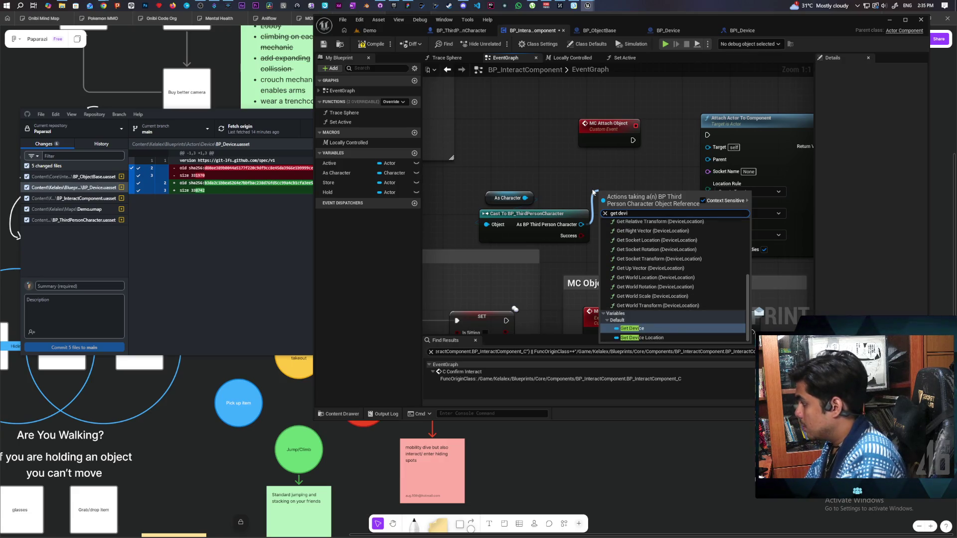
key("Down")
key("Return")
mouse_move(670, 192)
left_mouse_down()
mouse_move(711, 172)
mouse_move(708, 159)
mouse_move(608, 142)
left_mouse_up()
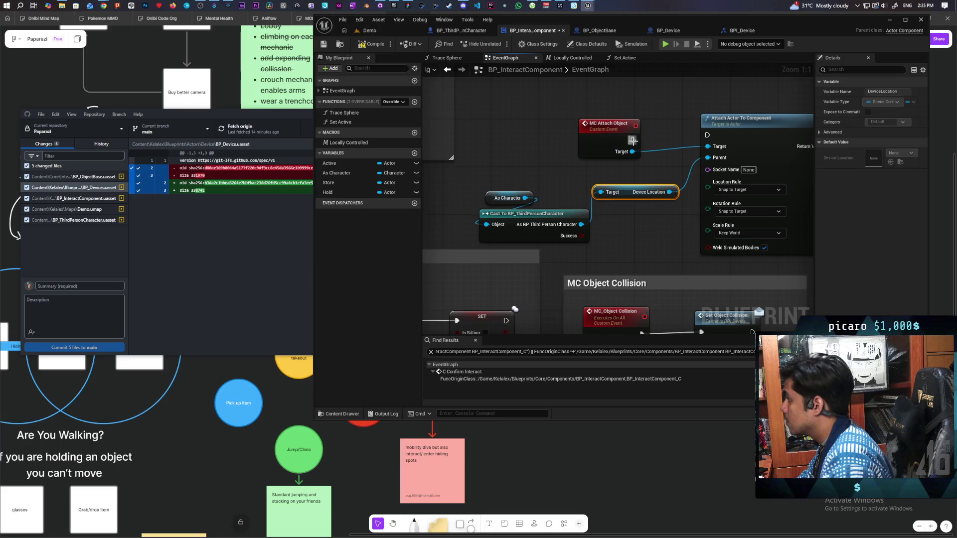
Set the MC Attach Object event to replicate as Multicast and mark it Reliable.
left_click(610, 138)
left_click(887, 121)
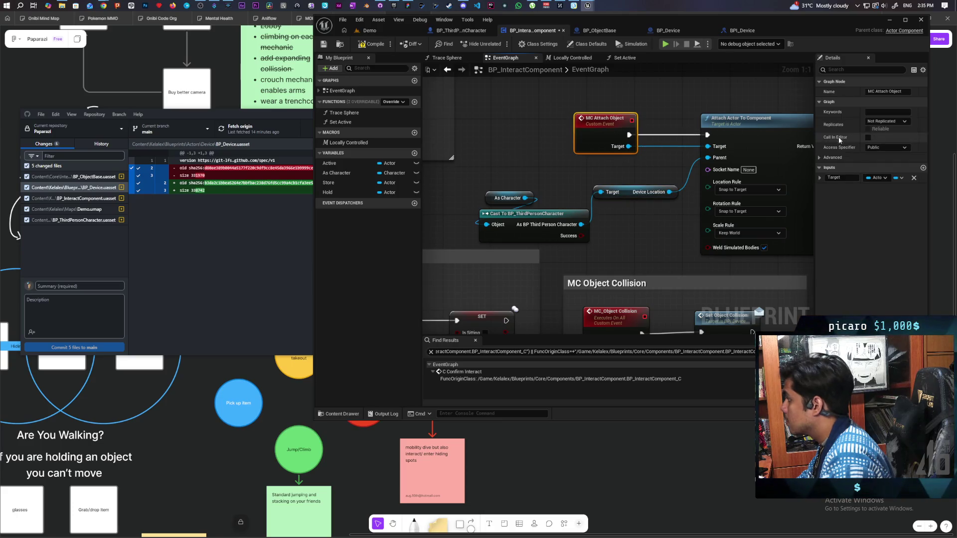
left_click(871, 137)
left_click(868, 128)
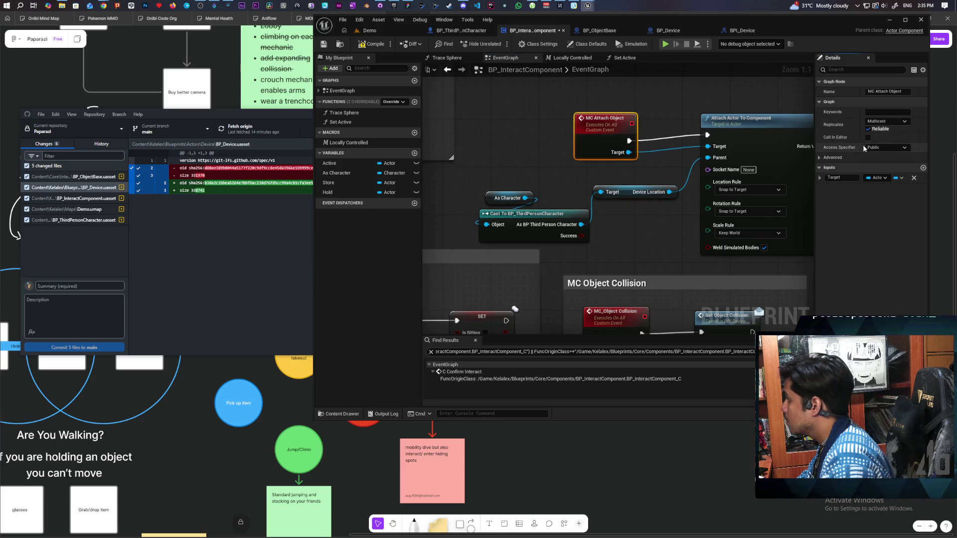
left_click_drag(604, 139, 604, 133)
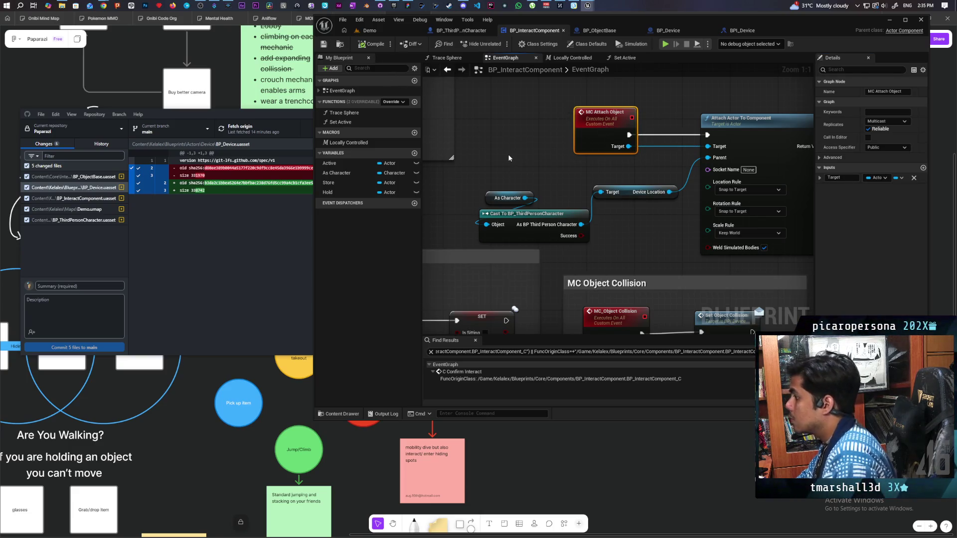
Add an MC Attach Object call wired after the MC Object Collision call.
scroll(515, 158, "down", 2)
mouse_move(488, 169)
left_mouse_down()
mouse_move(643, 194)
mouse_move(706, 216)
left_mouse_up()
left_click(638, 190)
left_click_drag(638, 188, 629, 185)
type("mc attach")
key("Return")
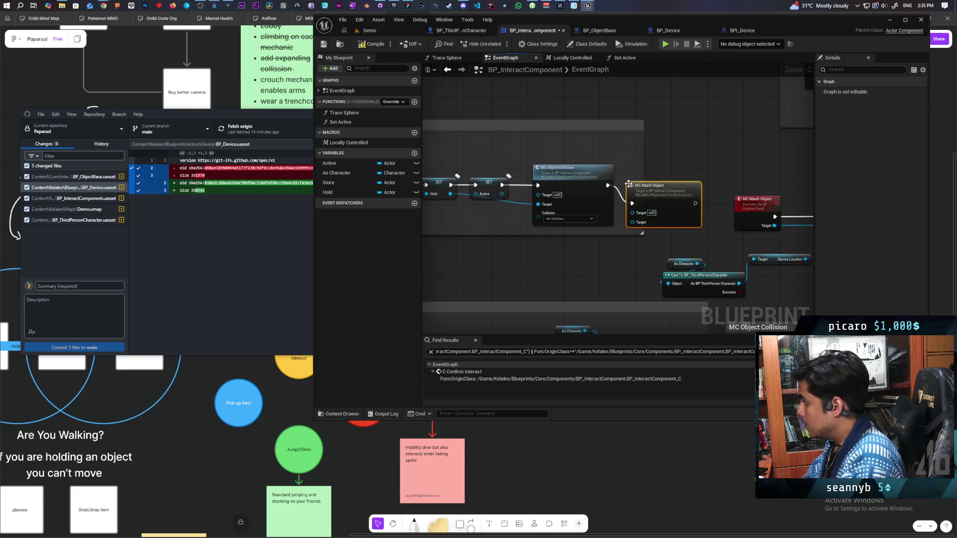
Align MC Attach Object with MC Object Collision and wire the held object into its Target.
left_click_drag(674, 199, 677, 181)
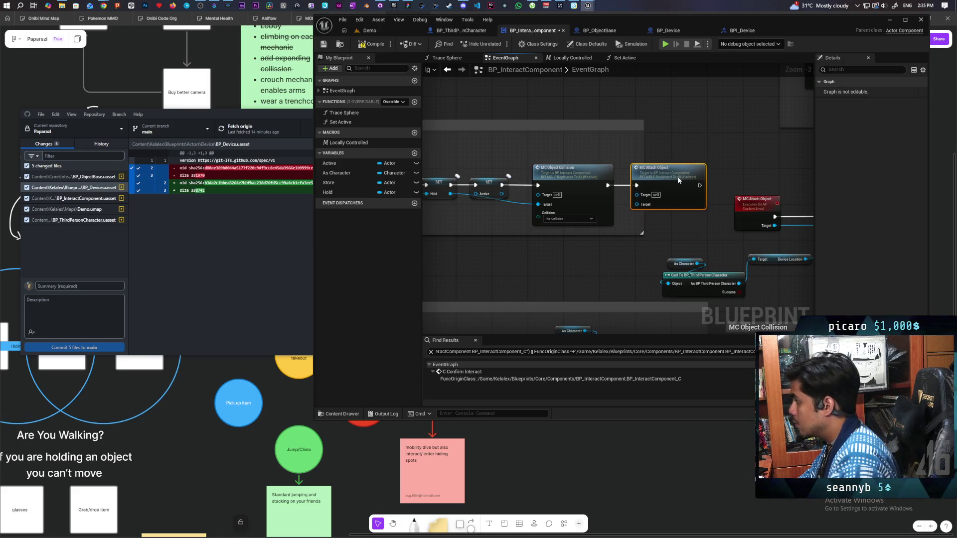
left_click_drag(680, 240, 691, 201)
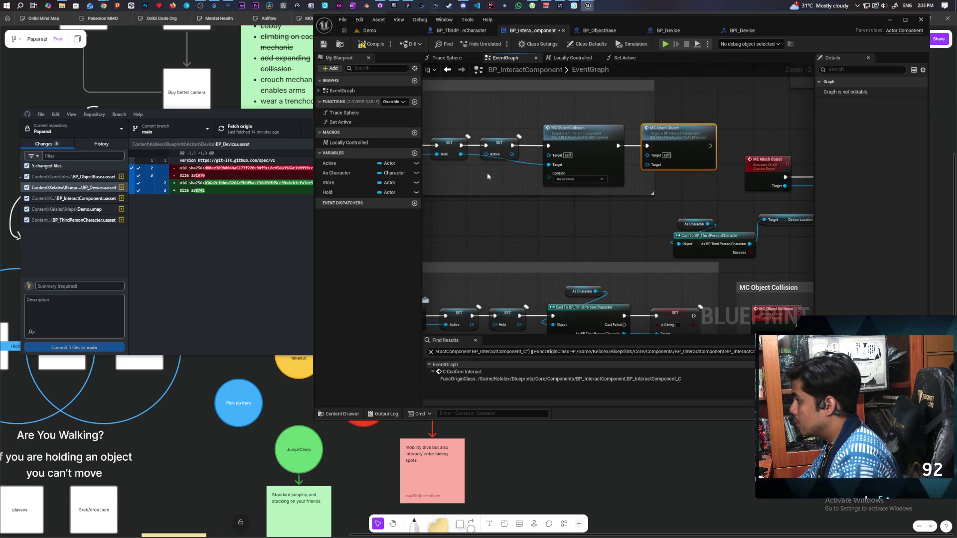
mouse_move(461, 154)
left_mouse_down()
mouse_move(647, 164)
mouse_move(507, 154)
left_mouse_up()
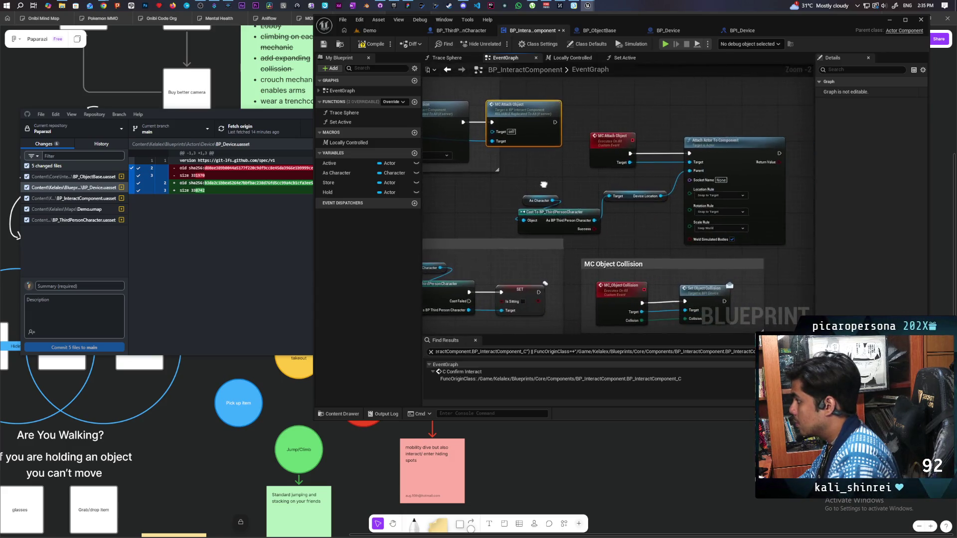
Select the MC Attach Object event chain, move it up and right, and wrap it in a comment.
mouse_move(537, 190)
left_mouse_down()
mouse_move(569, 216)
mouse_move(607, 196)
mouse_move(522, 164)
mouse_move(497, 220)
mouse_move(573, 229)
left_mouse_up()
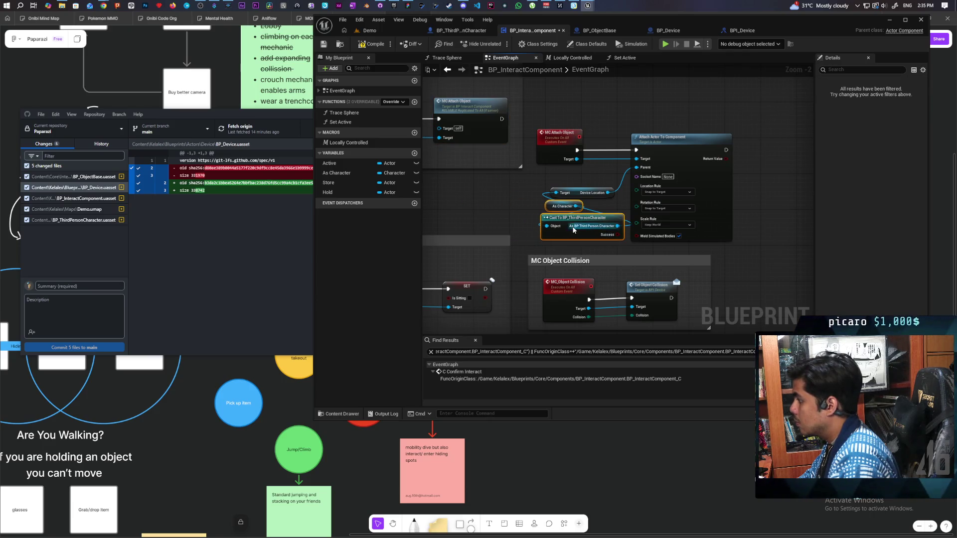
scroll(600, 133, "down", 2)
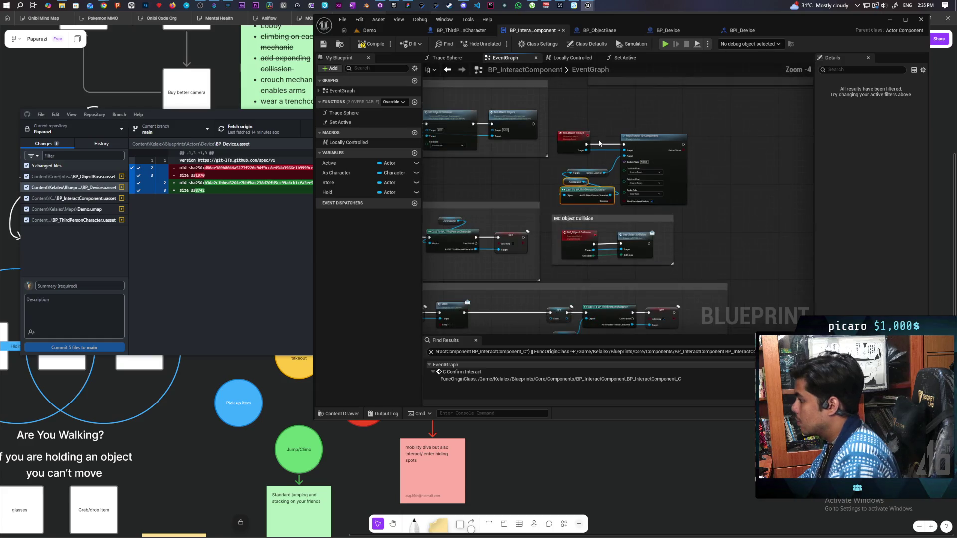
left_click_drag(564, 112, 691, 226)
left_click_drag(662, 139, 690, 115)
key("c")
type("MC A")
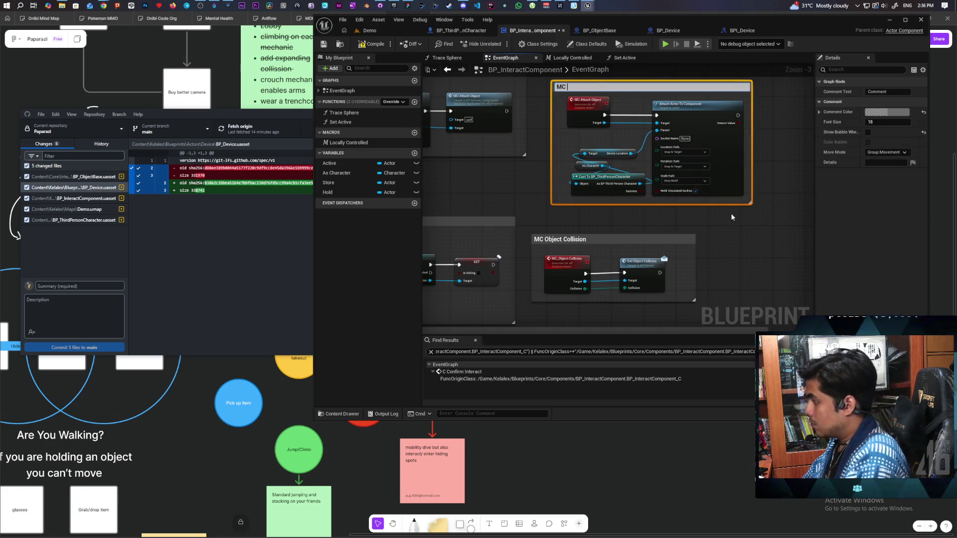
Title the new comment 'MC Attach Object'.
type("ttacg")
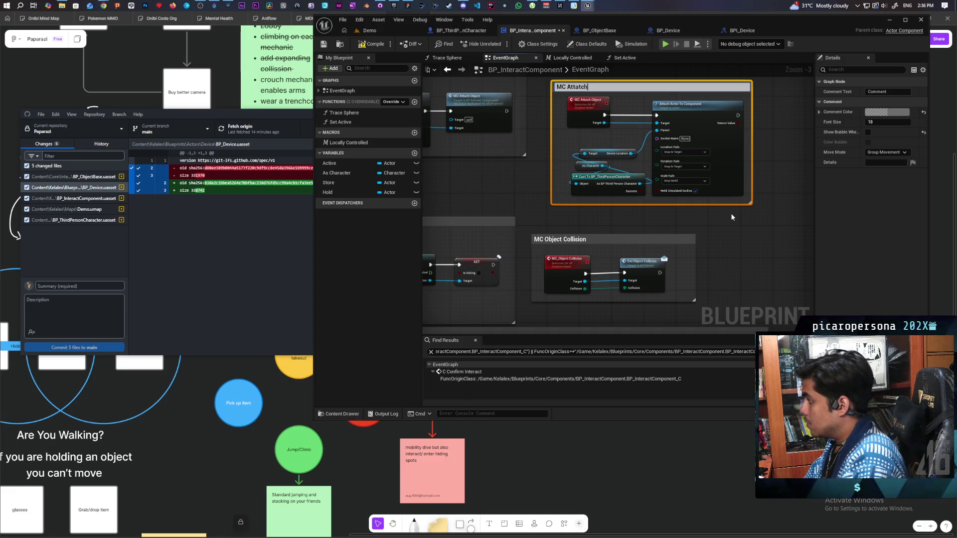
type("==")
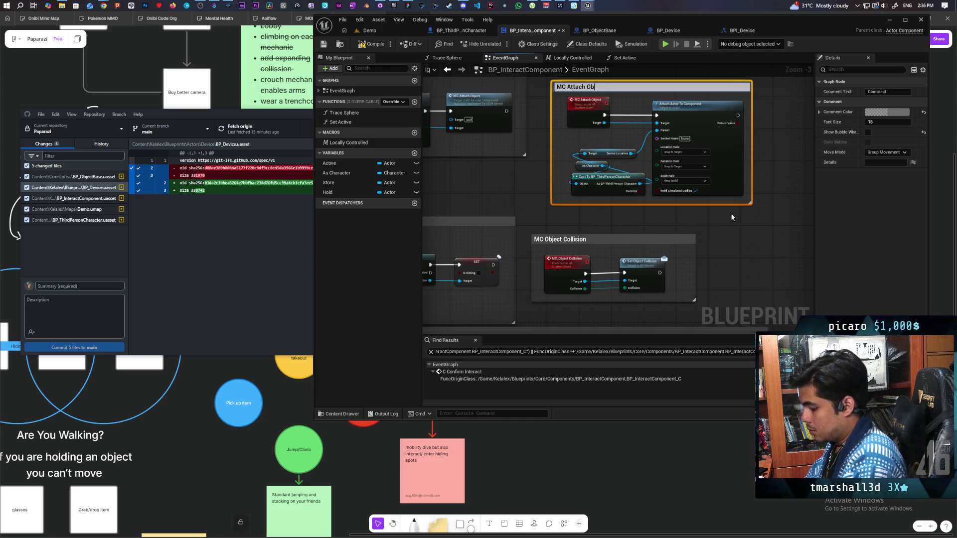
left_click(746, 238)
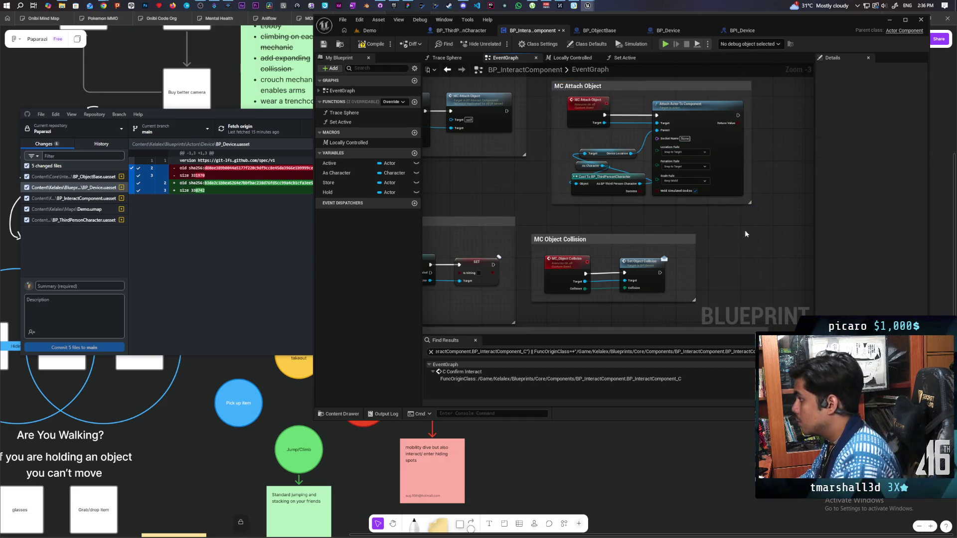
Reposition the MC Object Collision, MC Attach Object, Drop and Store Object comment groups.
scroll(638, 134, "down", 2)
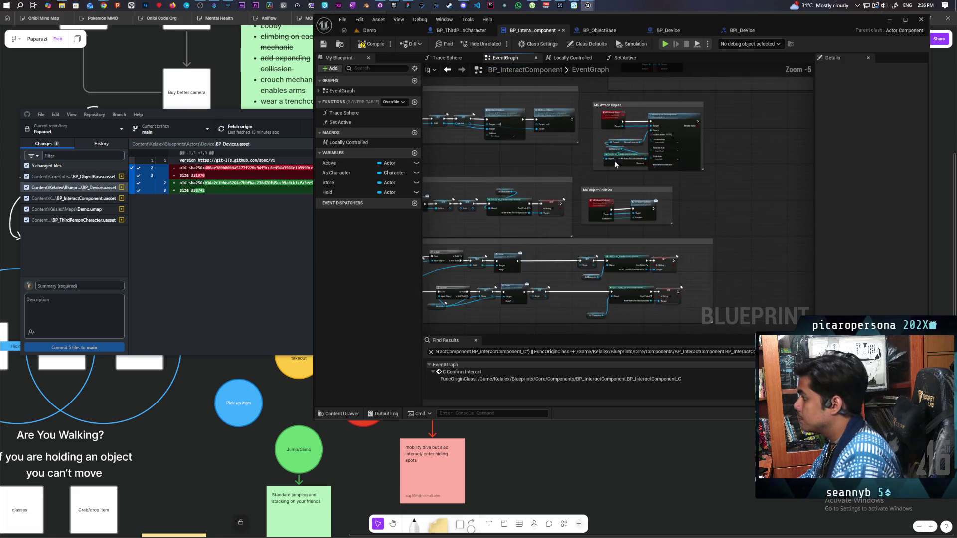
mouse_move(617, 189)
left_mouse_down()
mouse_move(611, 199)
mouse_move(656, 201)
left_mouse_up()
left_click_drag(648, 108, 654, 125)
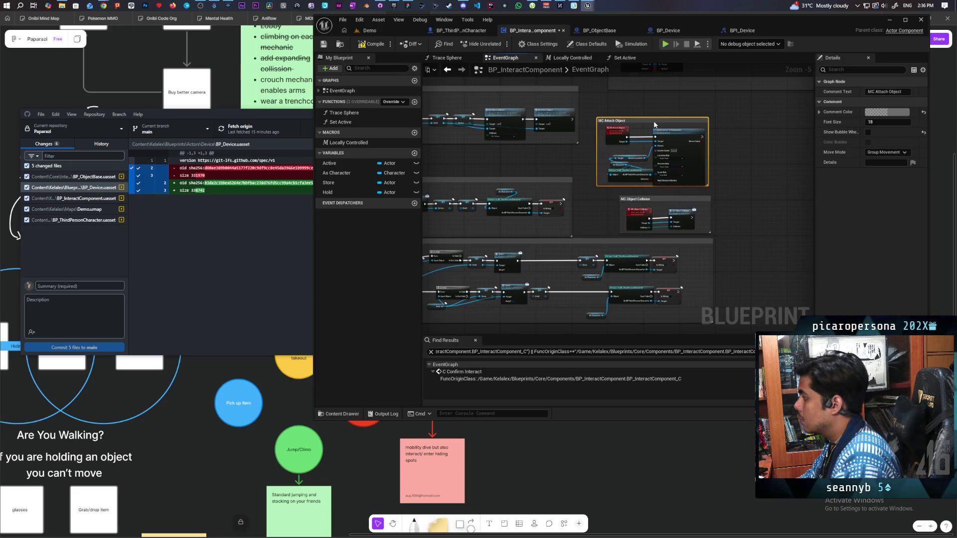
left_click(752, 193)
scroll(736, 185, "down", 4)
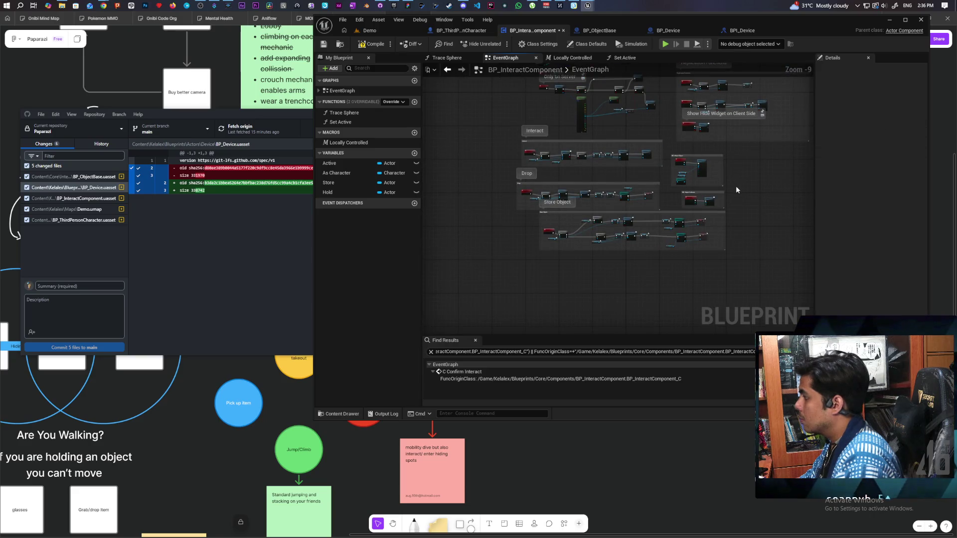
scroll(544, 233, "up", 4)
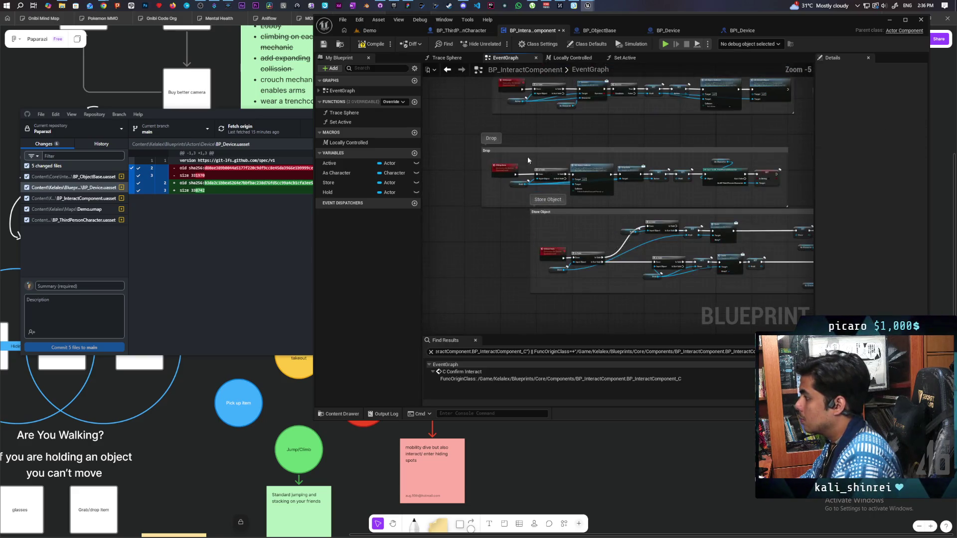
left_click_drag(527, 150, 542, 136)
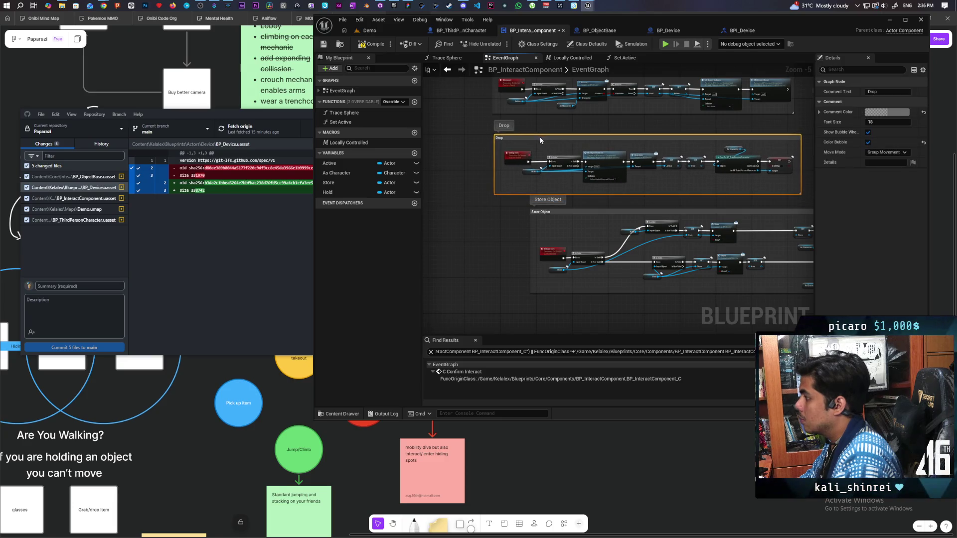
scroll(512, 202, "down", 6)
scroll(533, 199, "up", 3)
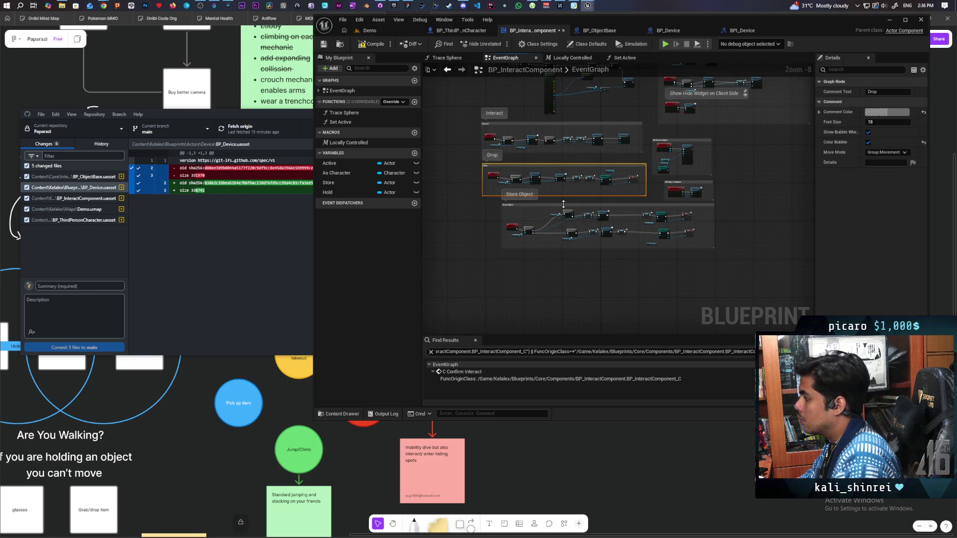
left_click_drag(564, 204, 543, 211)
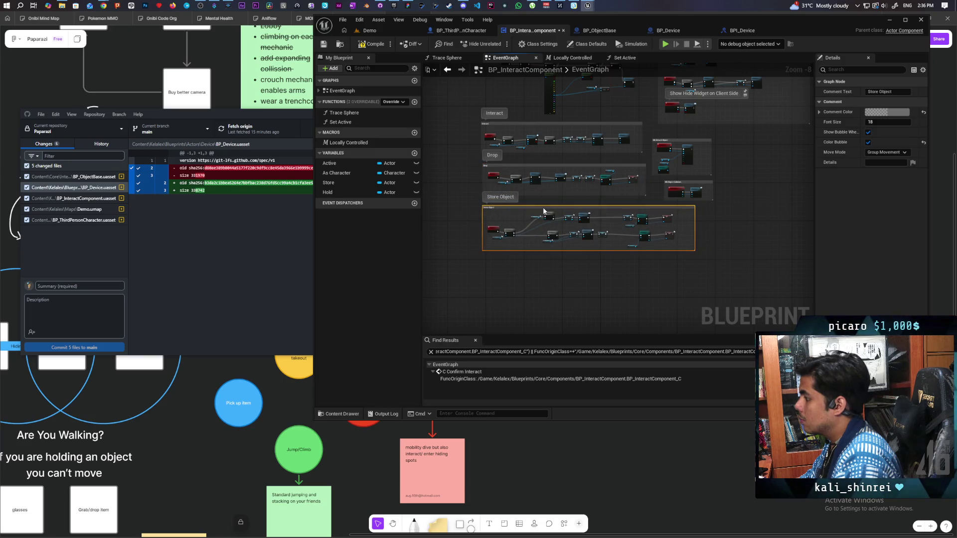
left_click(701, 220)
Fine-tune the MC Object Collision and MC Attach Object groups and widen the lower comment box.
scroll(701, 220, "up", 2)
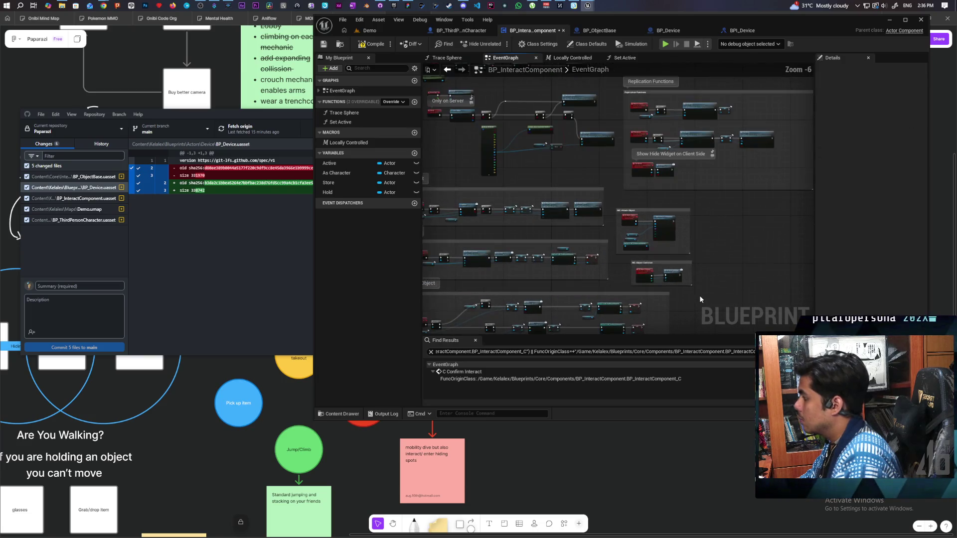
left_click_drag(671, 261, 655, 264)
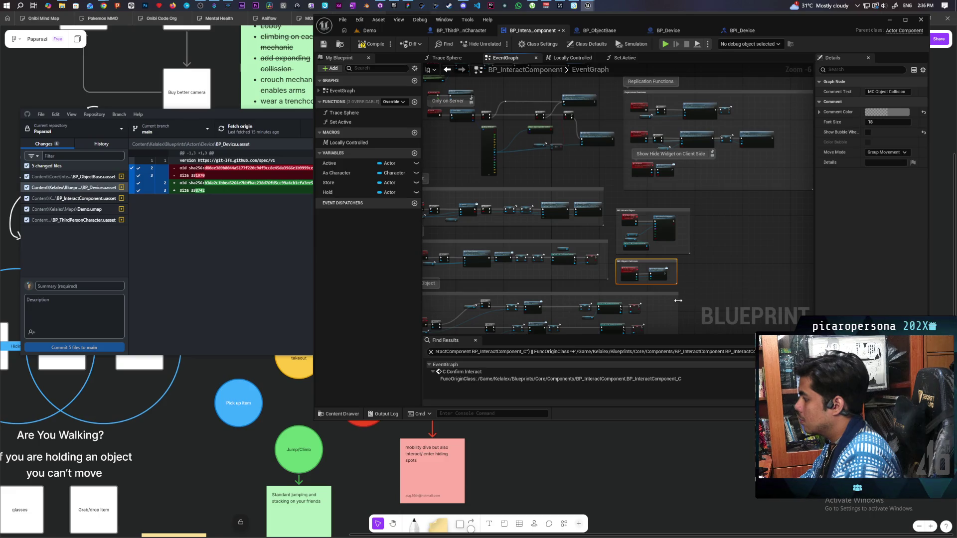
left_click_drag(664, 213, 664, 207)
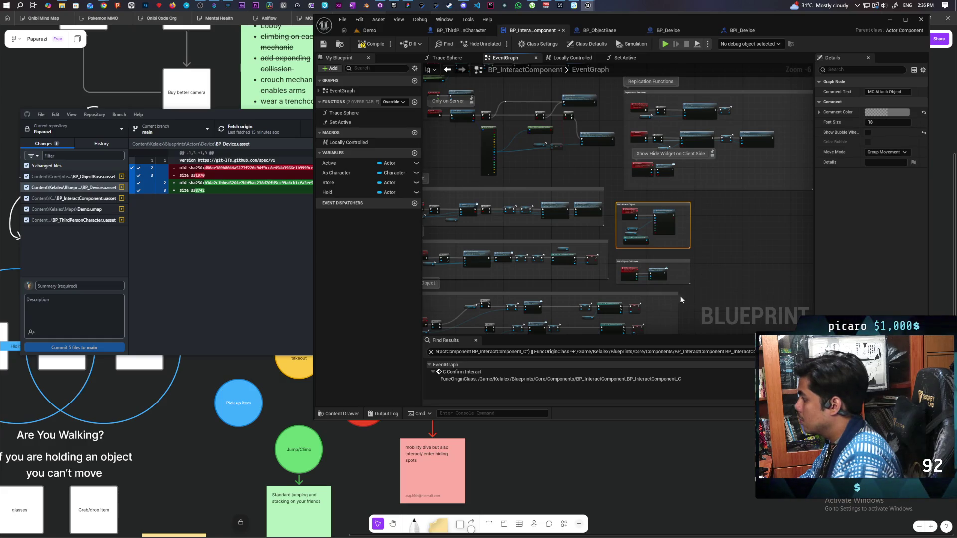
left_click_drag(678, 299, 689, 302)
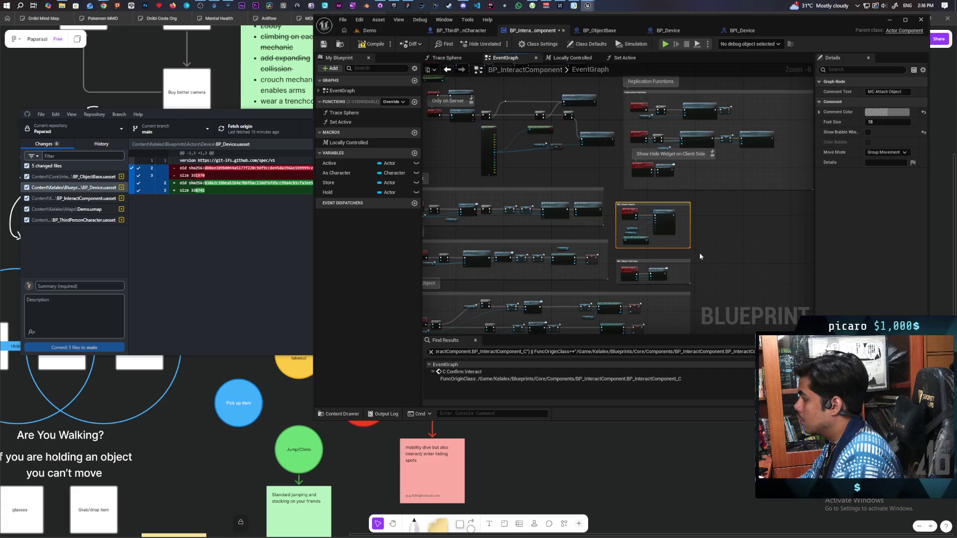
scroll(700, 258, "down", 2)
left_click(724, 240)
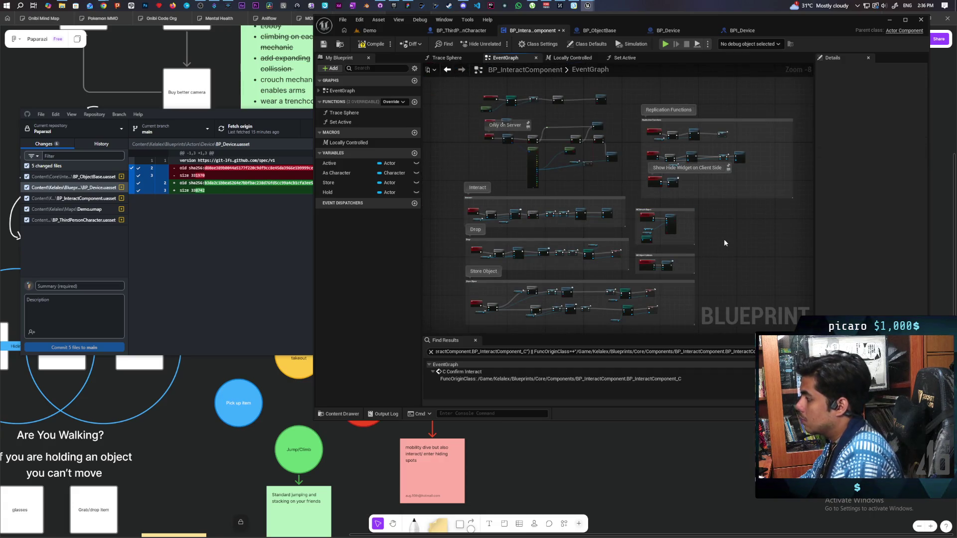
scroll(698, 249, "down", 1)
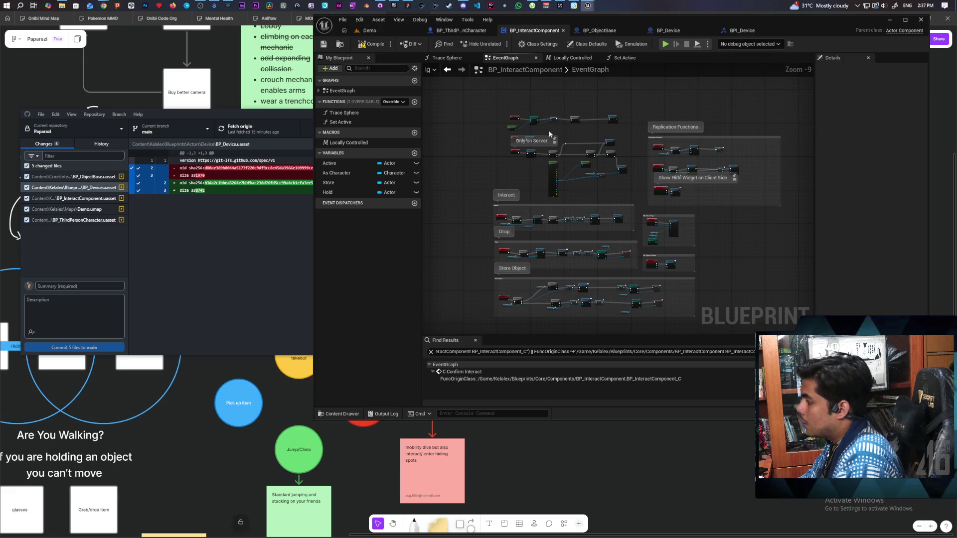
left_click(384, 30)
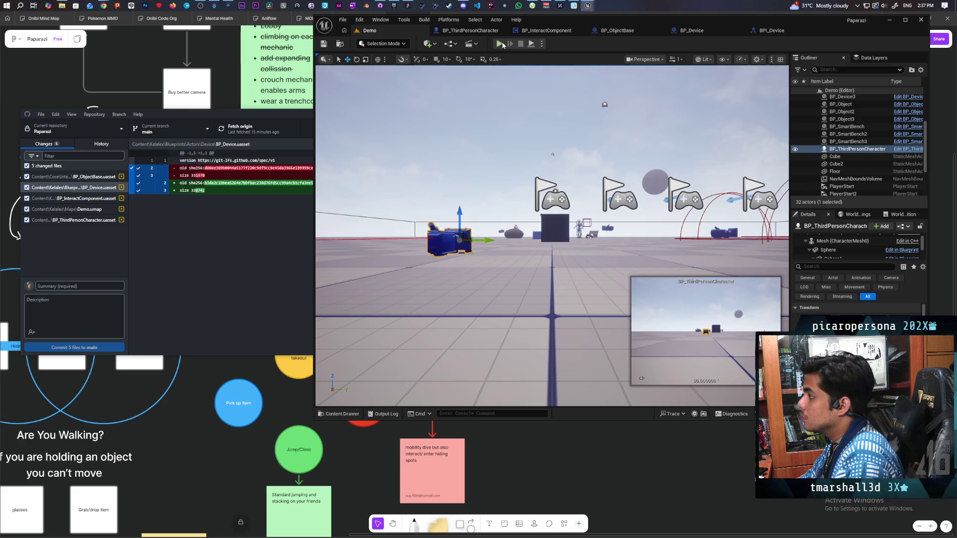
Start multiplayer play, then pick up and drop the camera device as a client.
key("alt+p")
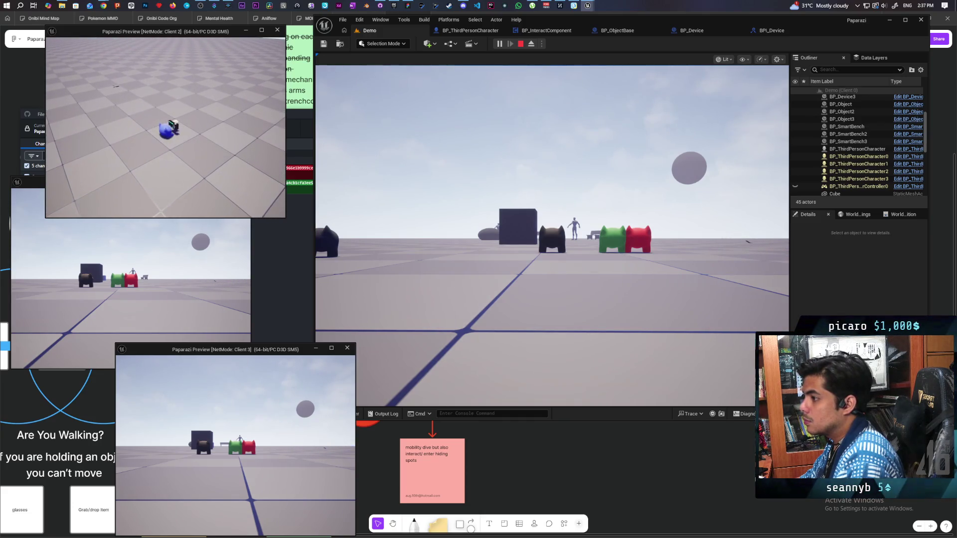
key("e")
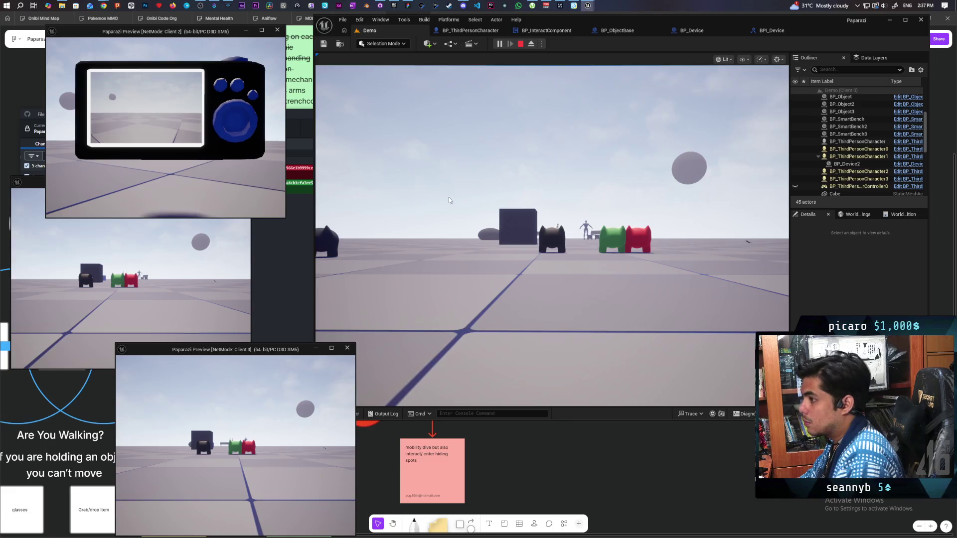
left_click(449, 200)
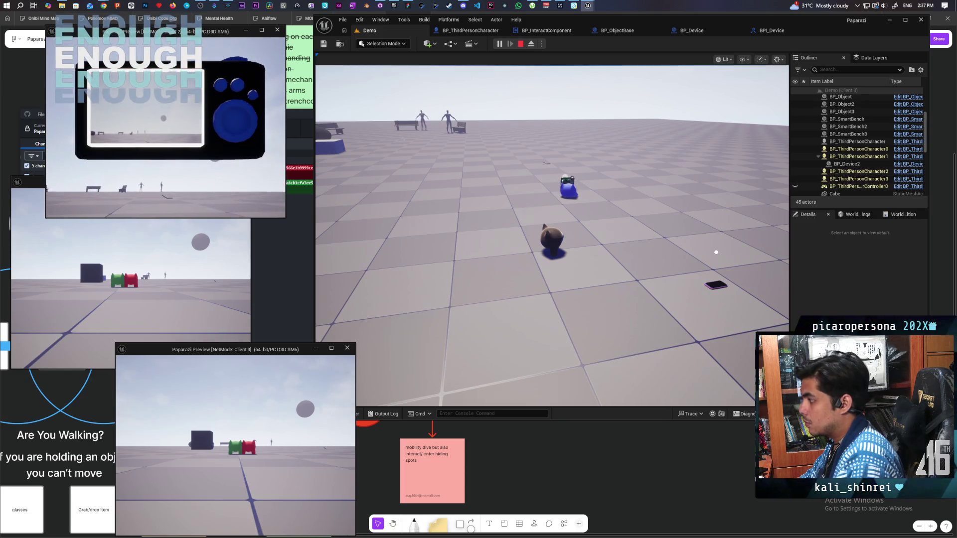
key("f")
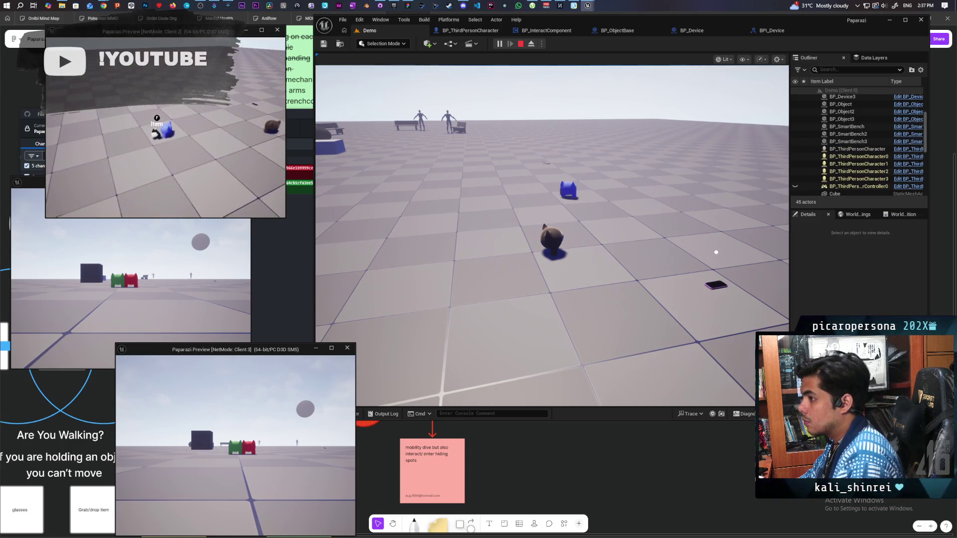
Pick up the dark object with the blue character, carry it around, and end the session.
key("w")
key("w")
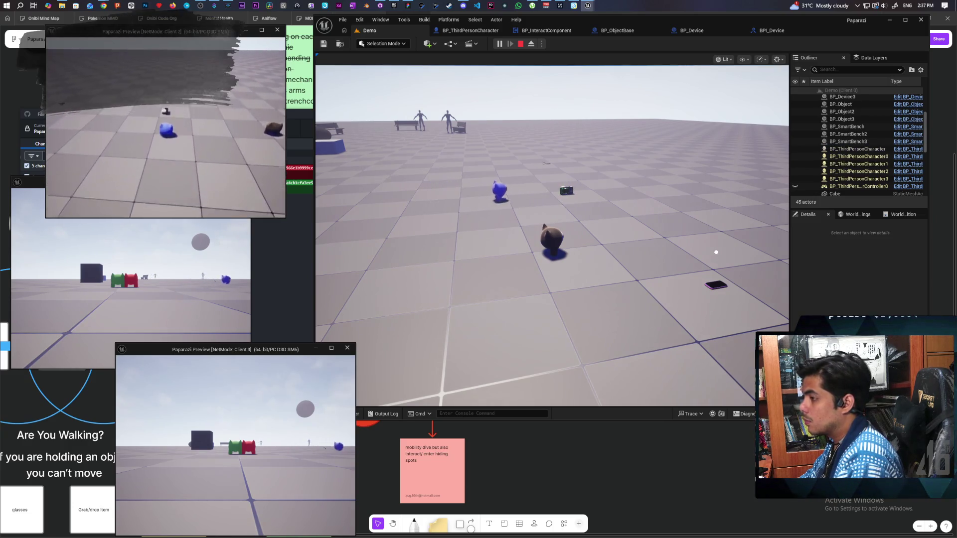
key("f")
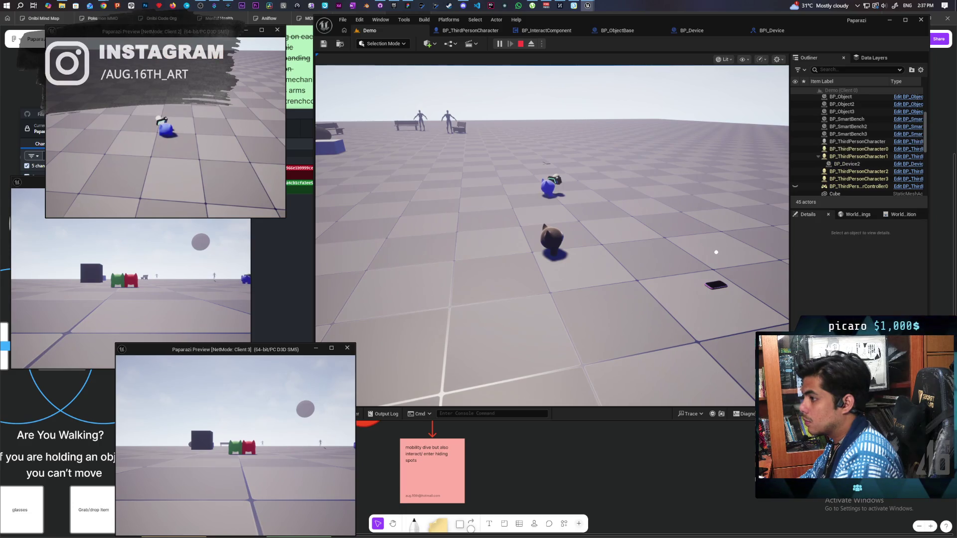
key("w")
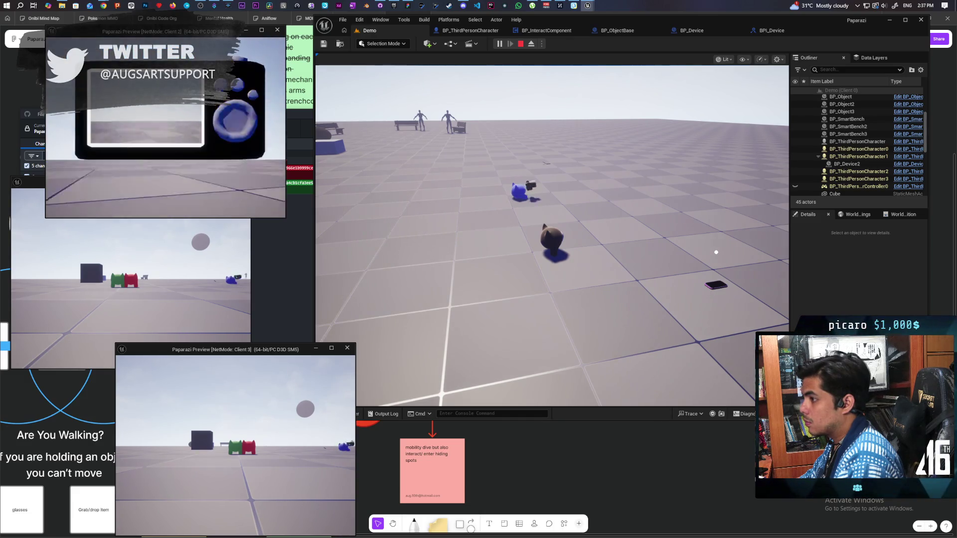
left_click(252, 147)
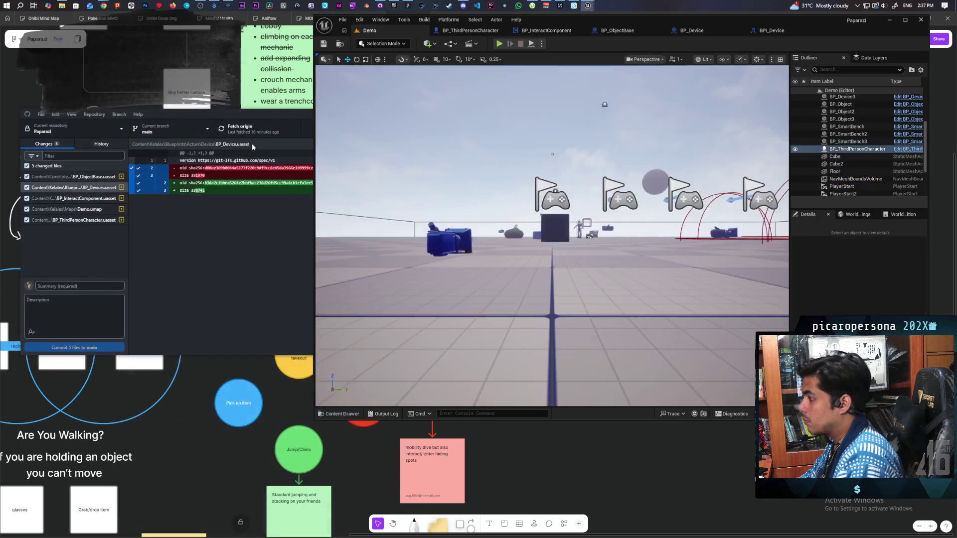
In BP_ObjectBase's EventGraph, recompile and delete the Detach From Actor and Set Actor Location nodes.
left_click(637, 30)
scroll(624, 142, "down", 8)
scroll(614, 118, "up", 3)
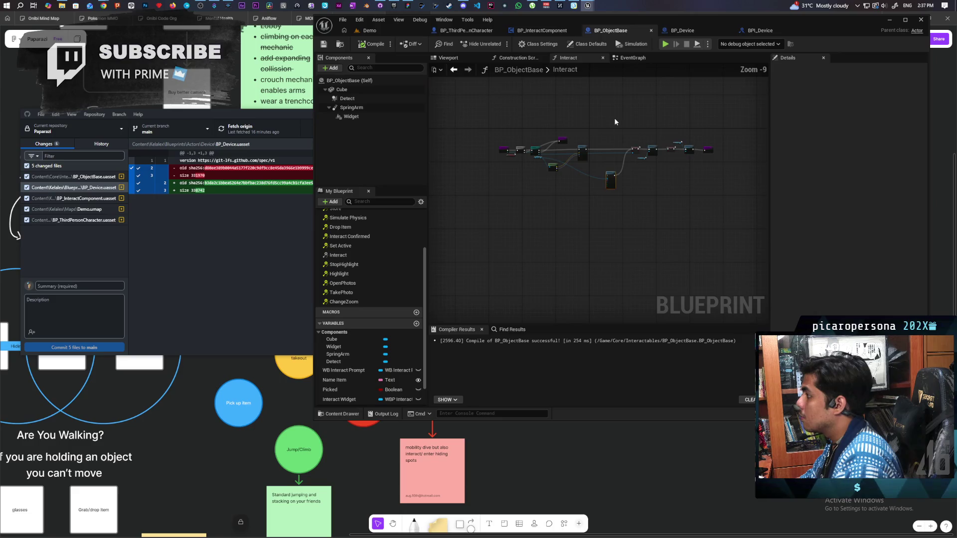
left_click(627, 58)
scroll(549, 162, "up", 4)
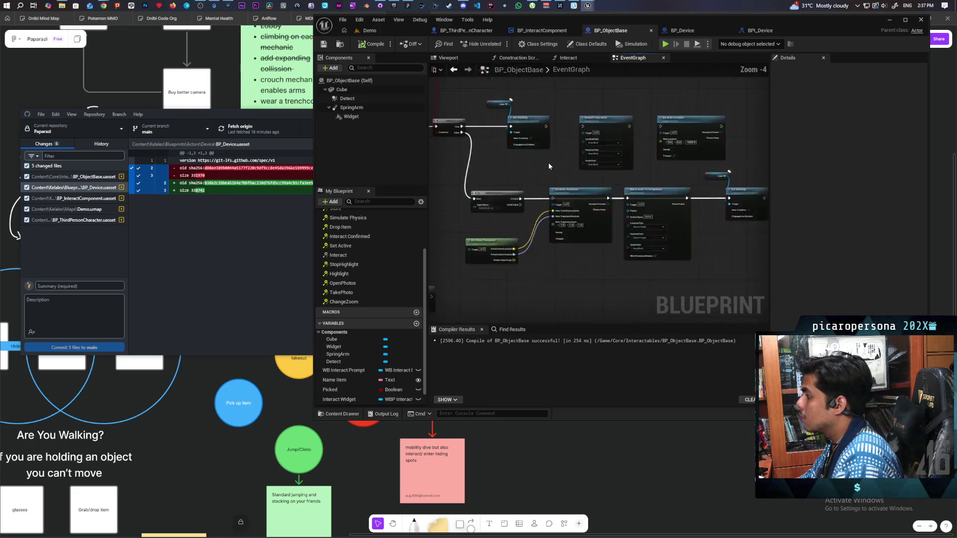
scroll(548, 162, "up", 2)
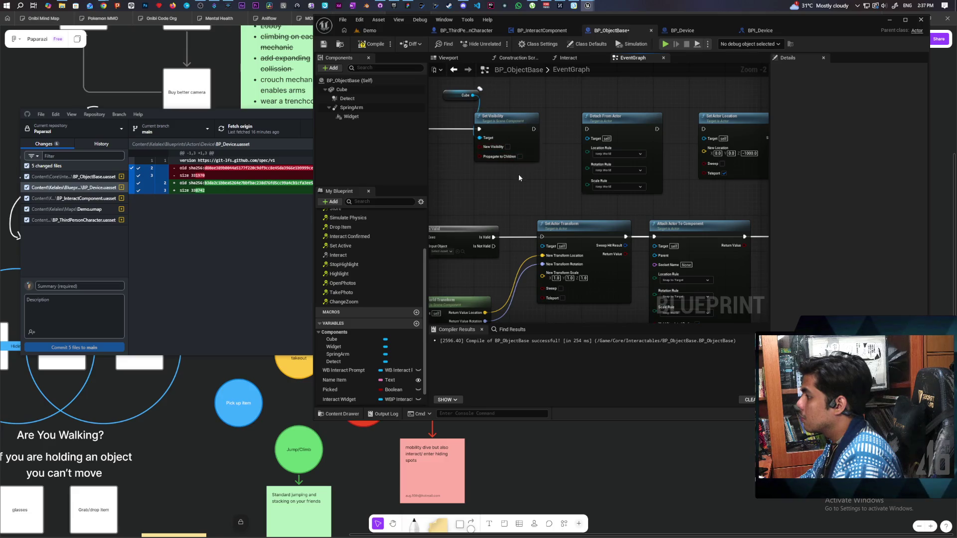
scroll(519, 177, "down", 2)
left_click(372, 45)
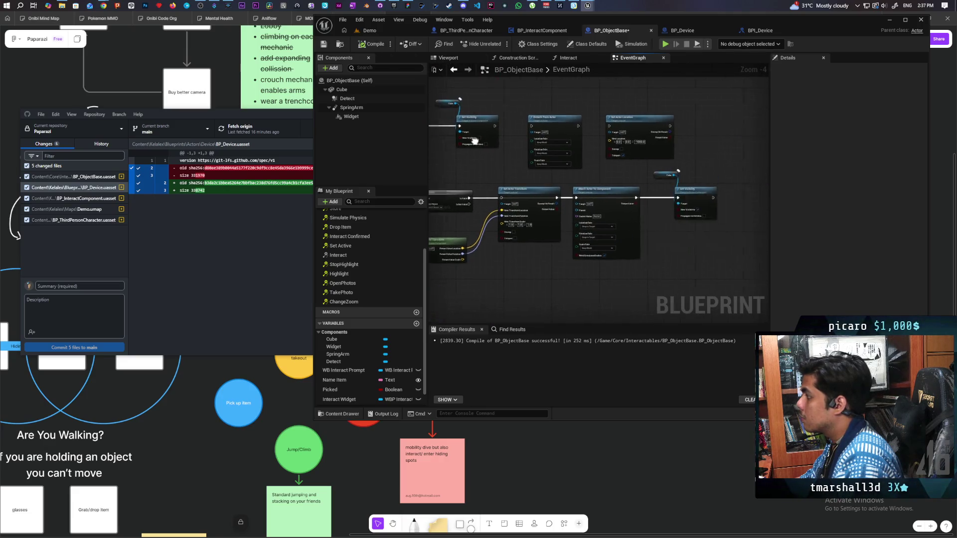
left_click_drag(514, 109, 603, 152)
key("Delete")
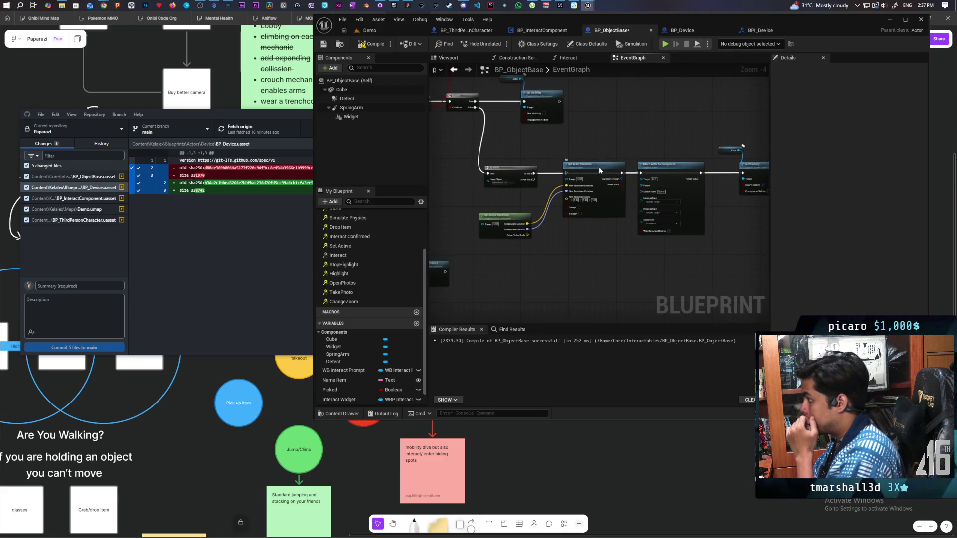
Delete the Set Actor Transform and Attach Actor To Component nodes; move Cube and Set Visibility beside the Branch.
left_click_drag(599, 169, 601, 193)
left_click_drag(667, 176, 674, 199)
left_click_drag(620, 279, 576, 265)
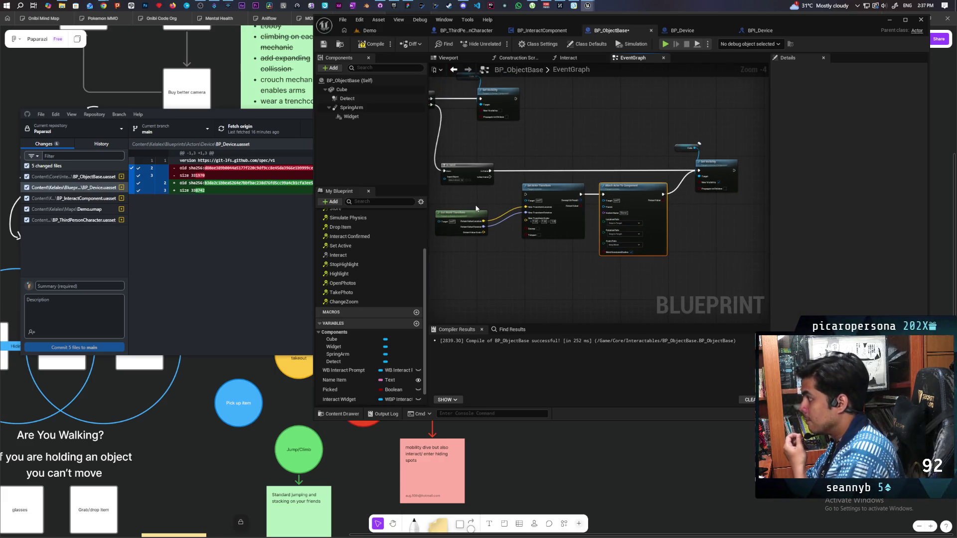
left_click_drag(466, 202, 608, 248)
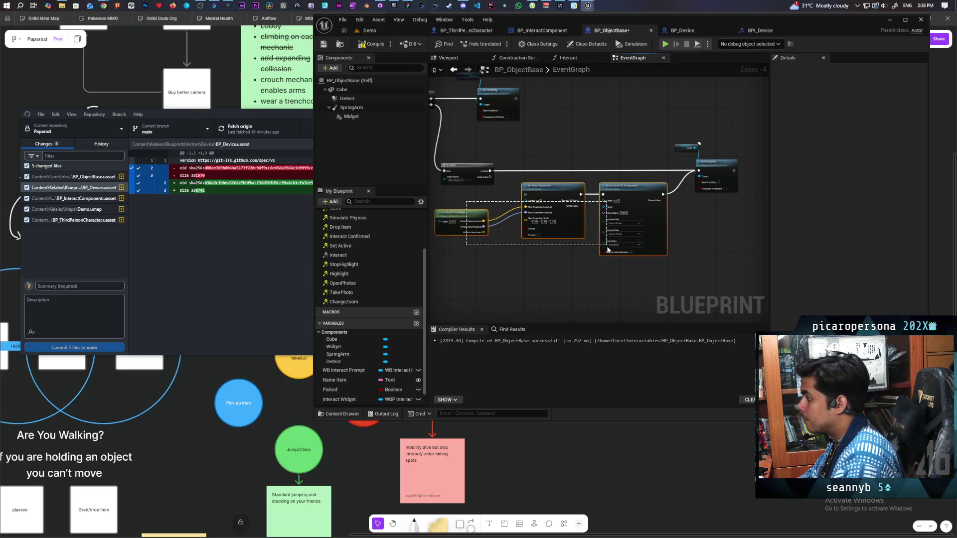
key("Delete")
mouse_move(662, 118)
left_mouse_down()
mouse_move(719, 169)
mouse_move(542, 171)
left_mouse_up()
Delete the old commented visibility and Set Collision Enabled nodes.
left_click_drag(522, 238, 555, 232)
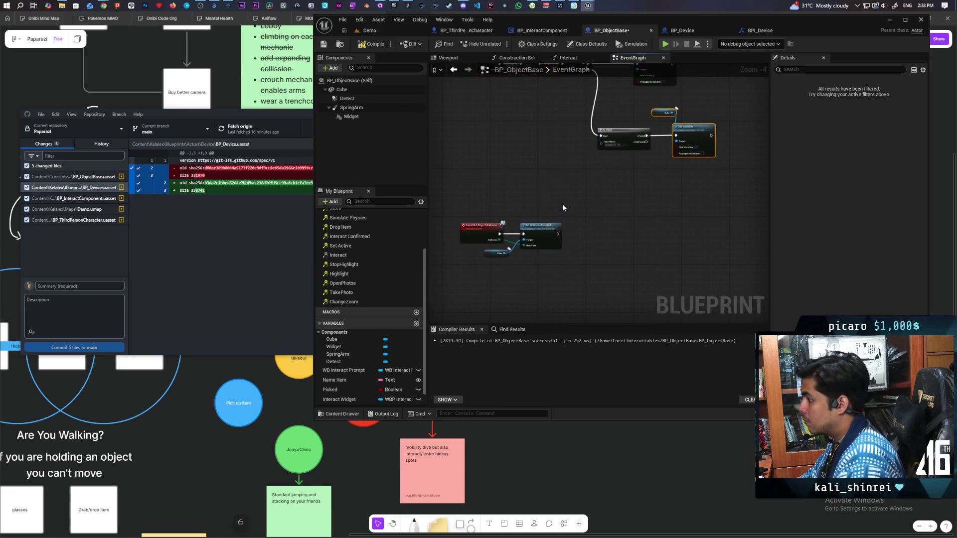
scroll(563, 208, "down", 2)
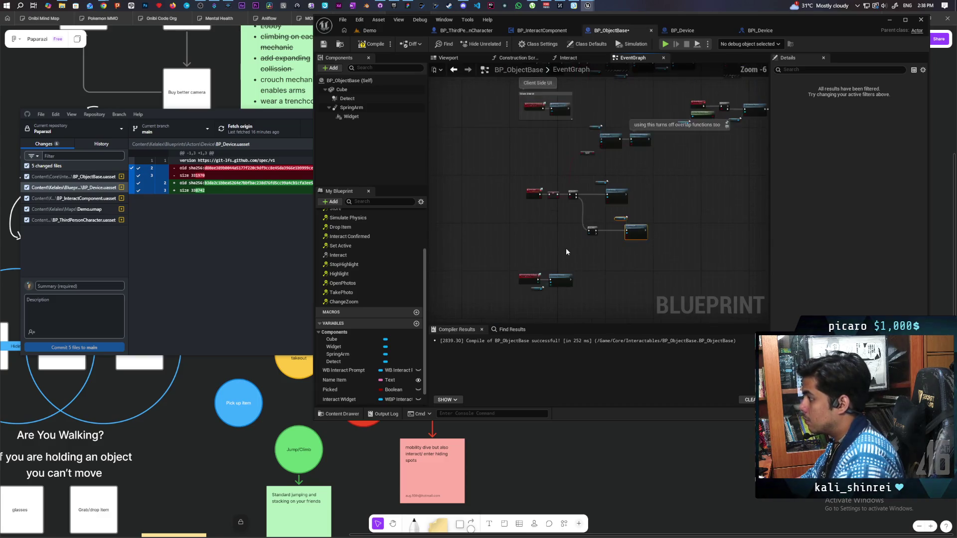
scroll(566, 247, "up", 2)
scroll(572, 234, "down", 2)
left_click_drag(552, 206, 488, 215)
scroll(494, 229, "up", 2)
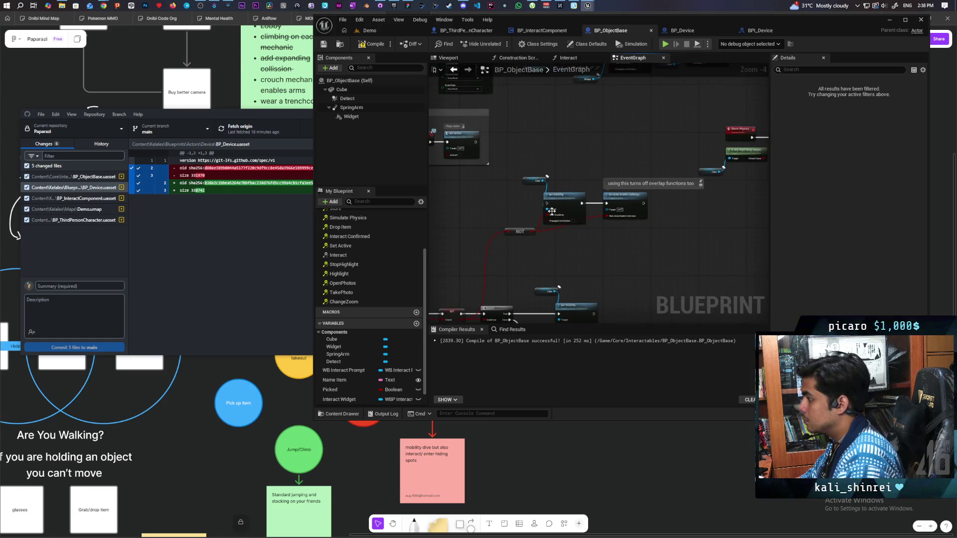
mouse_move(618, 185)
left_mouse_down()
mouse_move(578, 167)
mouse_move(588, 159)
mouse_move(566, 143)
mouse_move(476, 235)
left_mouse_up()
key("Delete")
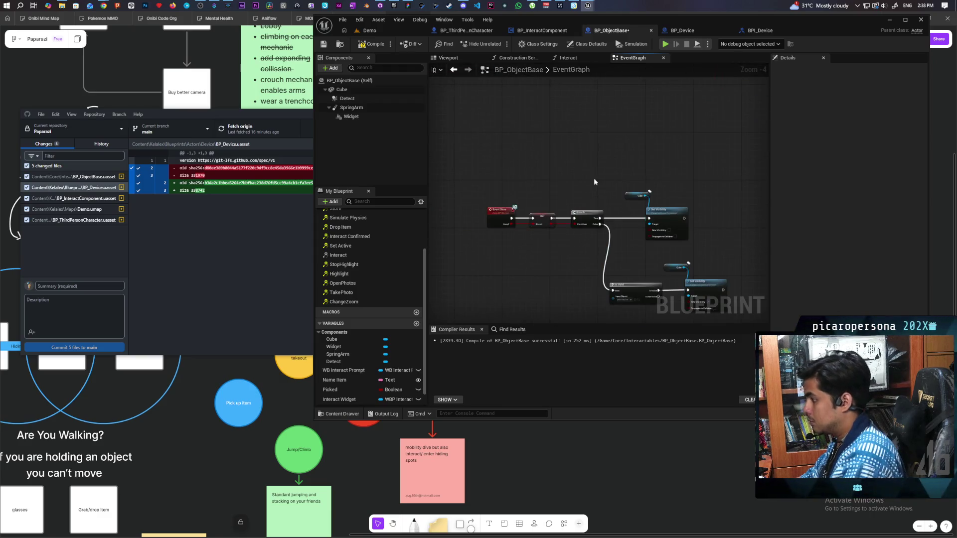
Move the lower node group up to tidy the graph around the Branch and Set Visibility.
scroll(543, 148, "down", 2)
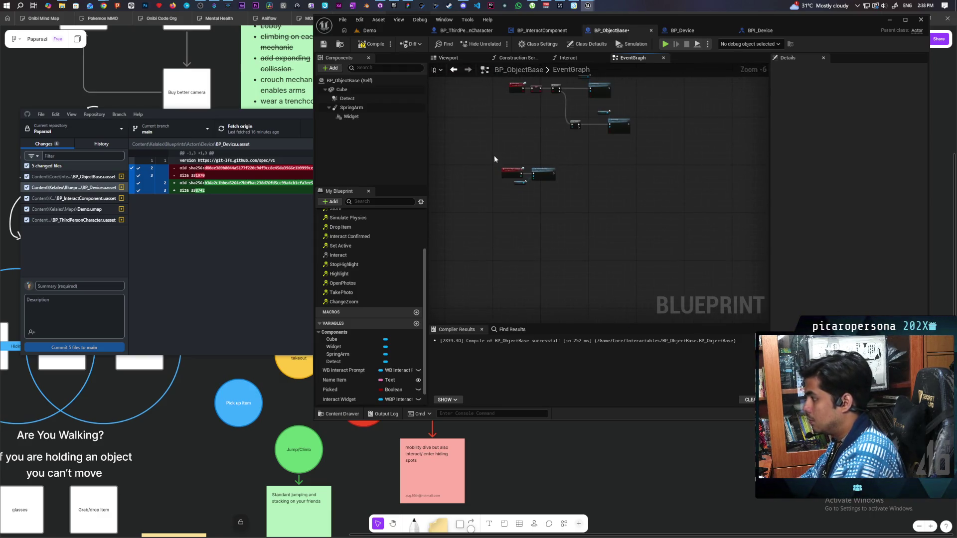
left_click(545, 175)
scroll(495, 197, "down", 3)
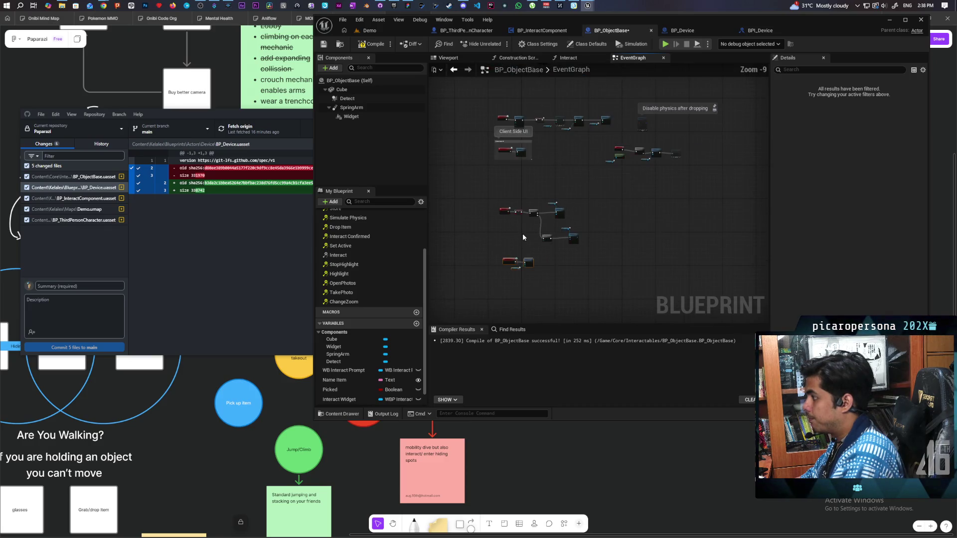
left_click_drag(495, 196, 605, 253)
mouse_move(535, 215)
left_mouse_down()
mouse_move(531, 178)
mouse_move(536, 214)
left_mouse_up()
scroll(536, 213, "up", 5)
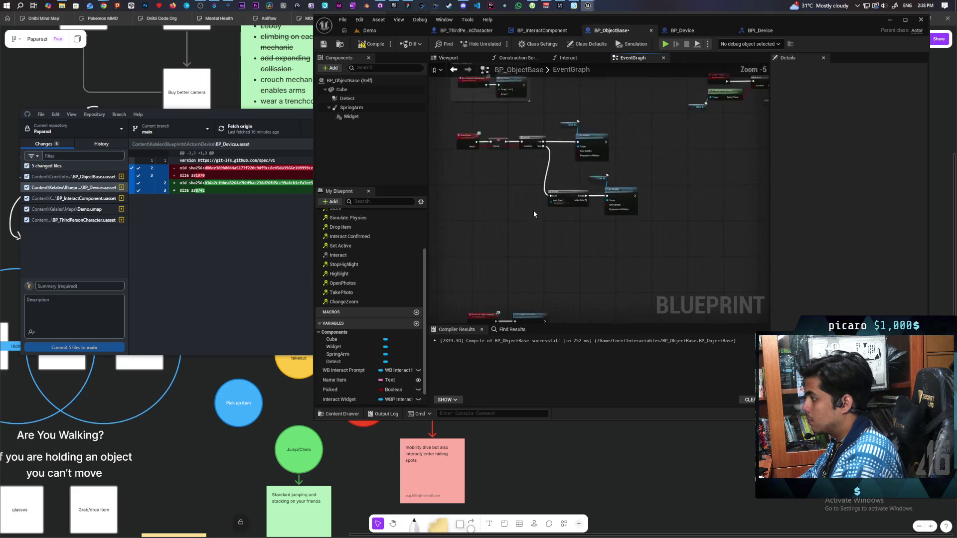
scroll(533, 215, "down", 4)
scroll(553, 259, "up", 2)
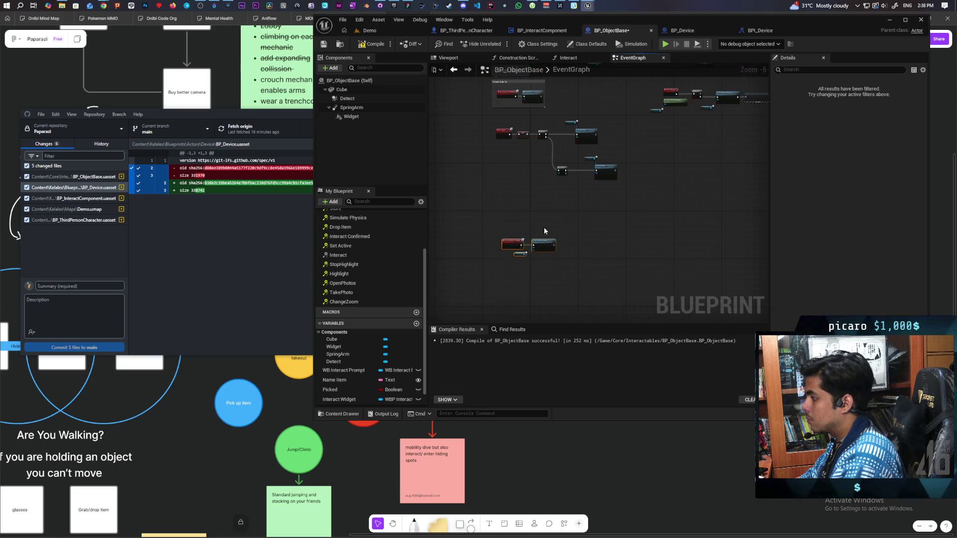
left_click(554, 178)
scroll(554, 178, "up", 2)
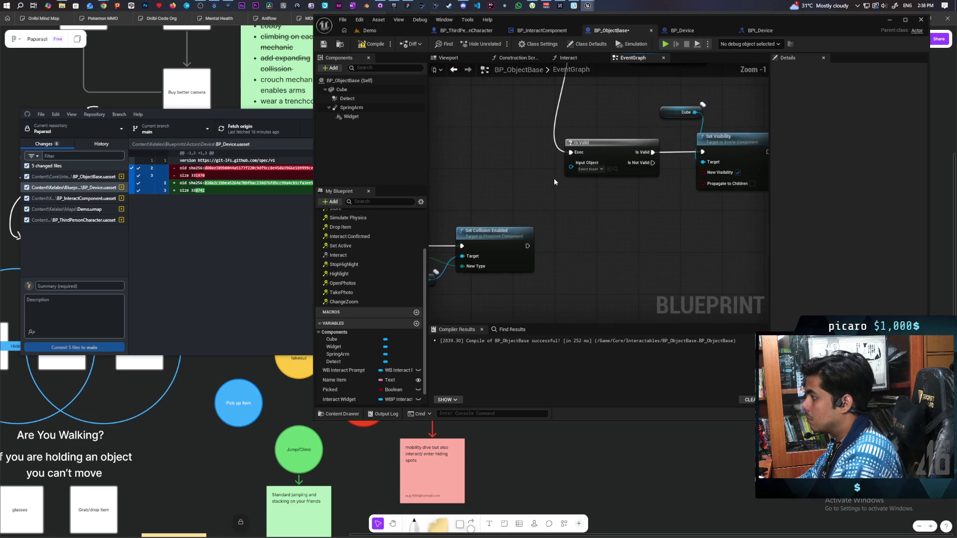
scroll(554, 178, "up", 2)
scroll(548, 253, "down", 2)
mouse_move(547, 253)
left_mouse_down()
mouse_move(597, 250)
mouse_move(540, 208)
mouse_move(576, 276)
mouse_move(576, 250)
mouse_move(518, 235)
mouse_move(522, 202)
mouse_move(516, 250)
mouse_move(538, 226)
left_mouse_up()
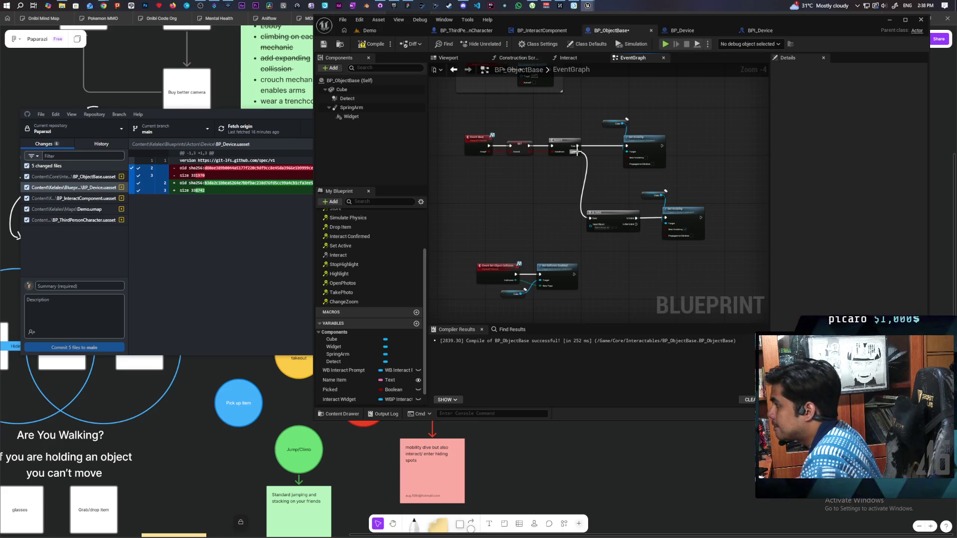
Wire the Branch to the lower Set Visibility, delete IsValid, and move the Cube nodes beside the Branch.
left_click_drag(577, 152, 665, 218)
left_click(611, 227)
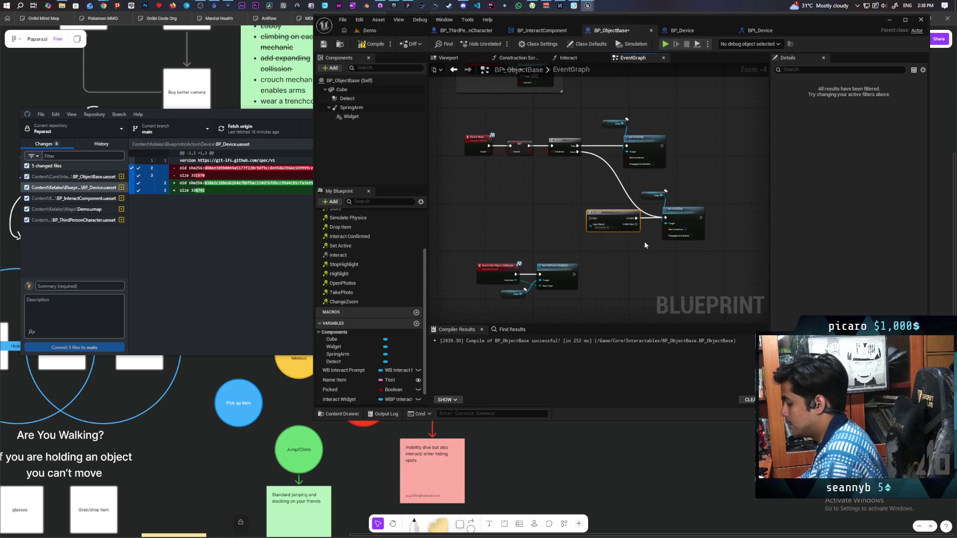
key("Delete")
left_click_drag(663, 250, 638, 189)
left_click_drag(694, 218, 651, 190)
scroll(623, 209, "up", 2)
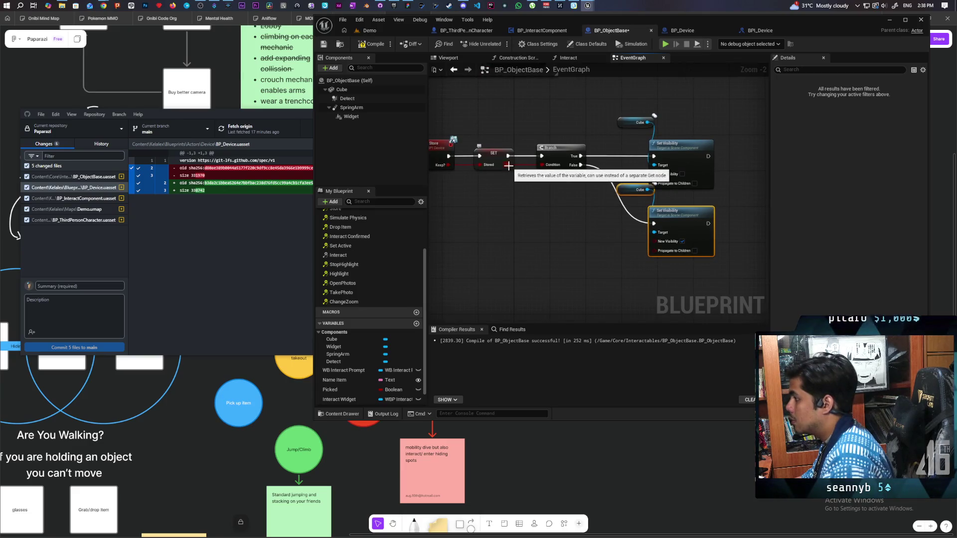
Feed NOT of Stored into New Visibility, delete the Branch, and wire SET straight to Set Visibility.
left_click_drag(508, 165, 511, 207)
type("not bo")
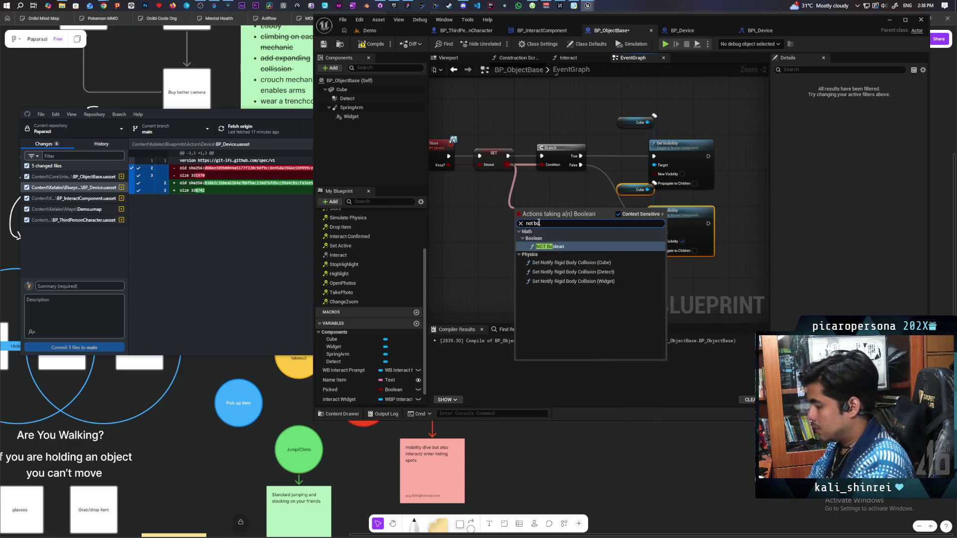
key("Return")
left_click_drag(553, 214, 655, 174)
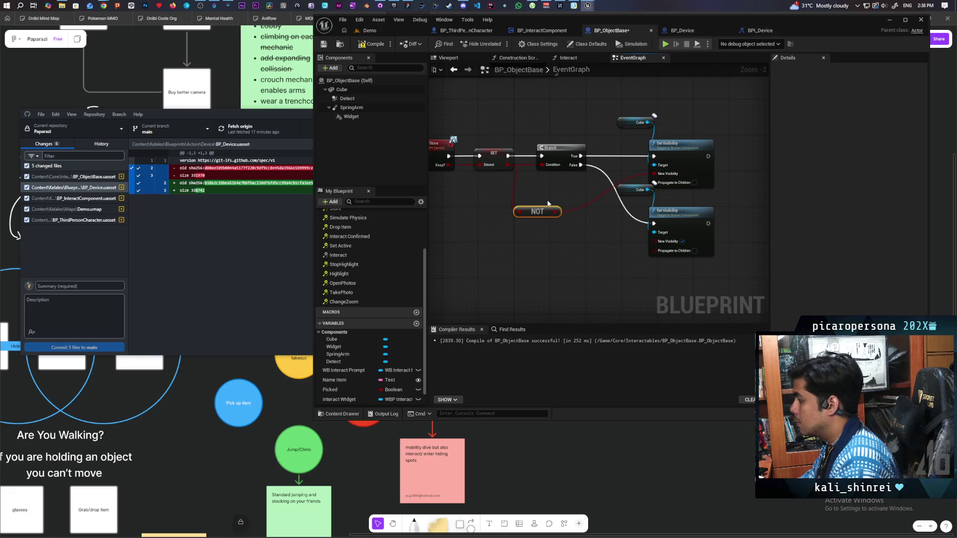
key("Delete")
left_click_drag(508, 156, 654, 157)
Delete the redundant lower Cube and Set Visibility nodes and tidy the remaining nodes near SET.
mouse_move(635, 201)
left_mouse_down()
mouse_move(633, 210)
mouse_move(663, 224)
left_mouse_up()
key("Delete")
left_click_drag(536, 212, 539, 196)
left_click_drag(613, 168, 663, 113)
mouse_move(676, 149)
left_mouse_down()
mouse_move(607, 139)
mouse_move(608, 149)
left_mouse_up()
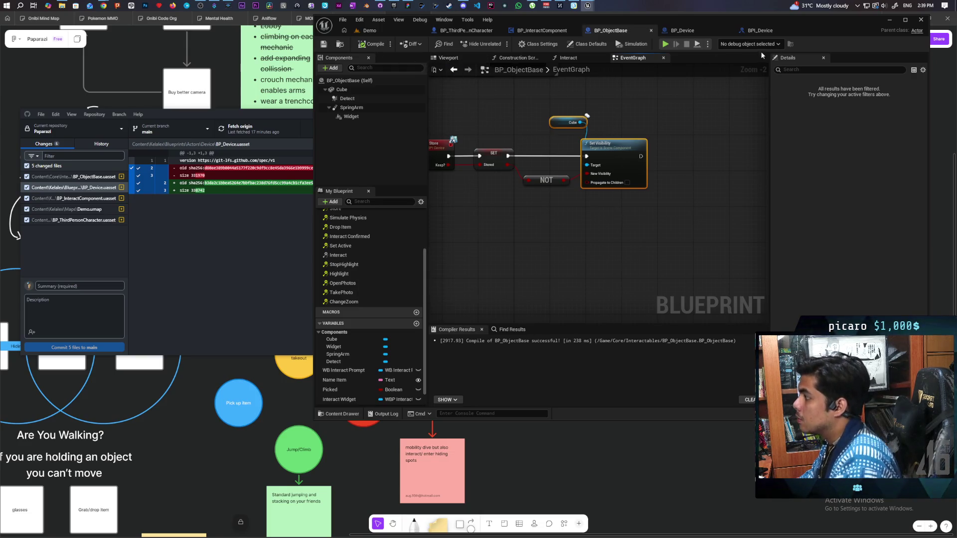
left_click(379, 32)
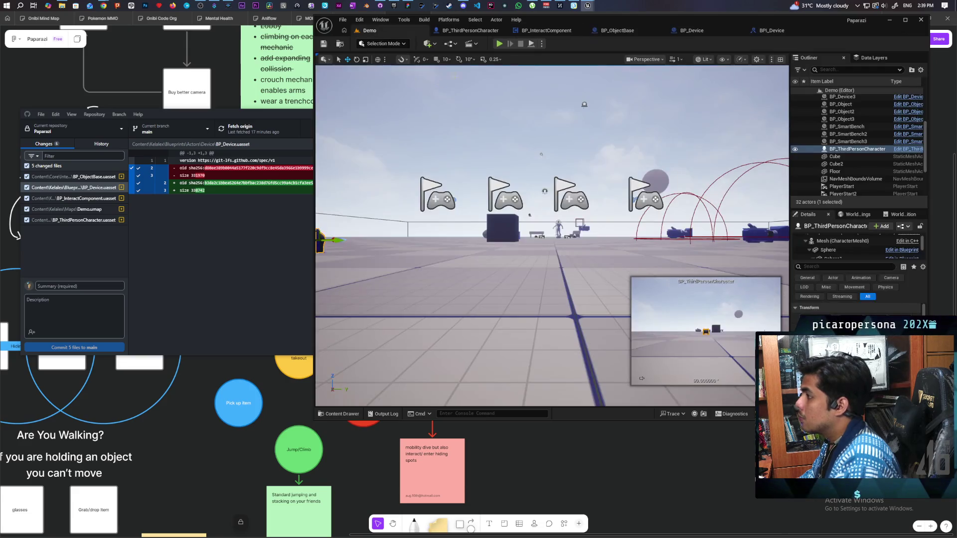
Run a brief multiplayer play test, stop it, and save the Demo level.
key("alt+p")
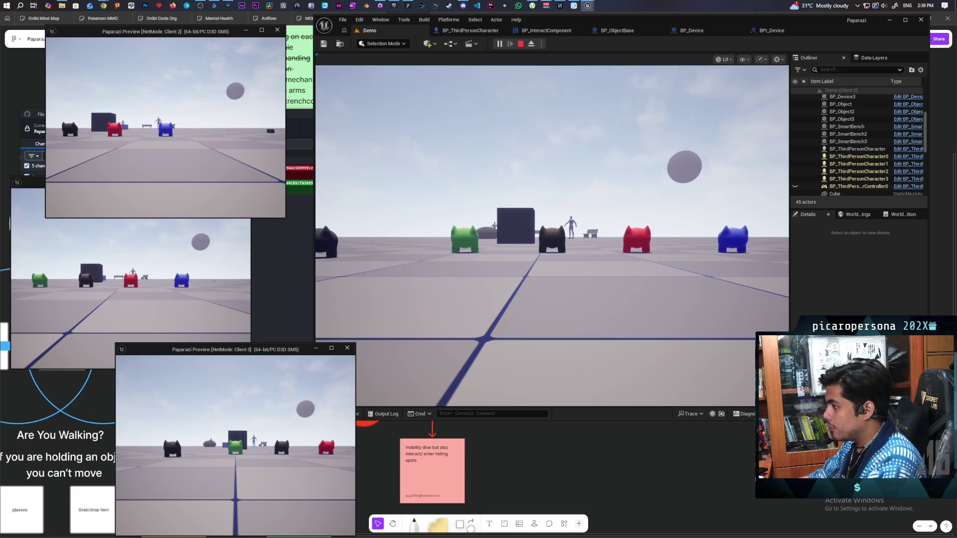
left_click(549, 239)
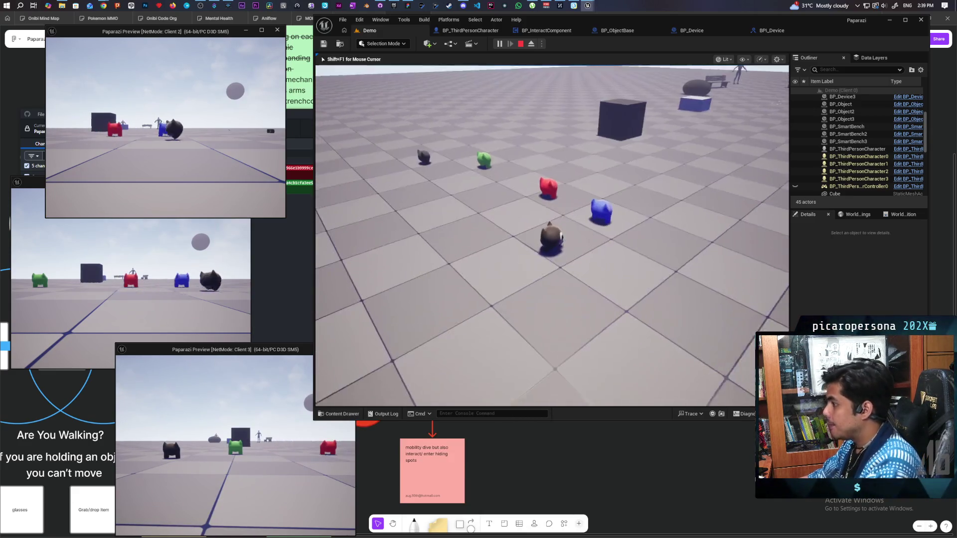
key("w")
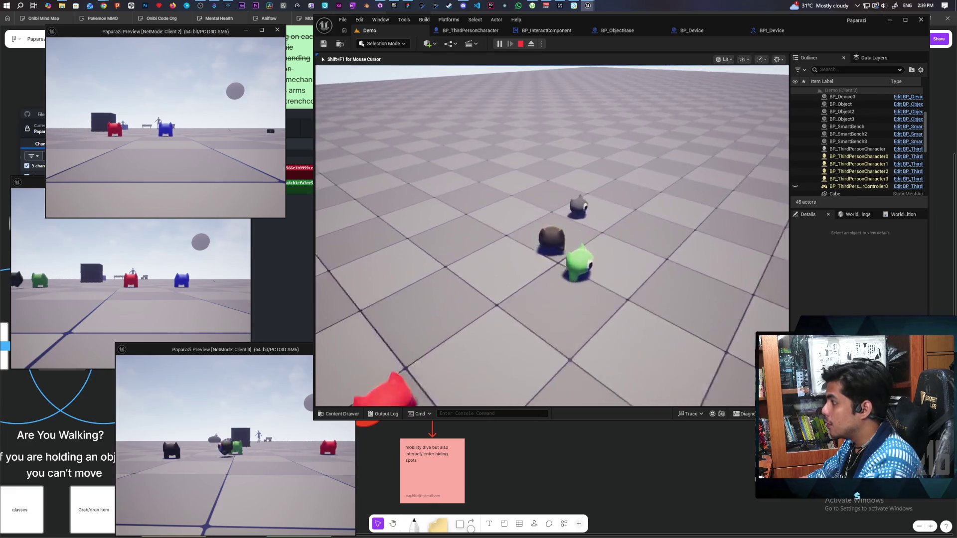
key("Escape")
left_click_drag(457, 299, 429, 275)
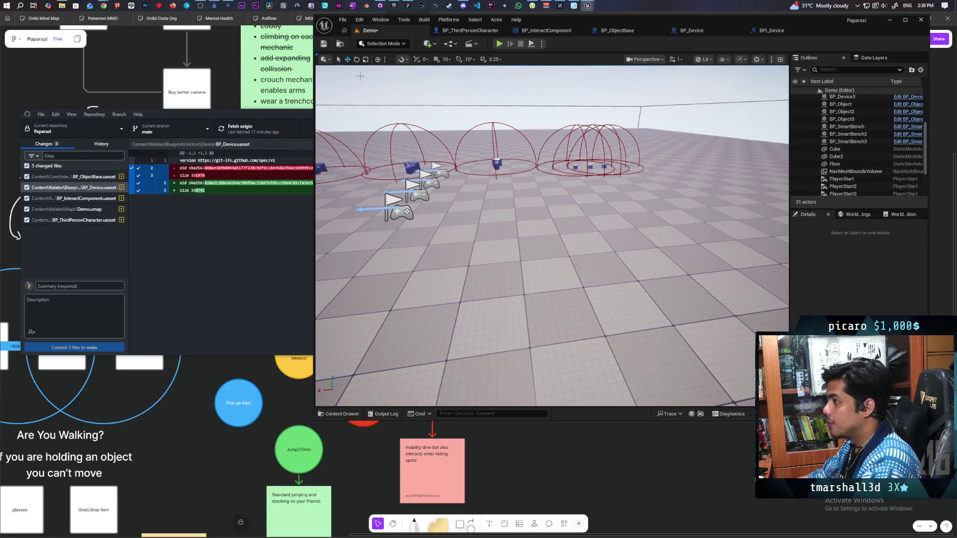
key("ctrl+s")
In multiplayer play, pick up the device with the blue character, move Client 2, and end the session.
left_click(499, 44)
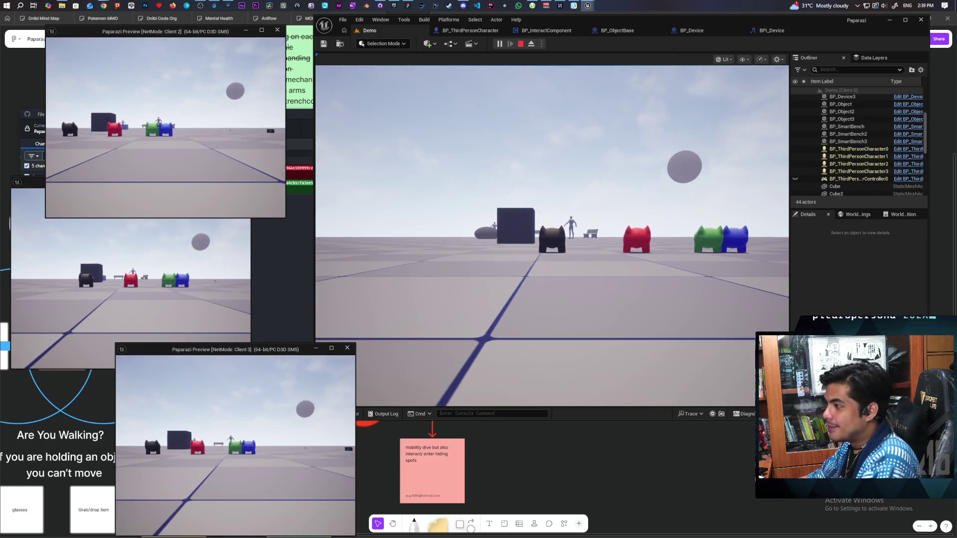
left_click(449, 313)
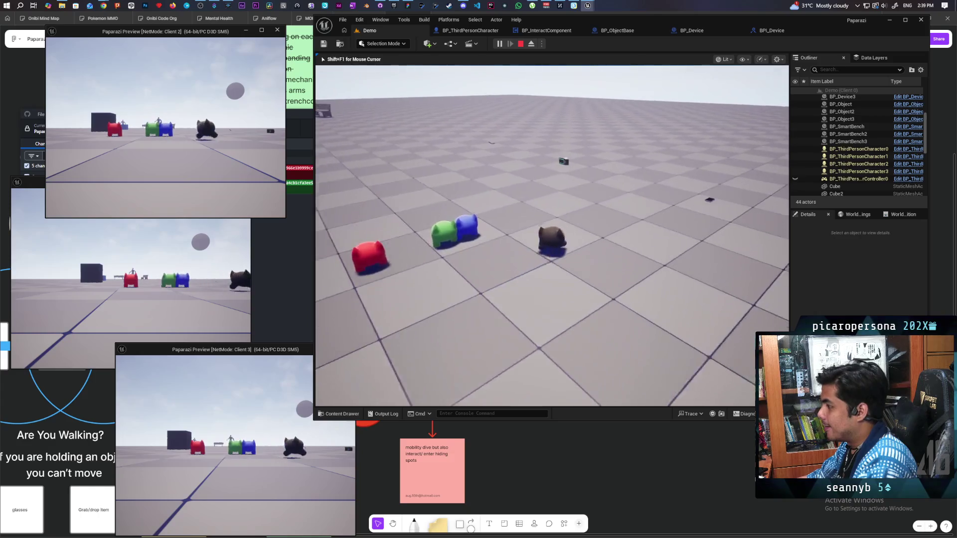
key("w")
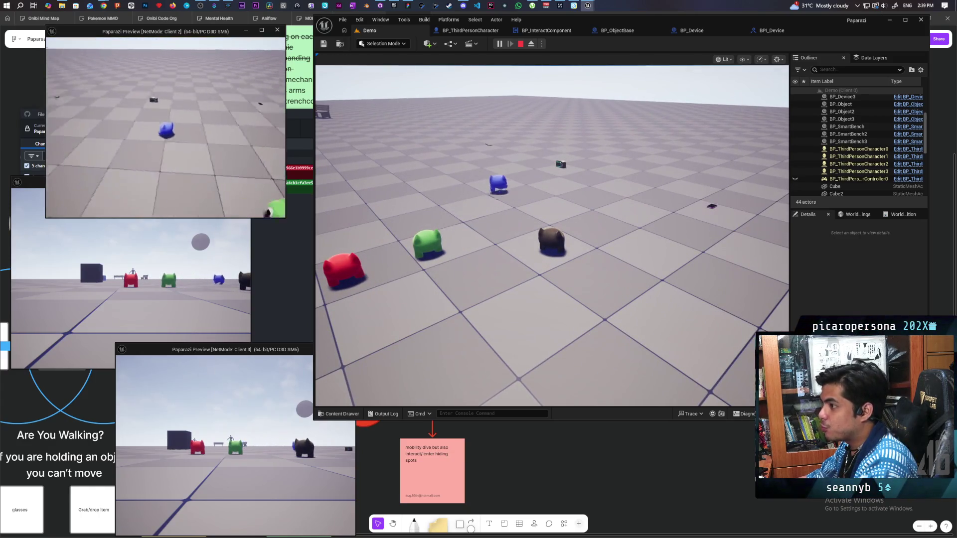
key("f")
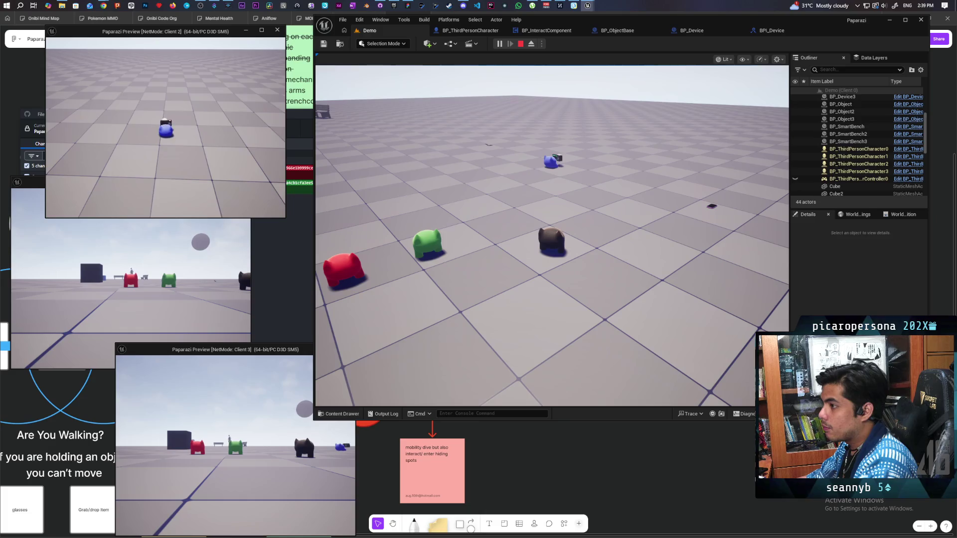
key("w")
key("s")
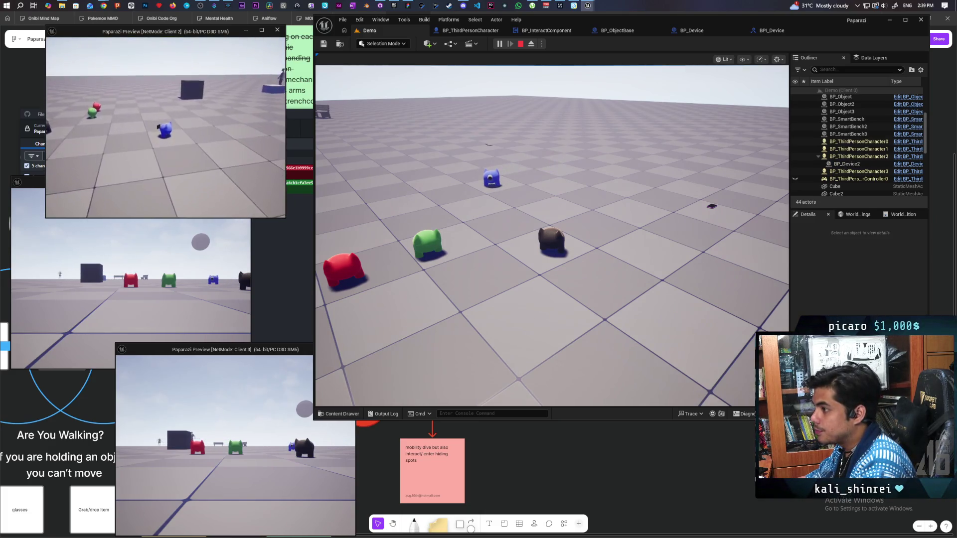
key("w")
key("Escape")
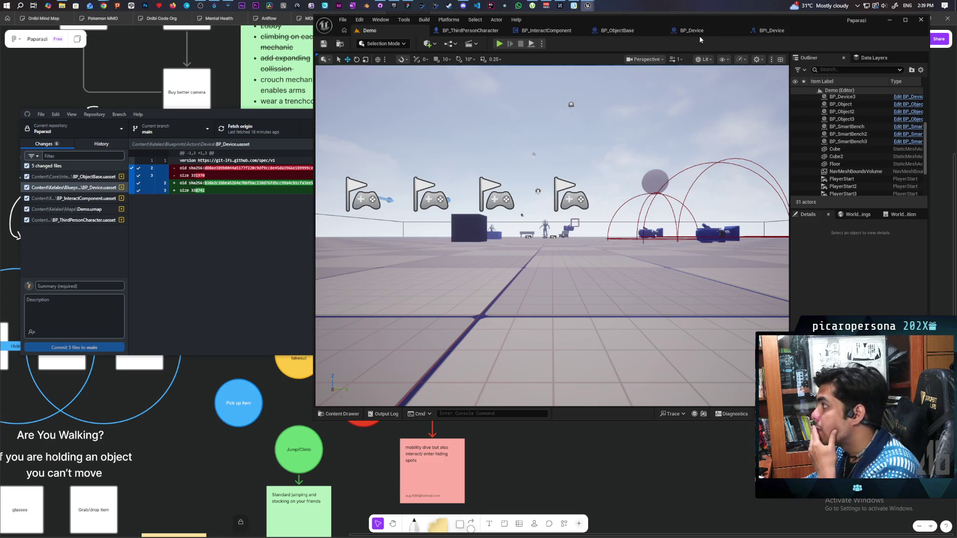
left_click(630, 31)
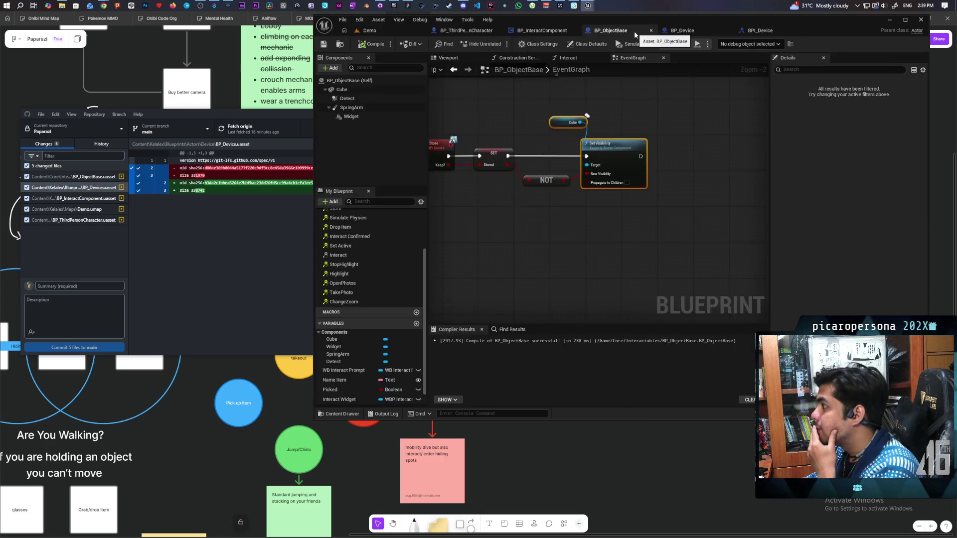
scroll(535, 207, "up", 5)
scroll(534, 207, "down", 2)
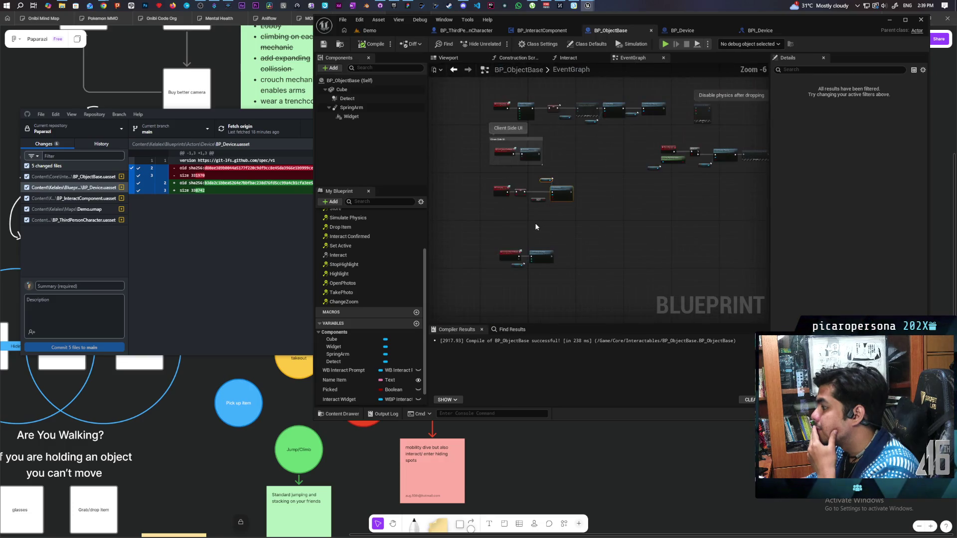
scroll(534, 218, "up", 2)
scroll(534, 222, "down", 2)
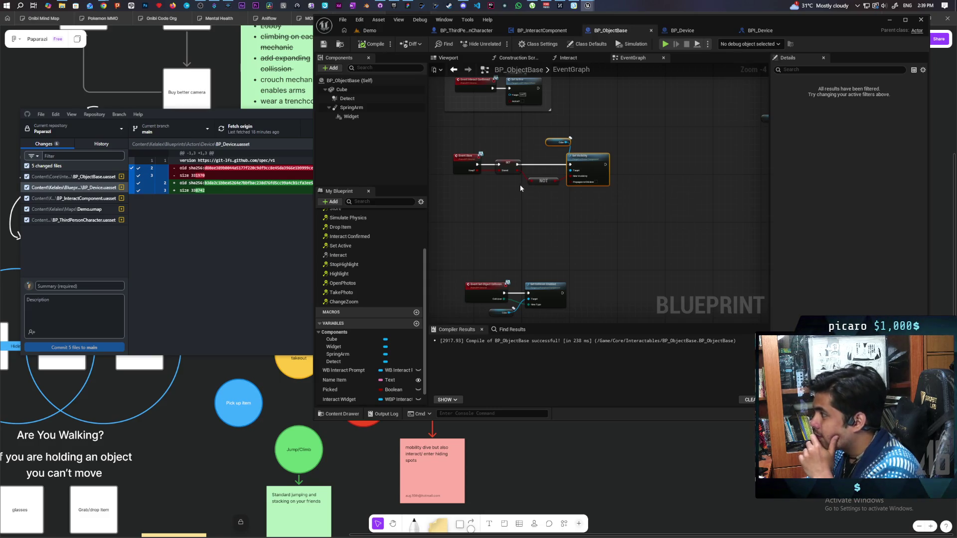
scroll(528, 238, "up", 2)
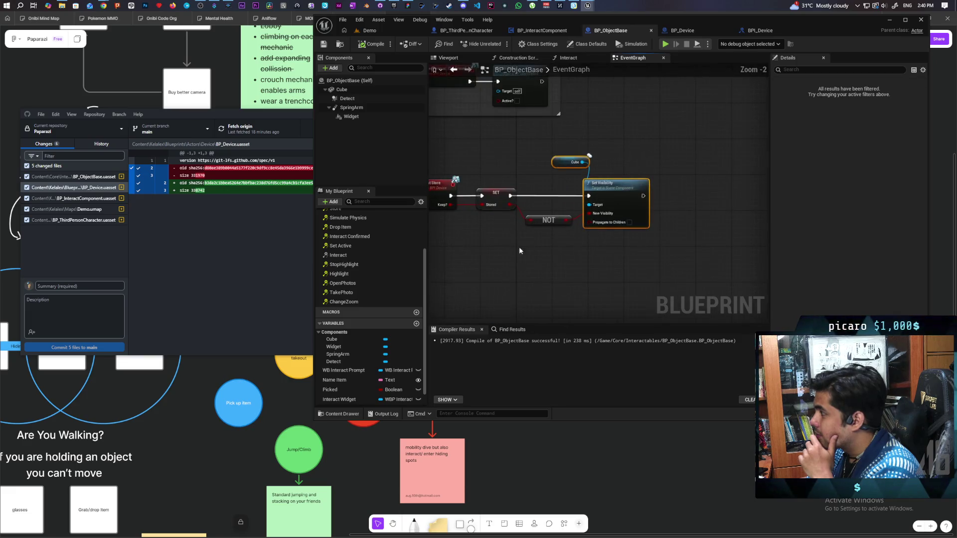
left_click_drag(551, 259, 528, 276)
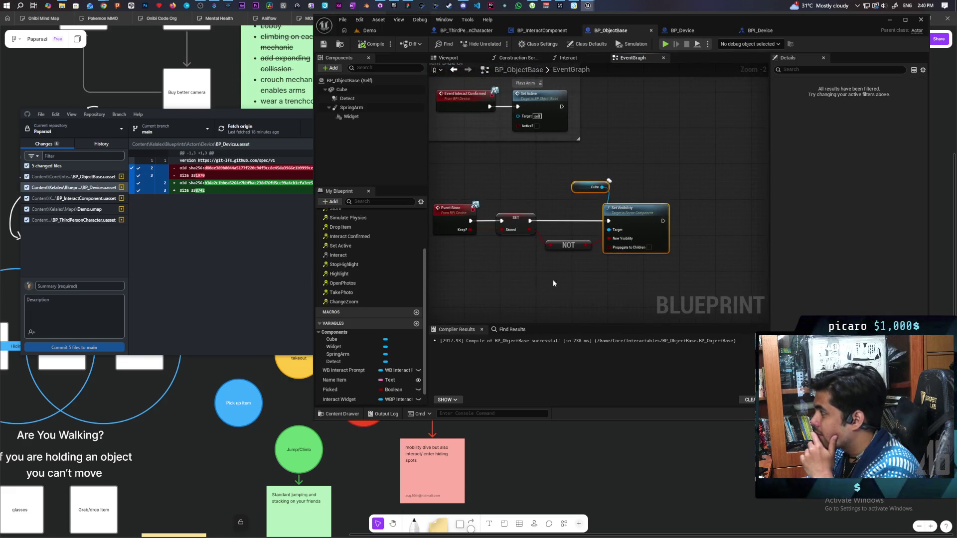
mouse_move(539, 274)
left_mouse_down()
mouse_move(540, 252)
mouse_move(564, 240)
mouse_move(556, 270)
left_mouse_up()
left_click(565, 244)
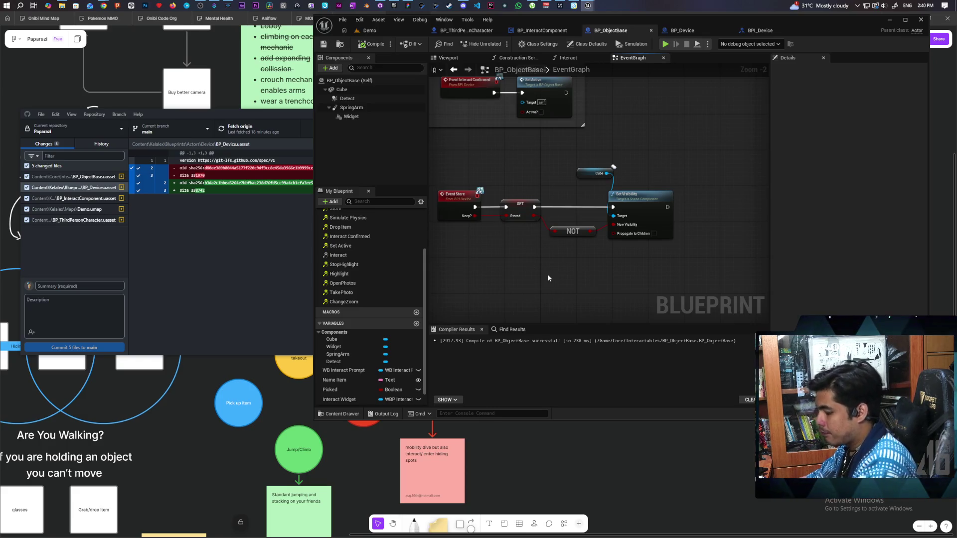
scroll(371, 289, "up", 3)
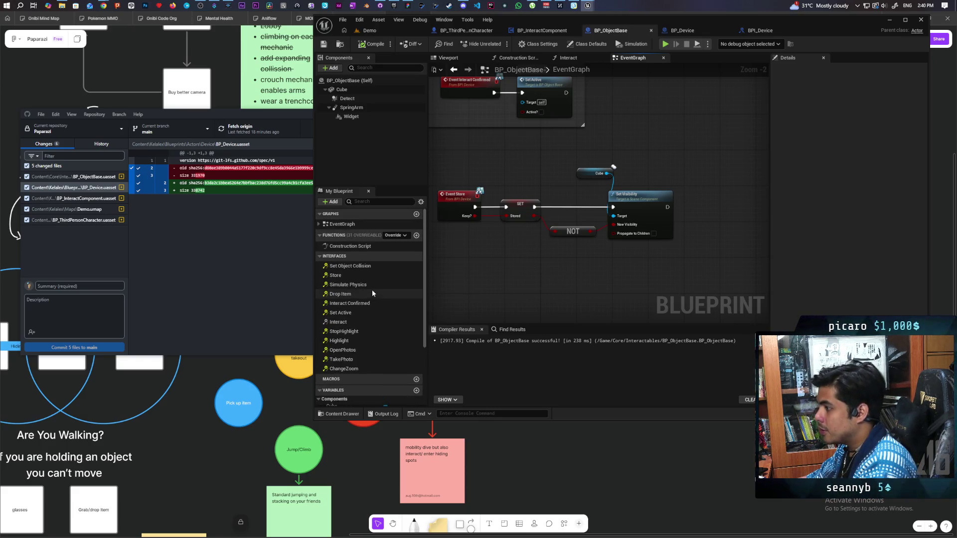
left_click(320, 256)
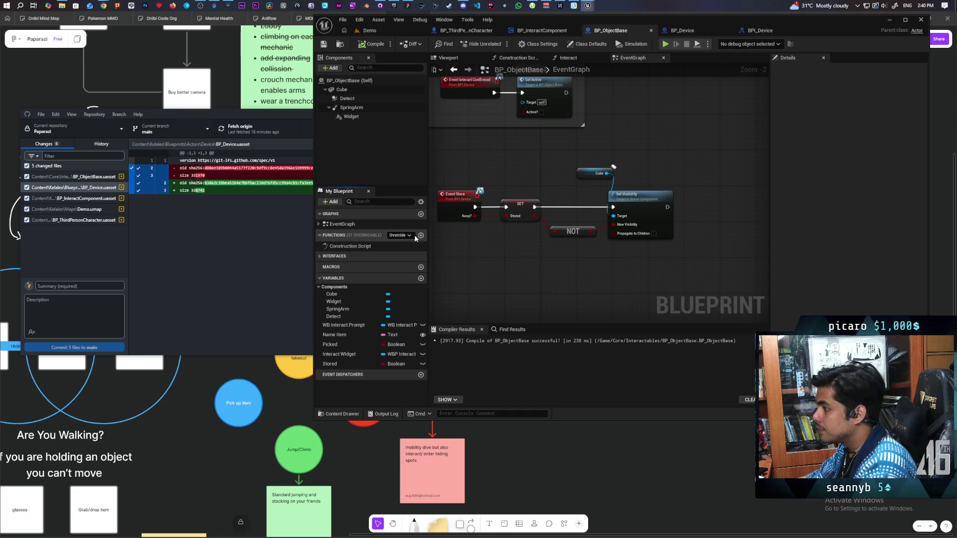
left_click(421, 235)
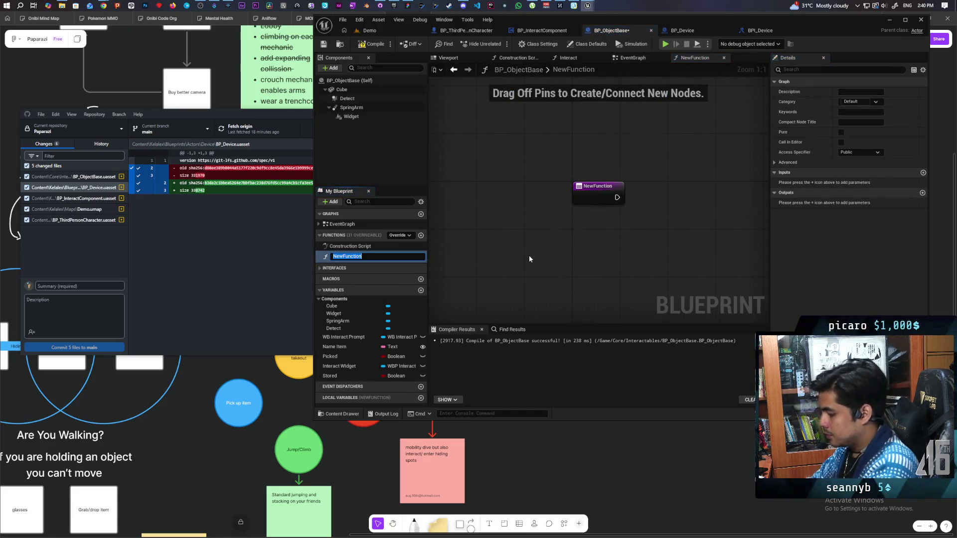
Name the new function 'Hide Object', compile, and add a Set Visibility node for the Cube.
type("Hide Object")
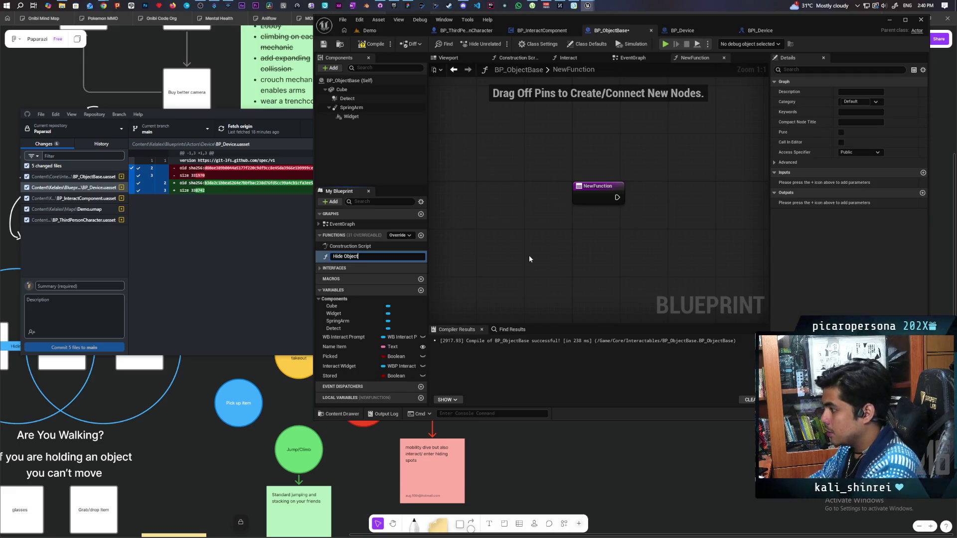
key("Return")
left_click(373, 44)
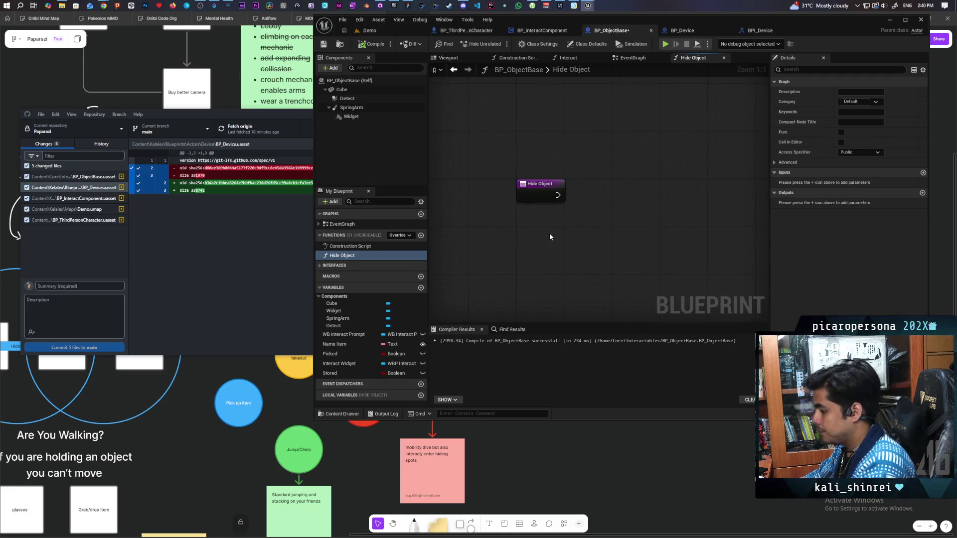
mouse_move(342, 90)
left_mouse_down()
mouse_move(623, 144)
mouse_move(662, 197)
left_mouse_up()
type("set visibility")
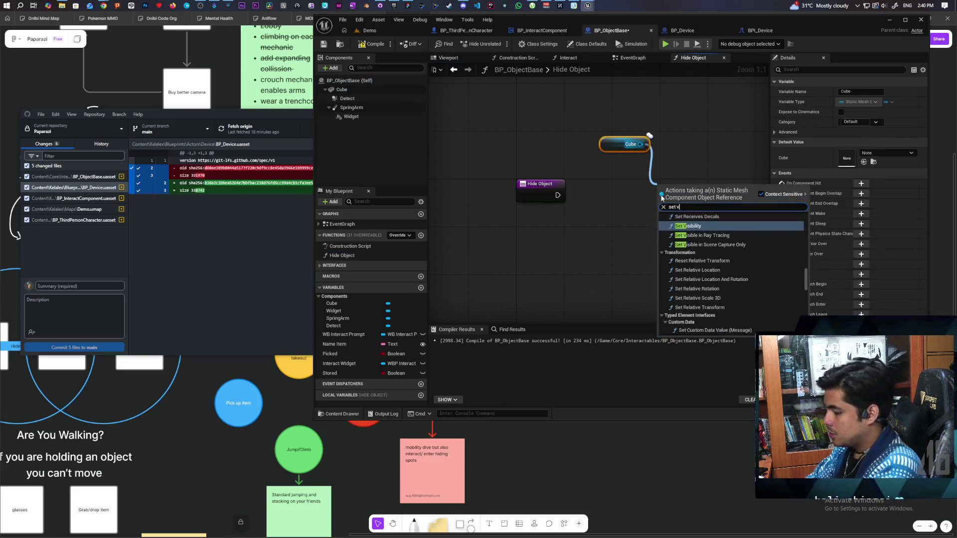
key("Return")
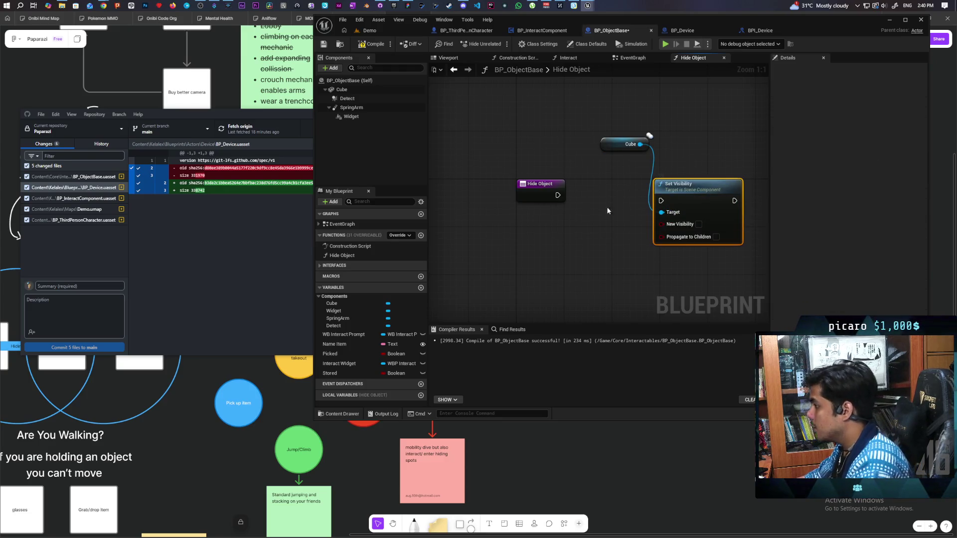
Add a boolean input named Hidden to Hide Object and a NOT node from it.
mouse_move(660, 224)
left_mouse_down()
mouse_move(539, 193)
mouse_move(525, 239)
left_mouse_up()
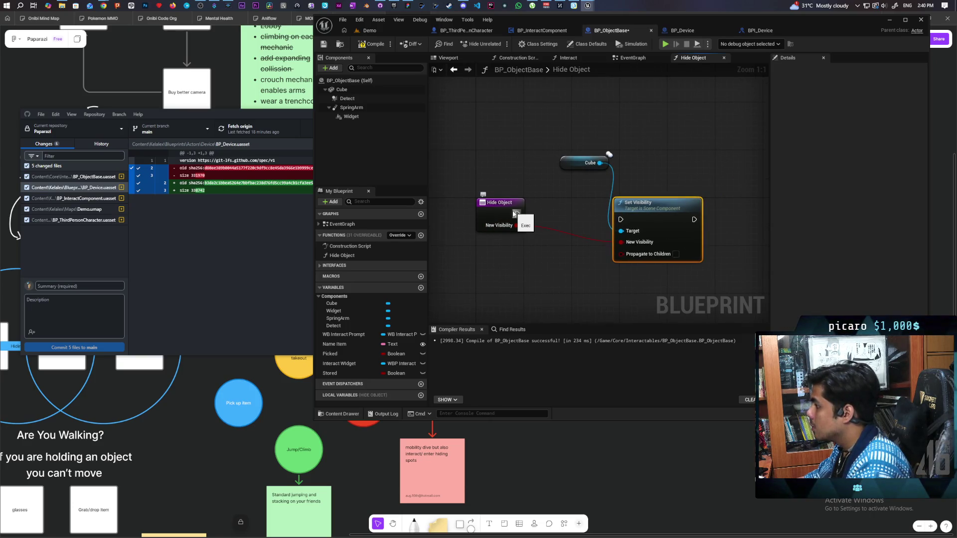
left_click(511, 218)
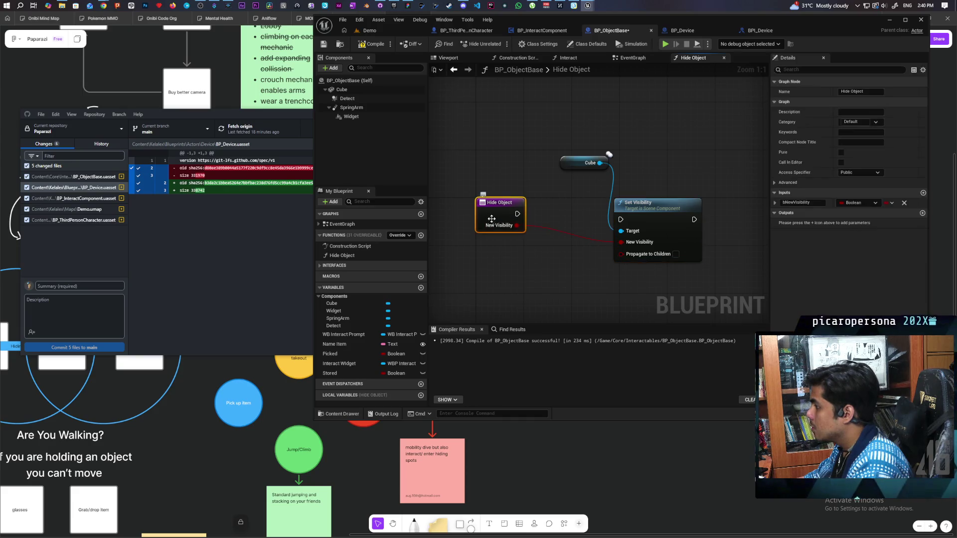
left_click(819, 202)
type("Hidden")
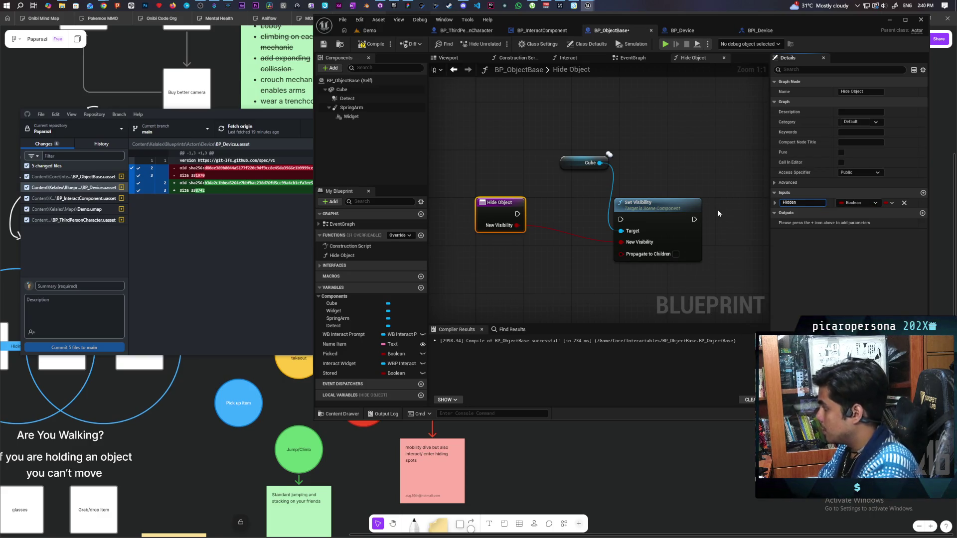
left_click(543, 259)
left_click_drag(516, 226, 529, 254)
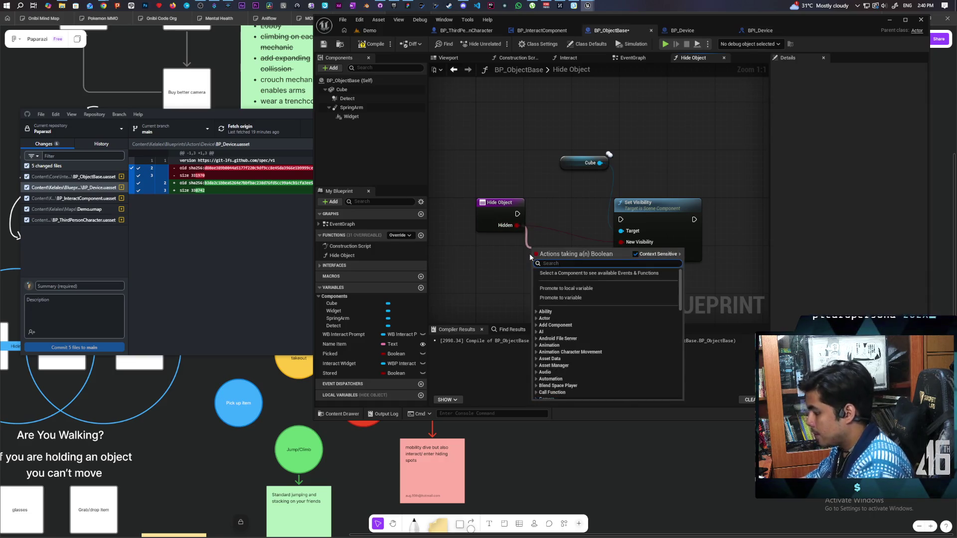
type("not boo")
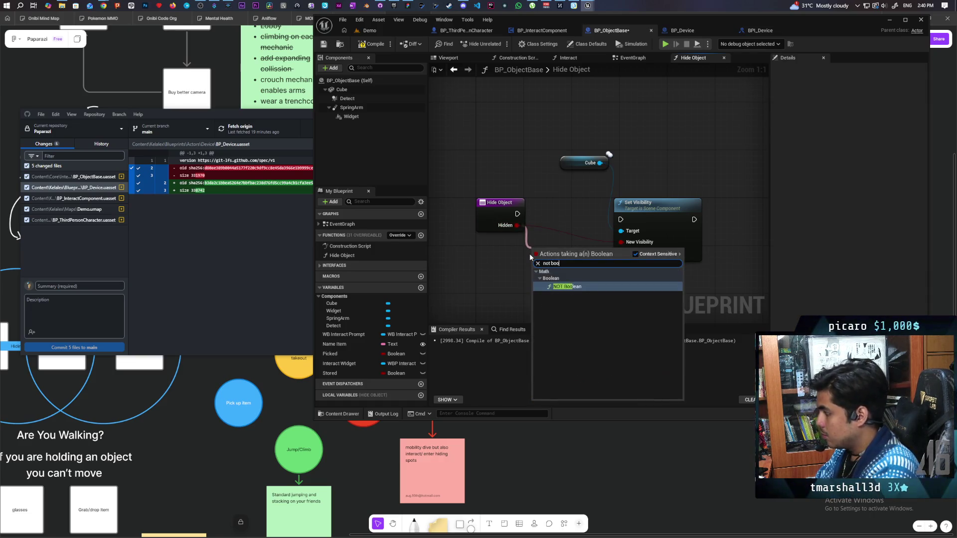
key("Return")
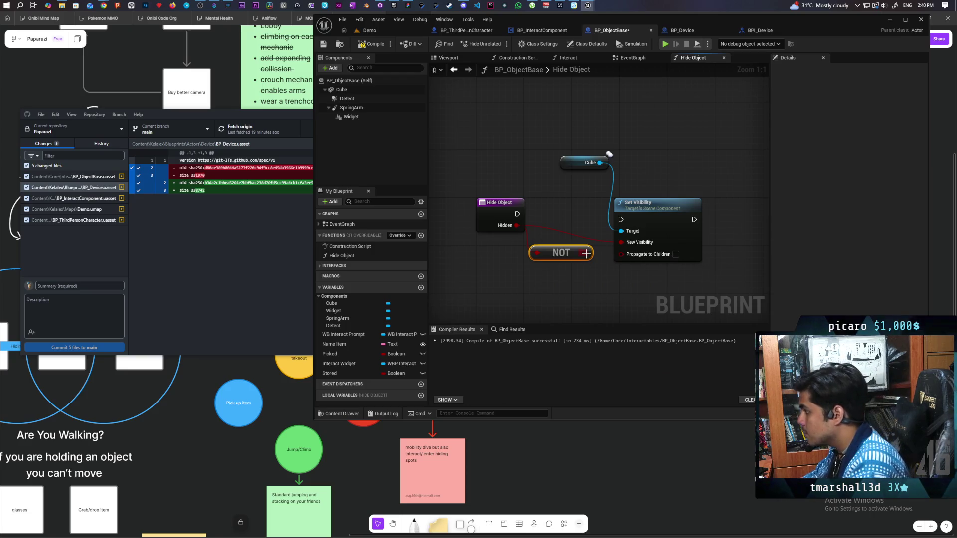
Wire Hide Object's execution into Set Visibility and save BP_ObjectBase.
left_click_drag(648, 206, 636, 181)
mouse_move(517, 214)
left_mouse_down()
mouse_move(601, 206)
mouse_move(609, 196)
mouse_move(641, 209)
left_mouse_up()
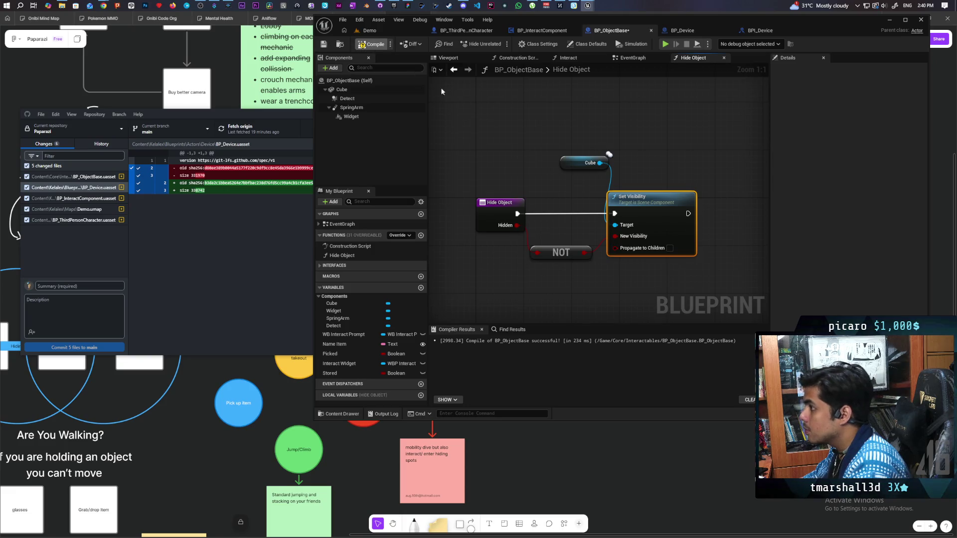
key("ctrl+s")
left_click_drag(565, 103, 560, 95)
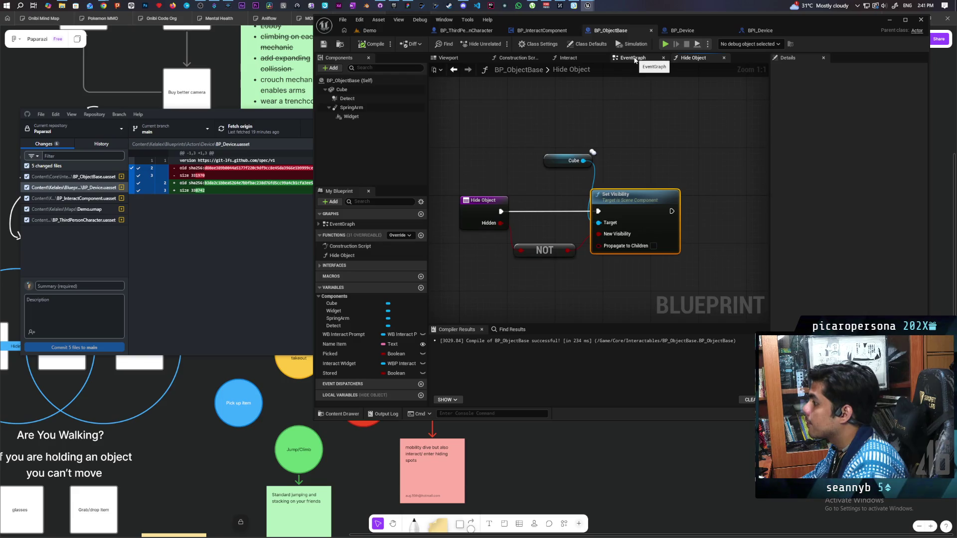
left_click(635, 60)
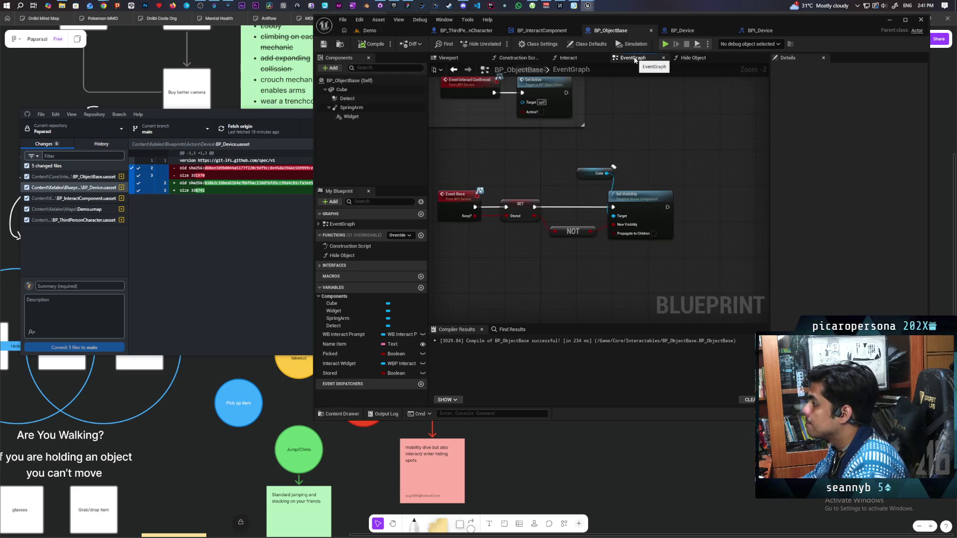
Wire Event Store's SET into Hide Object, passing Stored into the Hidden input.
mouse_move(623, 124)
left_mouse_down()
mouse_move(621, 185)
mouse_move(612, 171)
mouse_move(573, 165)
mouse_move(550, 223)
left_mouse_up()
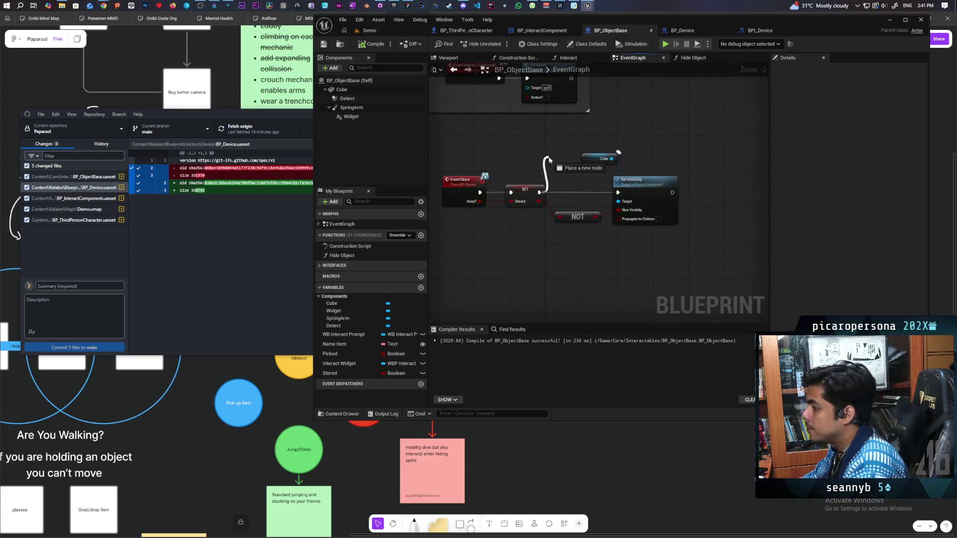
left_click_drag(342, 255, 589, 249)
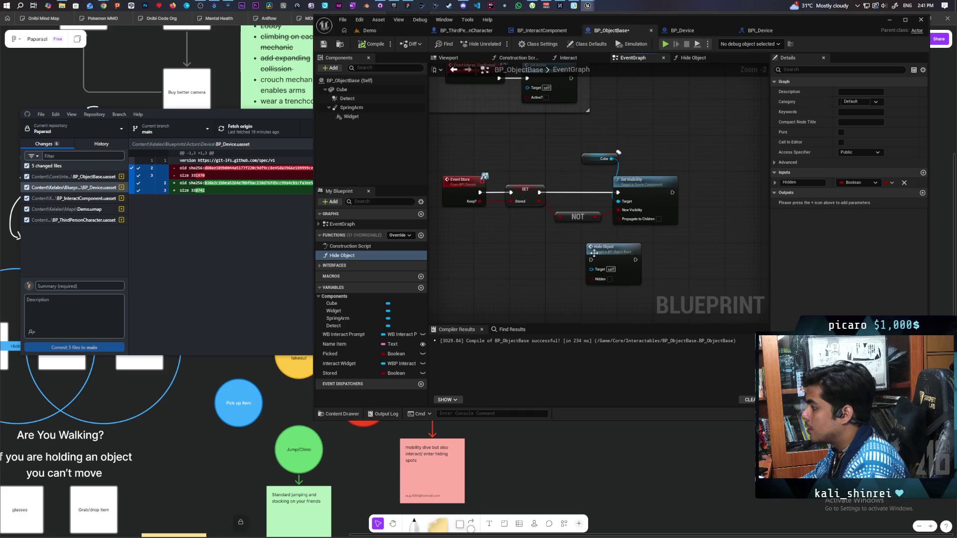
left_click_drag(541, 193, 591, 260)
mouse_move(546, 206)
left_mouse_down()
mouse_move(589, 273)
mouse_move(533, 207)
mouse_move(592, 279)
left_mouse_up()
mouse_move(553, 149)
left_mouse_down()
mouse_move(632, 224)
mouse_move(590, 186)
left_mouse_up()
Delete the old Cube, NOT and Set Visibility nodes and recompile BP_ObjectBase.
key("Delete")
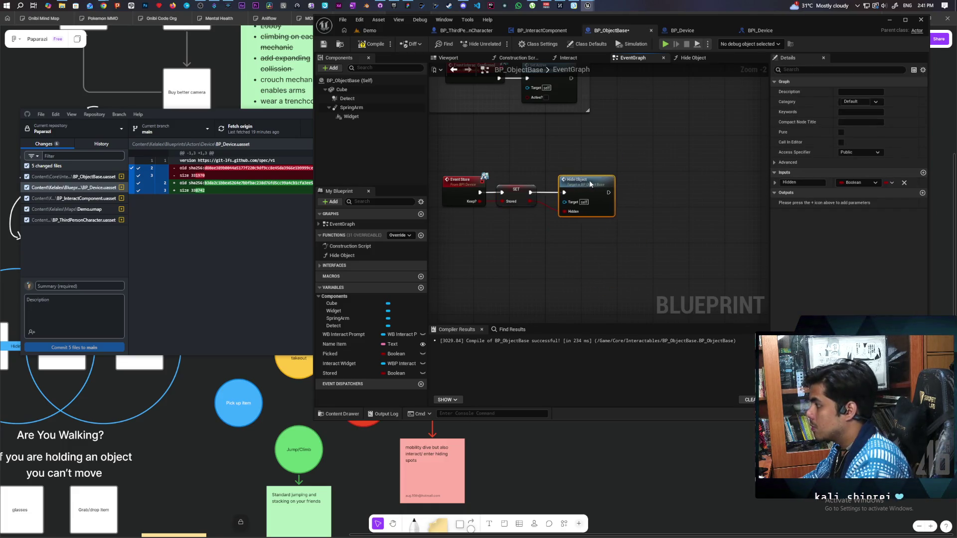
left_click(371, 44)
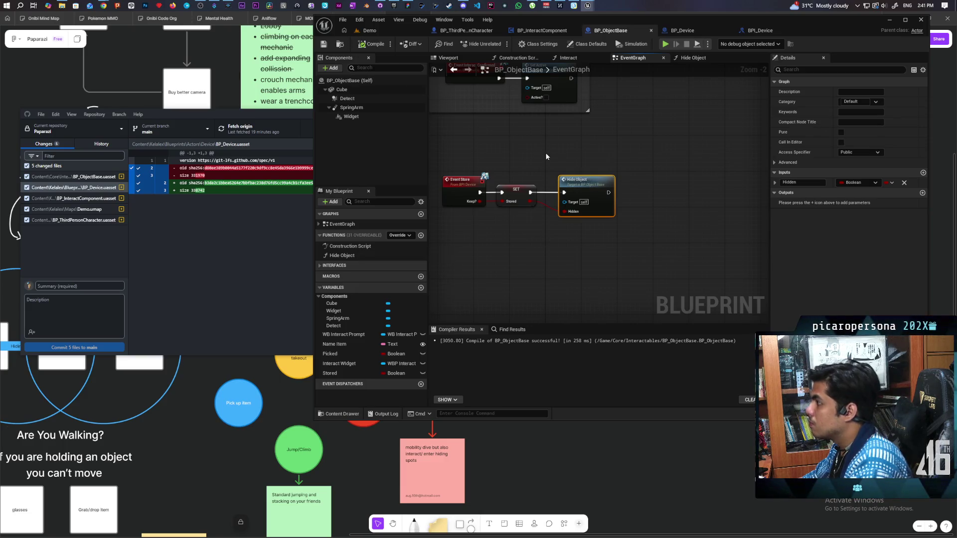
left_click(718, 31)
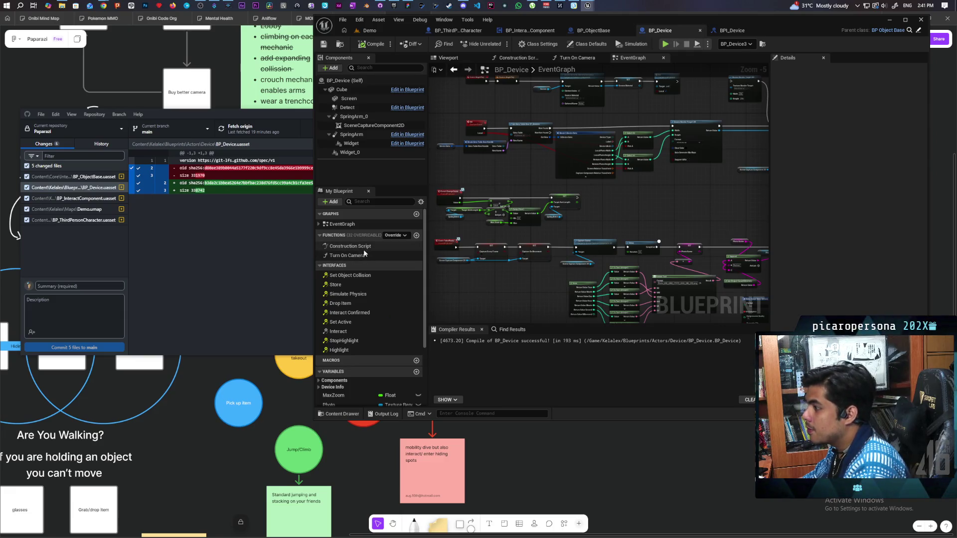
Override Hide Object in BP_Device, replacing the parent call with a NOT fed by Hidden.
left_click(405, 235)
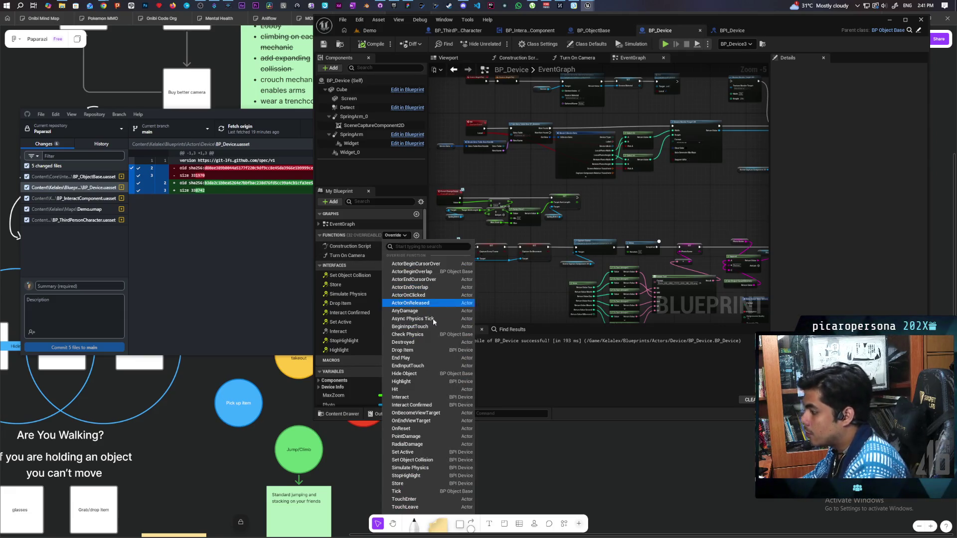
left_click(435, 375)
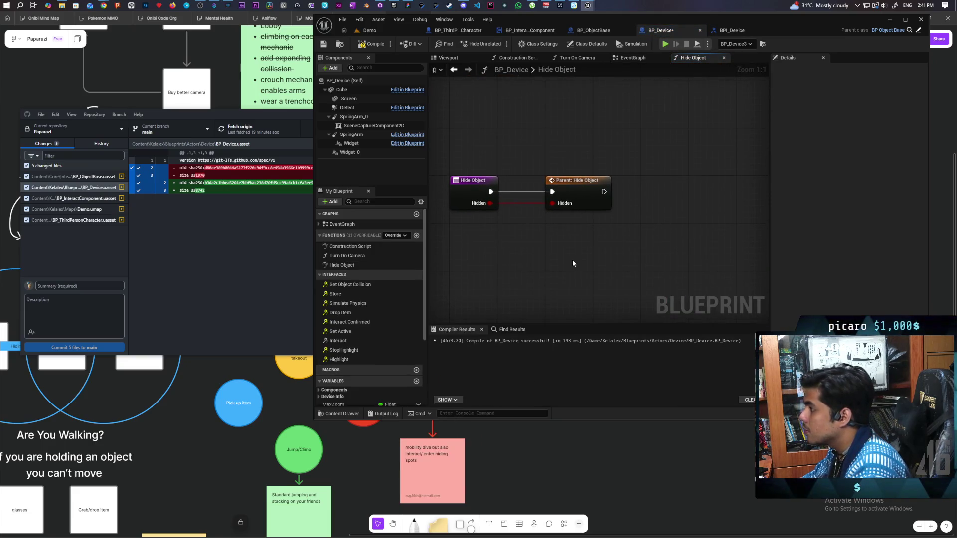
left_click(603, 209)
key("Delete")
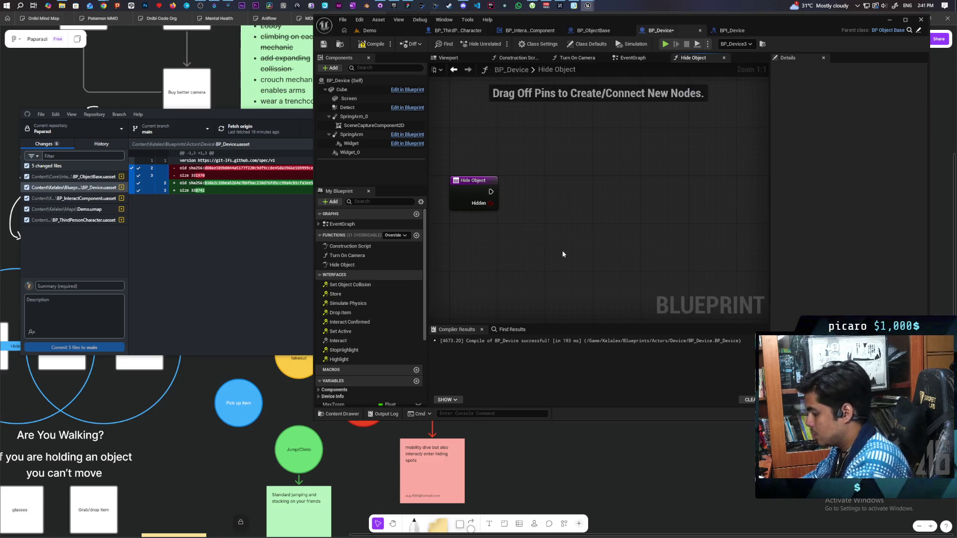
left_click_drag(490, 203, 514, 241)
type("not")
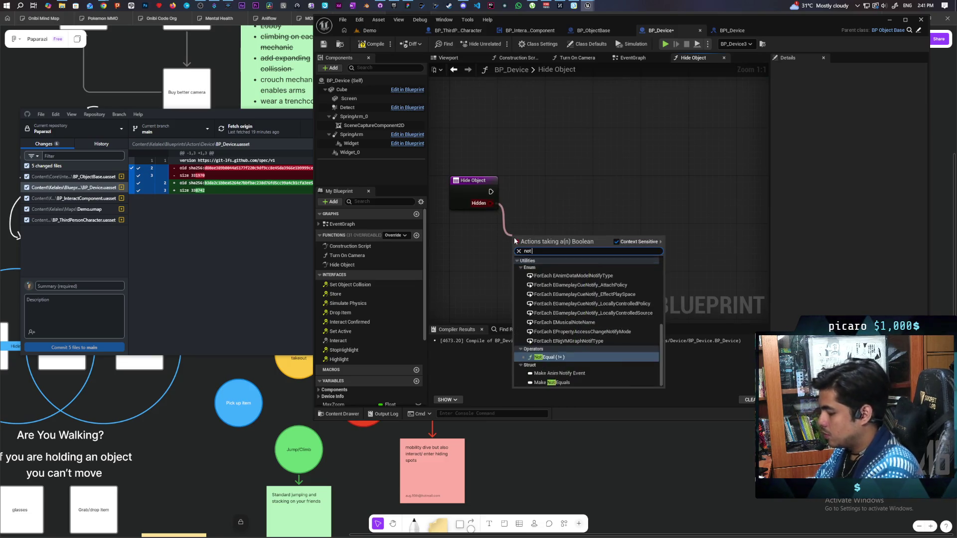
key("Return")
Add a Set Visibility on Cube, driven by NOT Hidden and run from Hide Object.
mouse_move(348, 90)
left_mouse_down()
mouse_move(553, 148)
mouse_move(618, 190)
mouse_move(613, 196)
left_mouse_up()
type("hid")
key("BackSpace")
key("BackSpace")
key("BackSpace")
type("set visi")
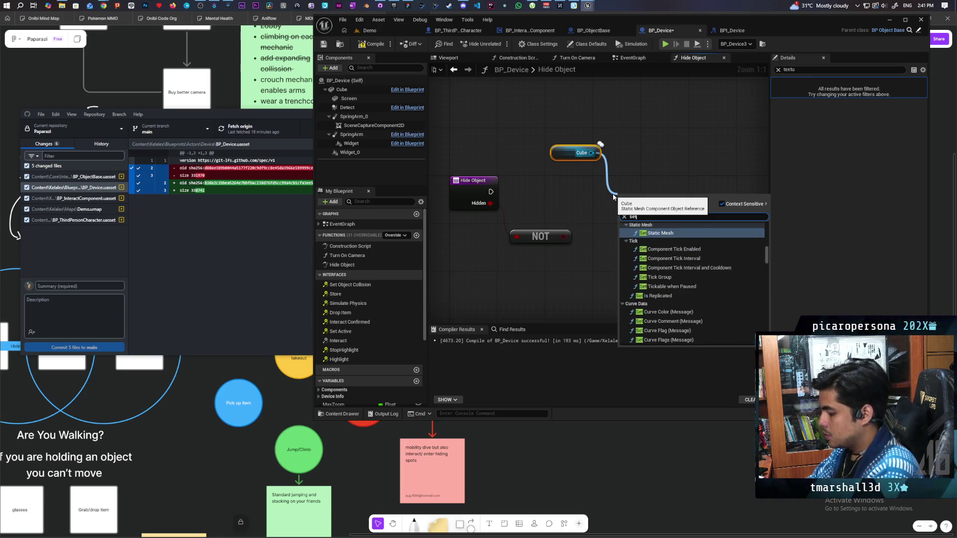
key("Return")
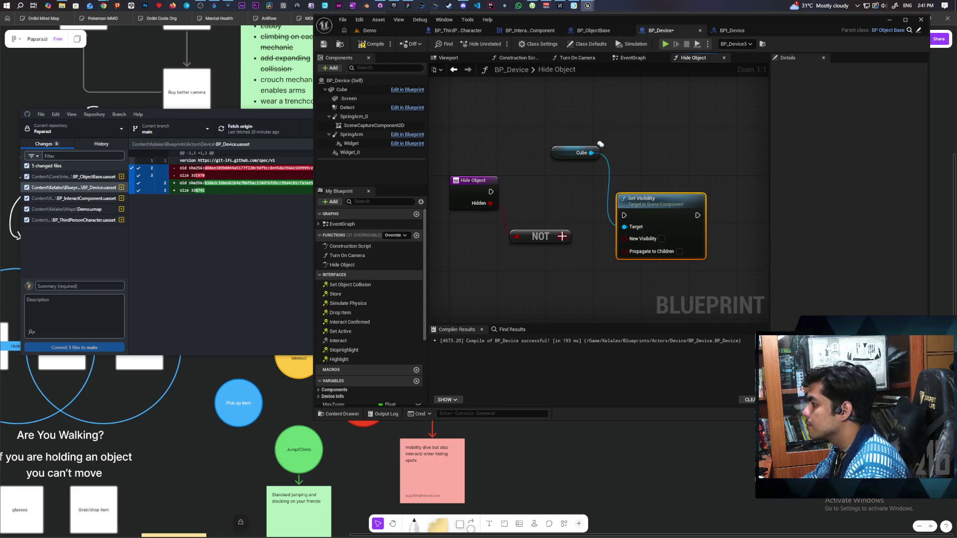
left_click_drag(637, 243, 637, 241)
mouse_move(491, 192)
left_mouse_down()
mouse_move(624, 215)
mouse_move(654, 189)
left_mouse_up()
Add the Screen component as a second target of the Set Visibility node.
left_click(349, 98)
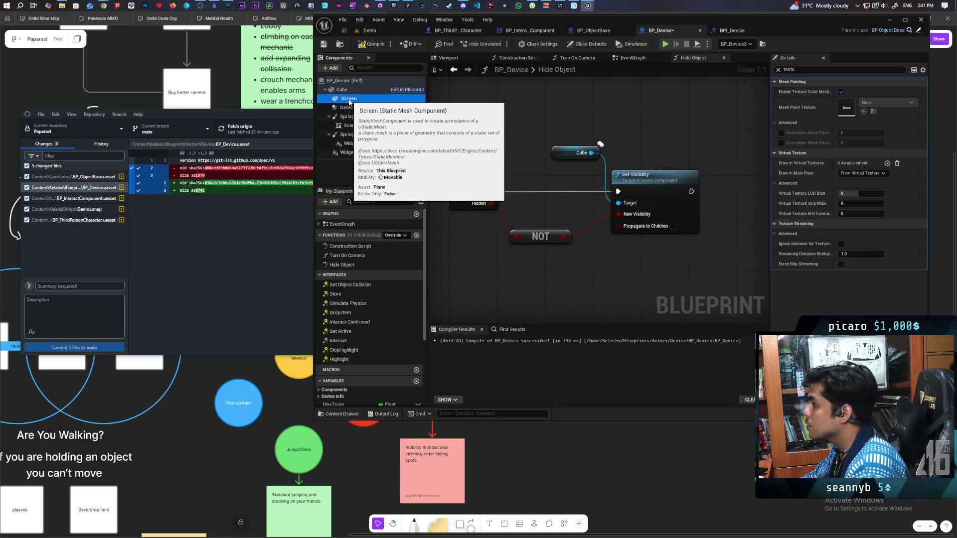
left_click_drag(349, 102, 558, 203)
left_click_drag(619, 204, 618, 204)
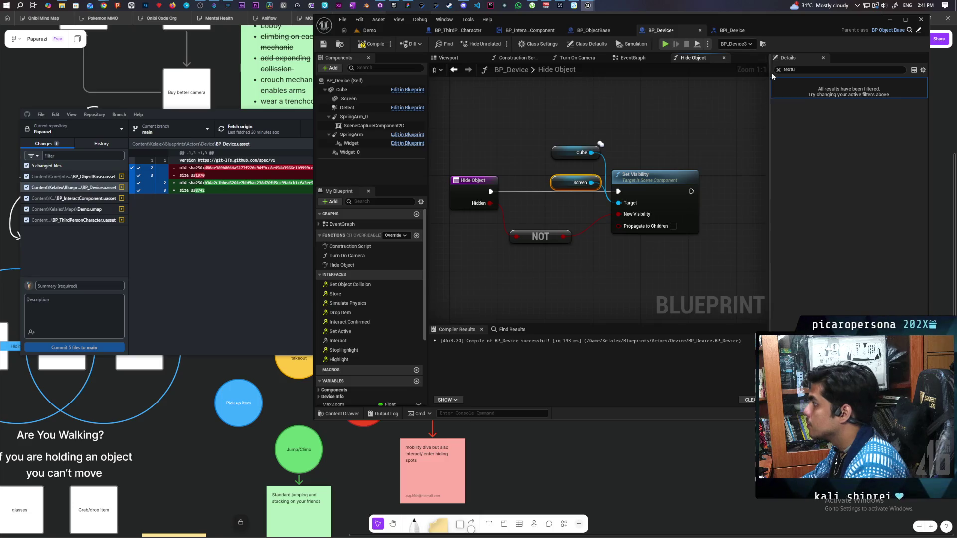
left_click(695, 120)
left_click(578, 183)
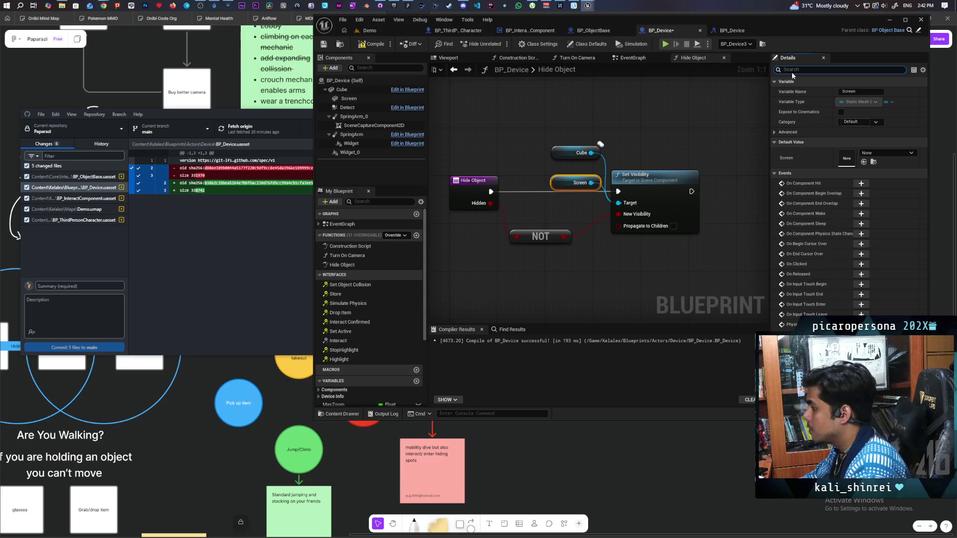
Enable Component Replicates on Screen, recompile BP_Device, and launch a multiplayer test from Demo.
type("tre")
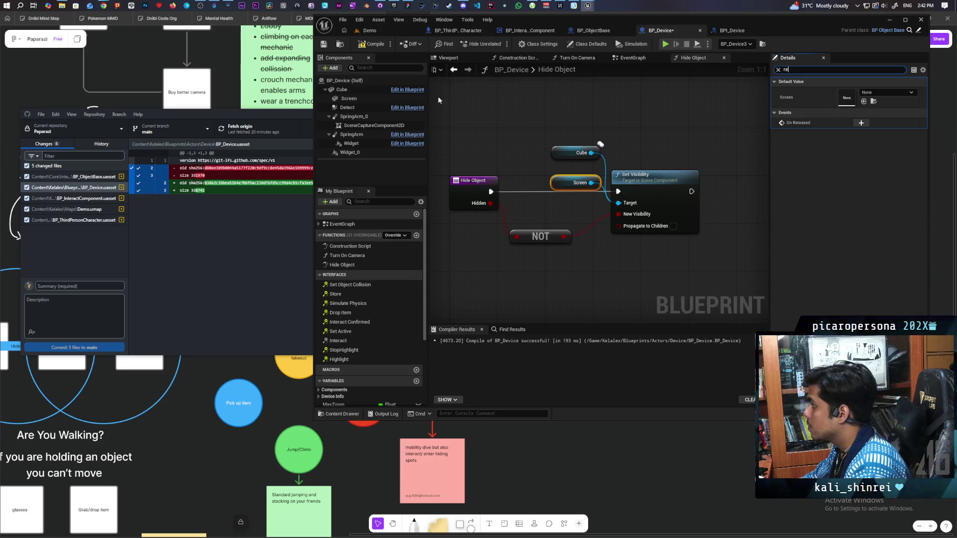
left_click(349, 98)
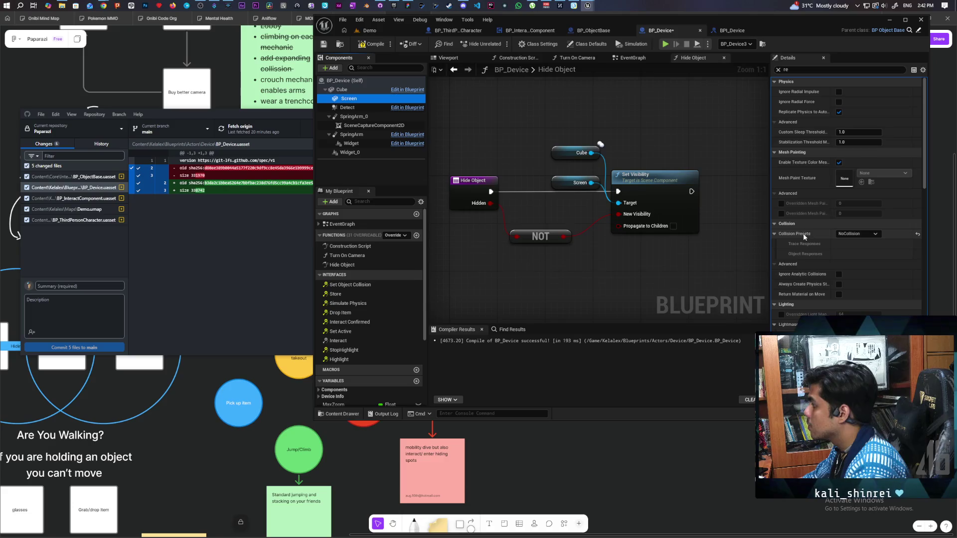
left_click(797, 71)
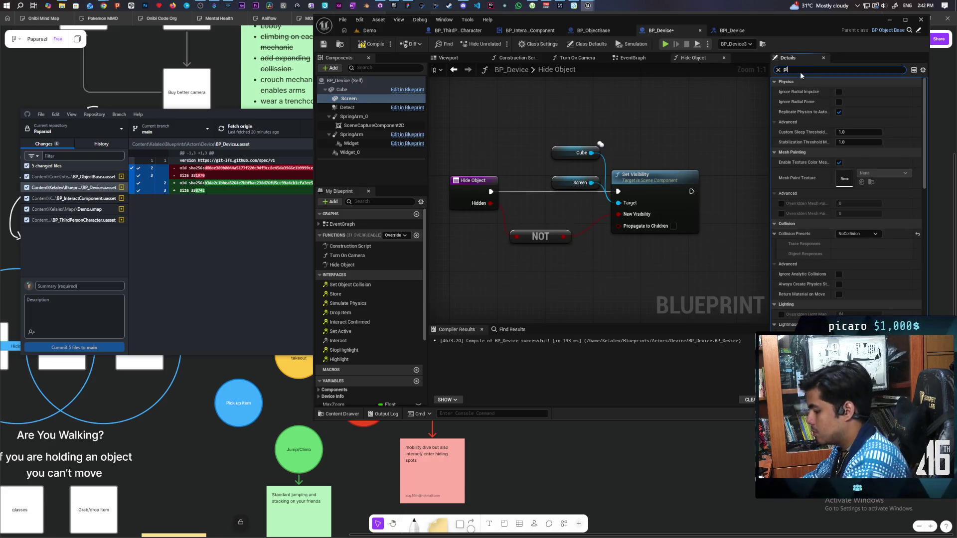
type("i")
left_click(841, 143)
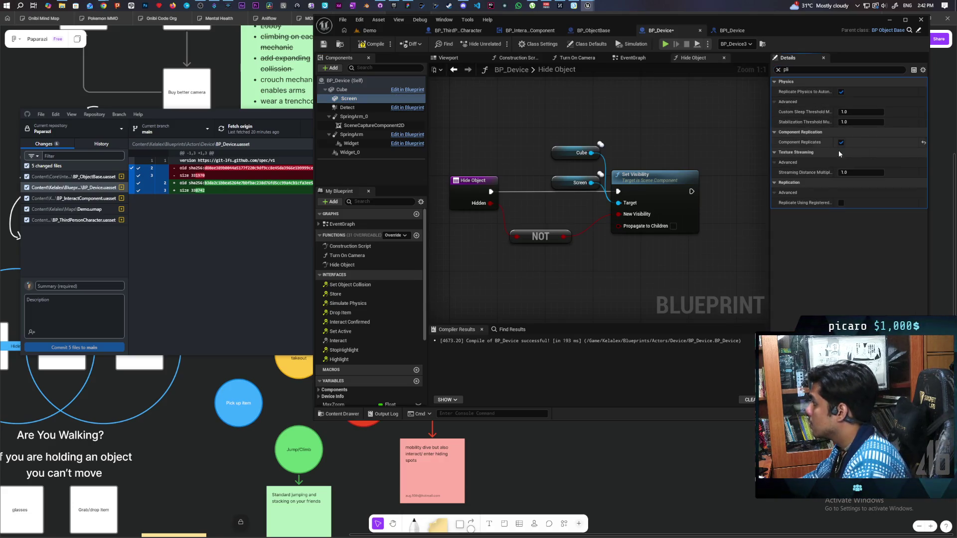
left_click(373, 43)
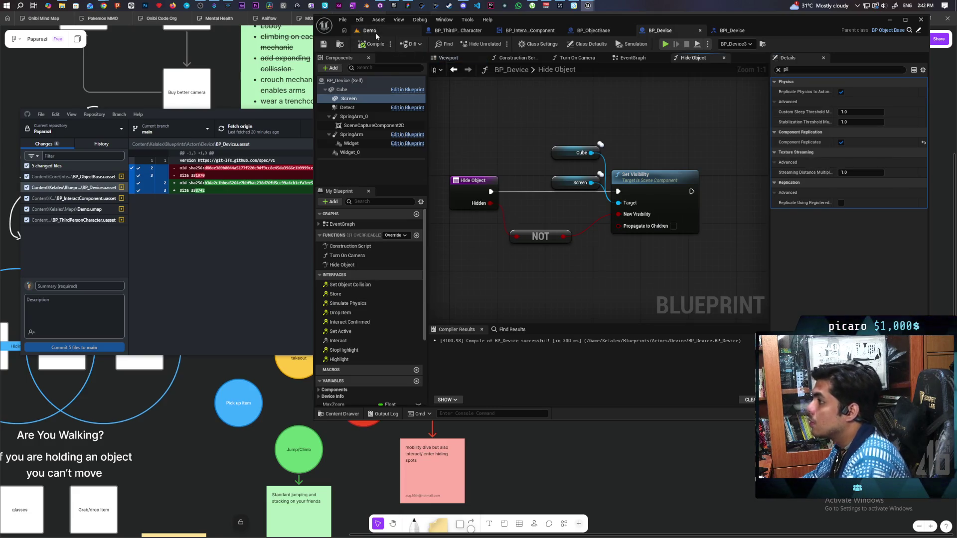
left_click(370, 30)
left_click(499, 44)
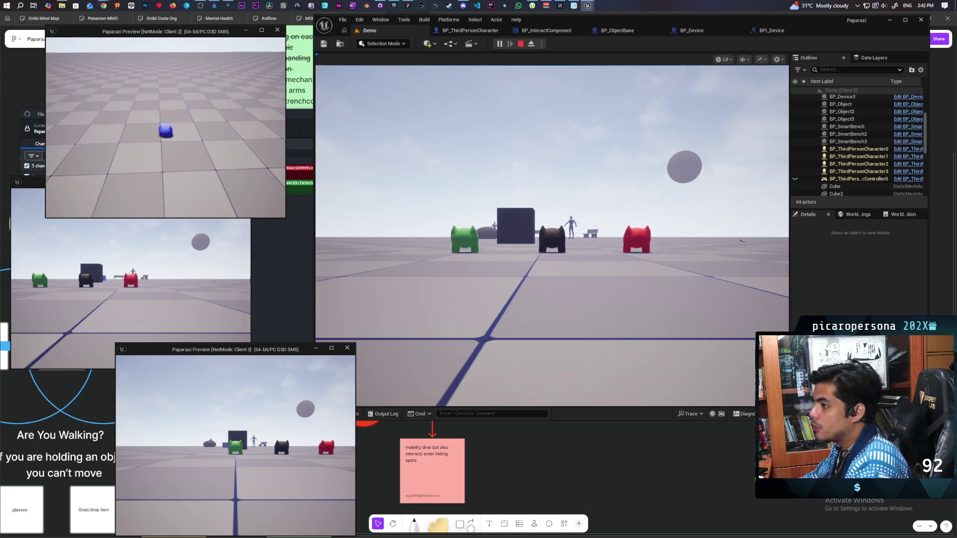
Pick up the device with E in the multiplayer session, then stop it.
key("e")
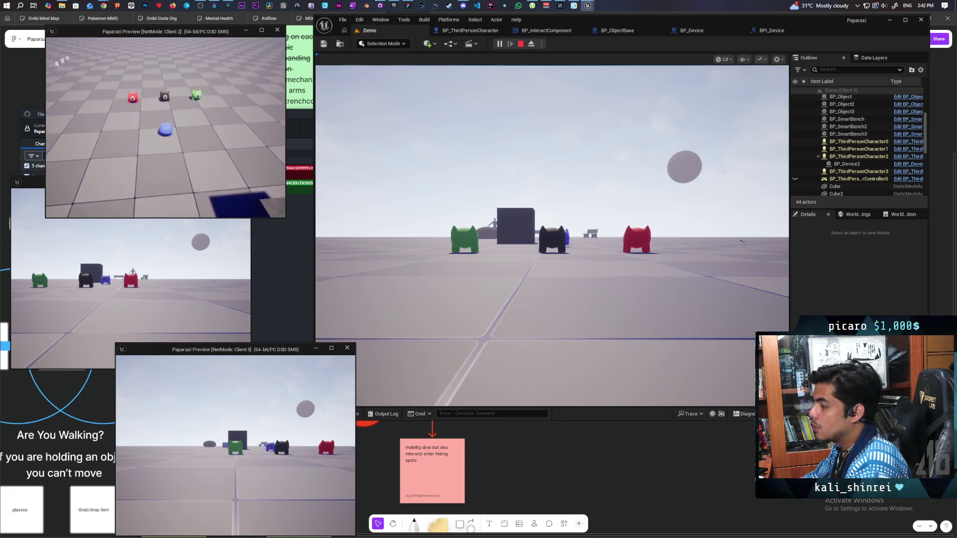
key("w")
key("w")
key("w")
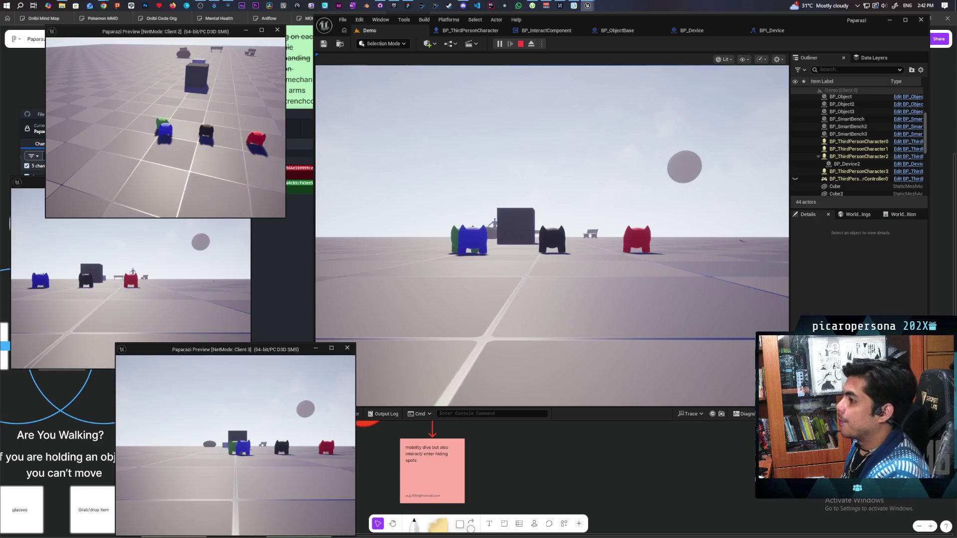
key("Escape")
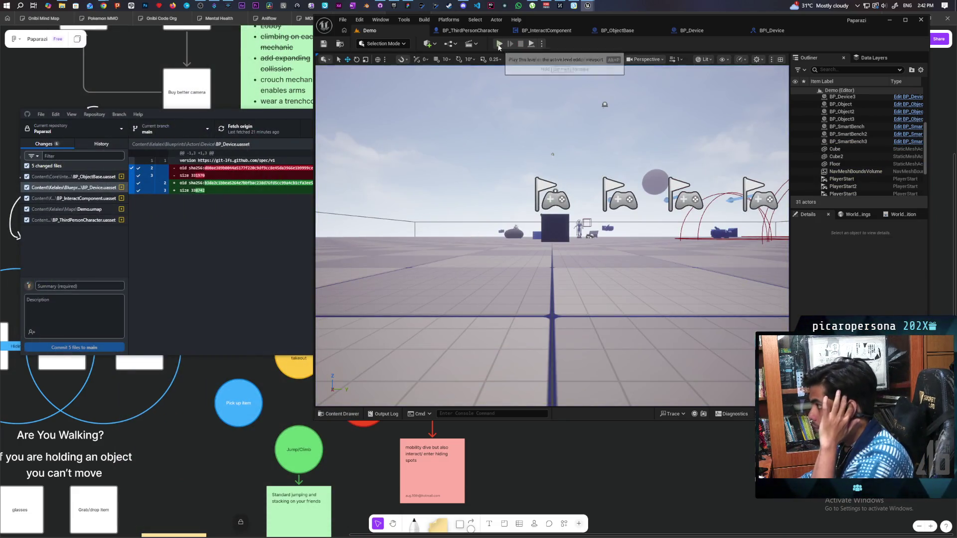
In a second session, drop the device, walk to the other players, pick it back up, then stop.
left_click(498, 43)
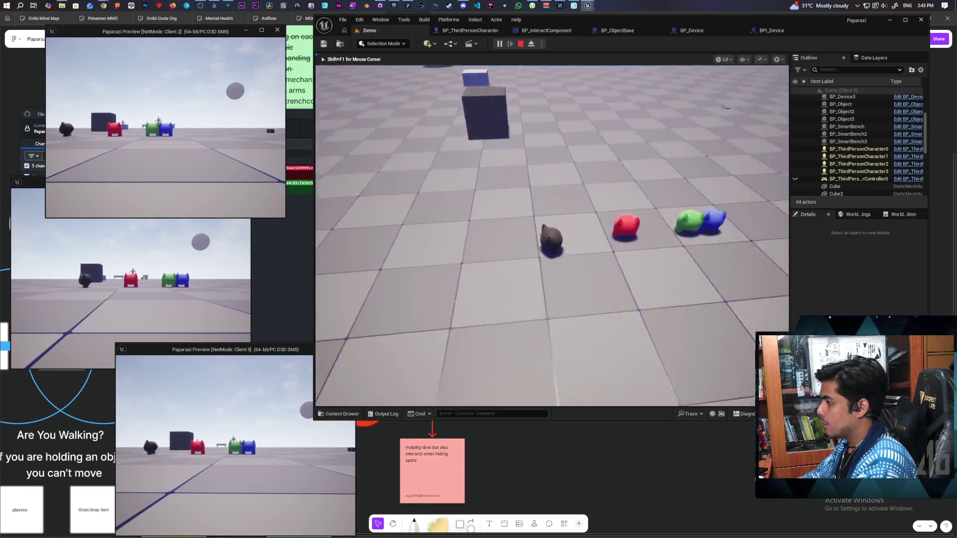
key("w")
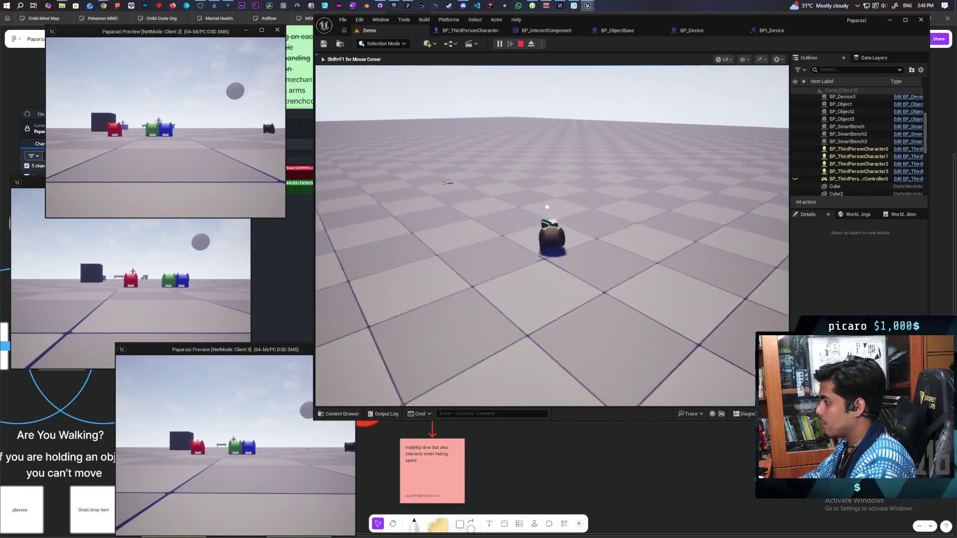
key("e")
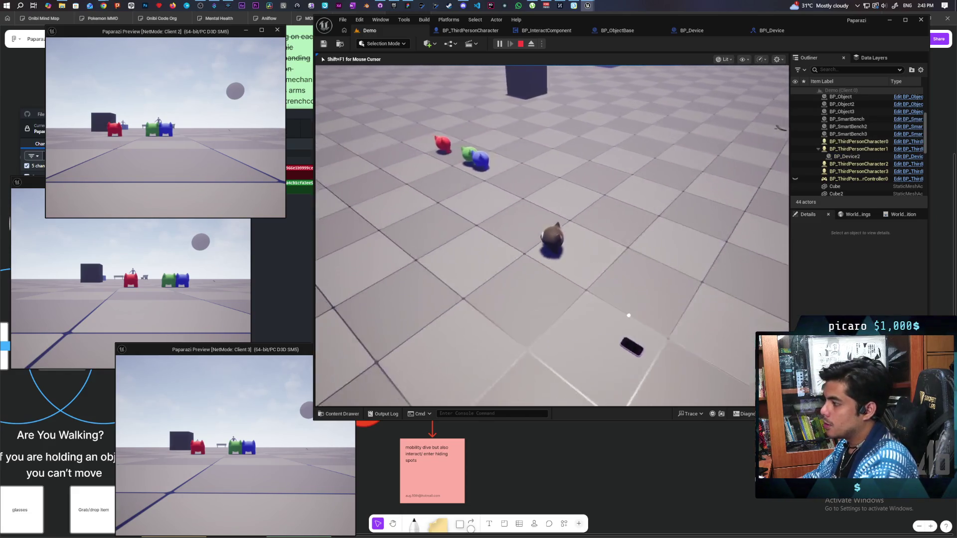
key("w")
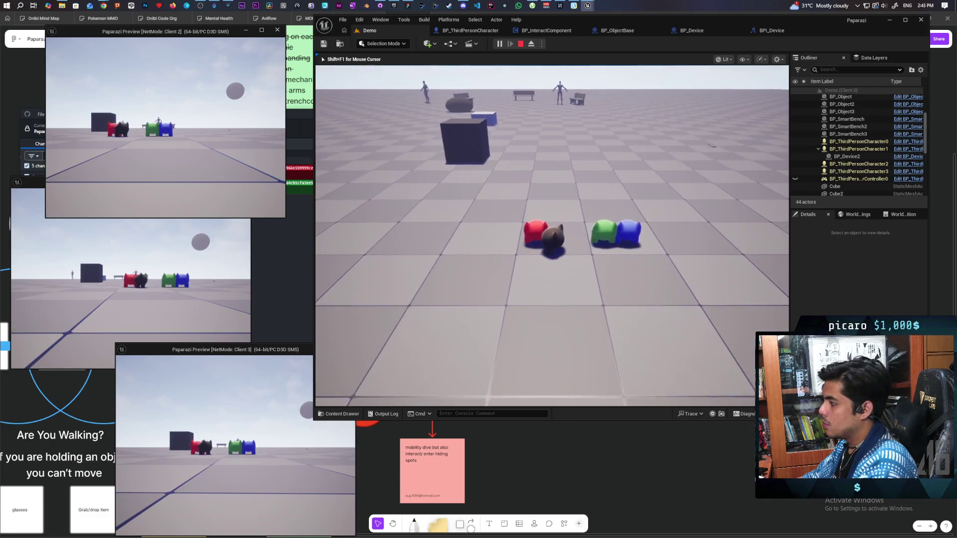
key("w")
key("s")
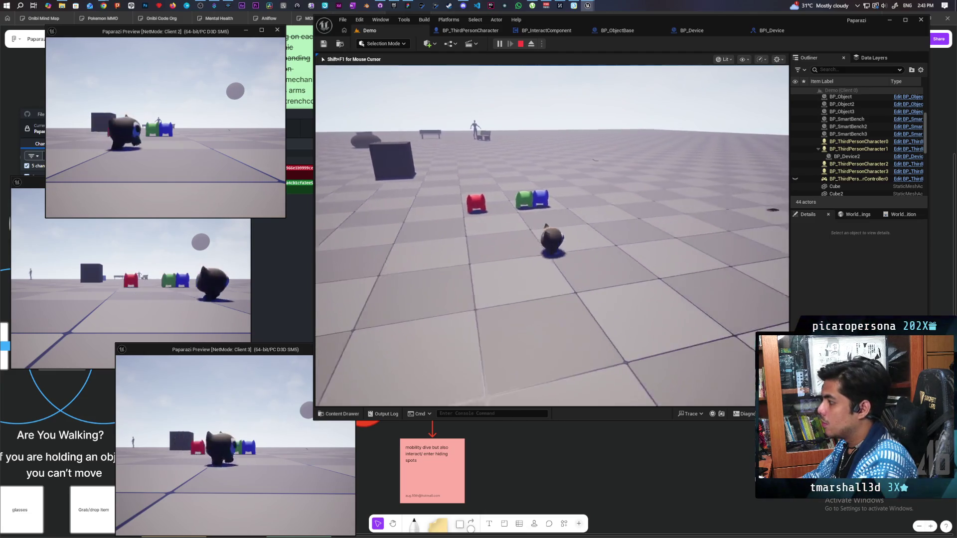
key("d")
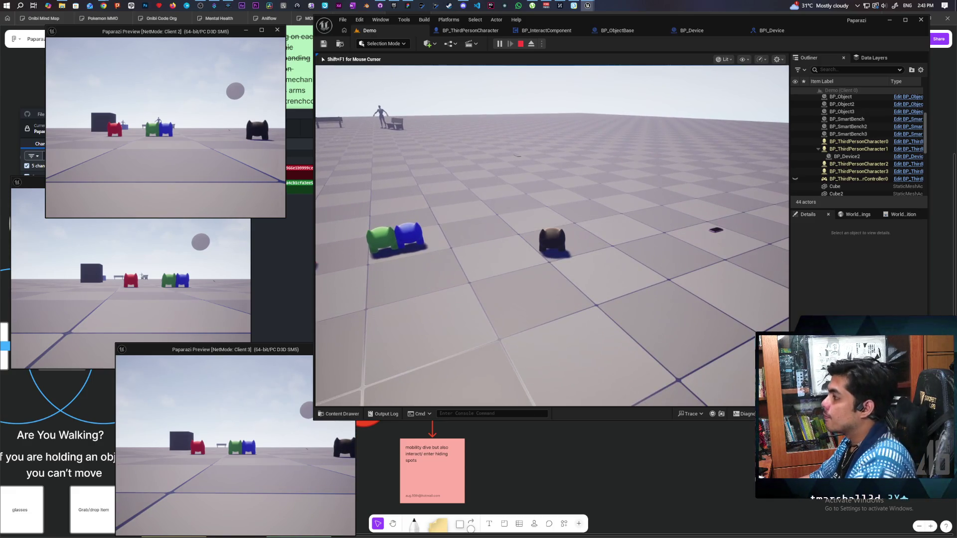
key("e")
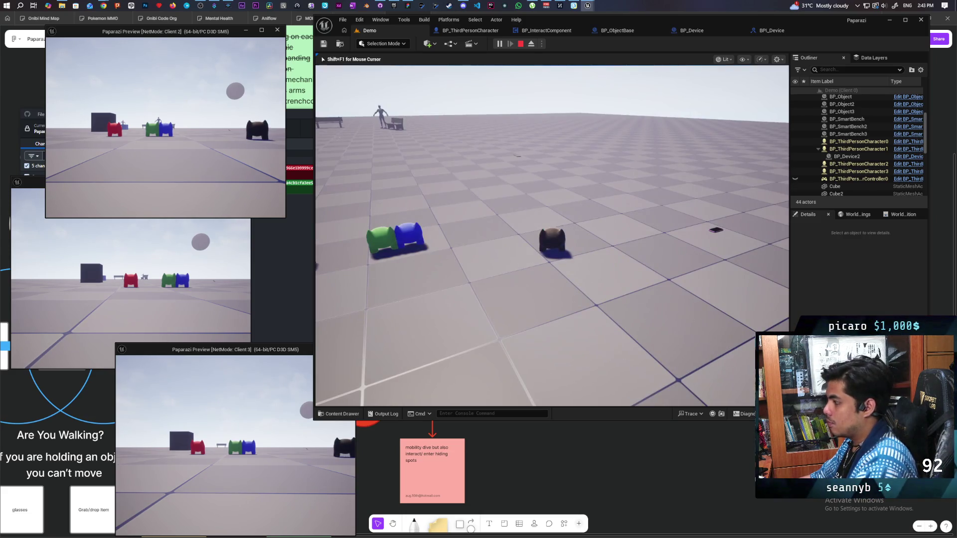
key("Escape")
left_click(470, 31)
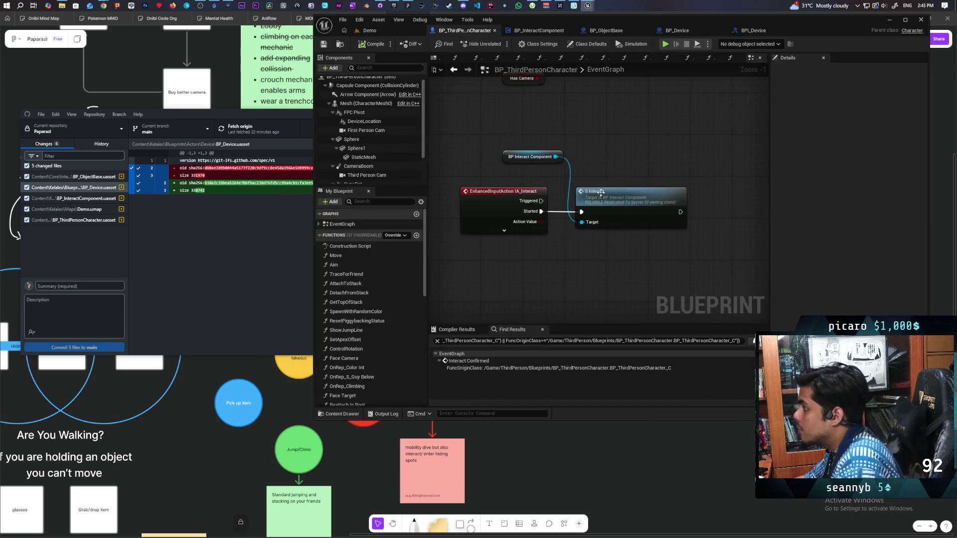
Locate IA_Jump's Branch and Has Camera nodes in BP_ThirdPersonCharacter's graph and select them.
scroll(534, 106, "down", 9)
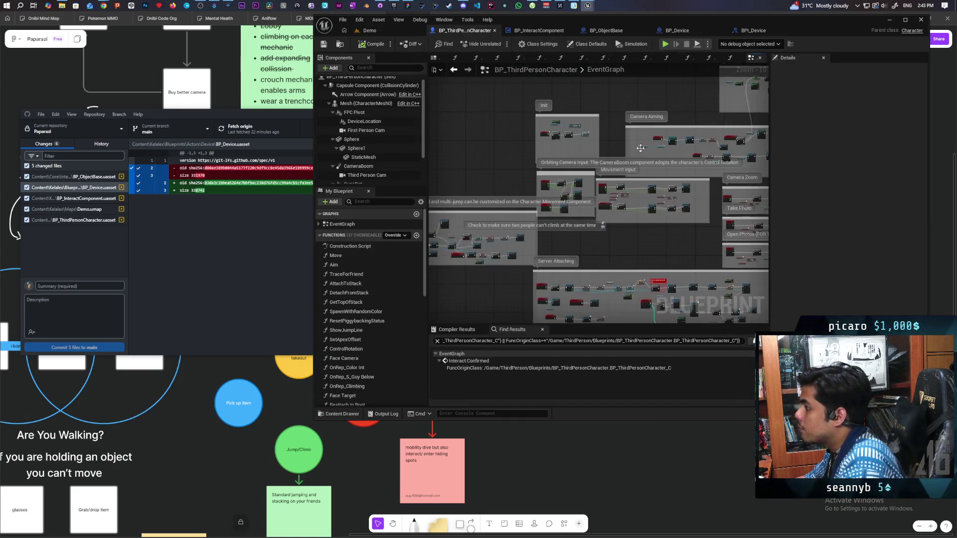
left_click_drag(626, 229, 669, 206)
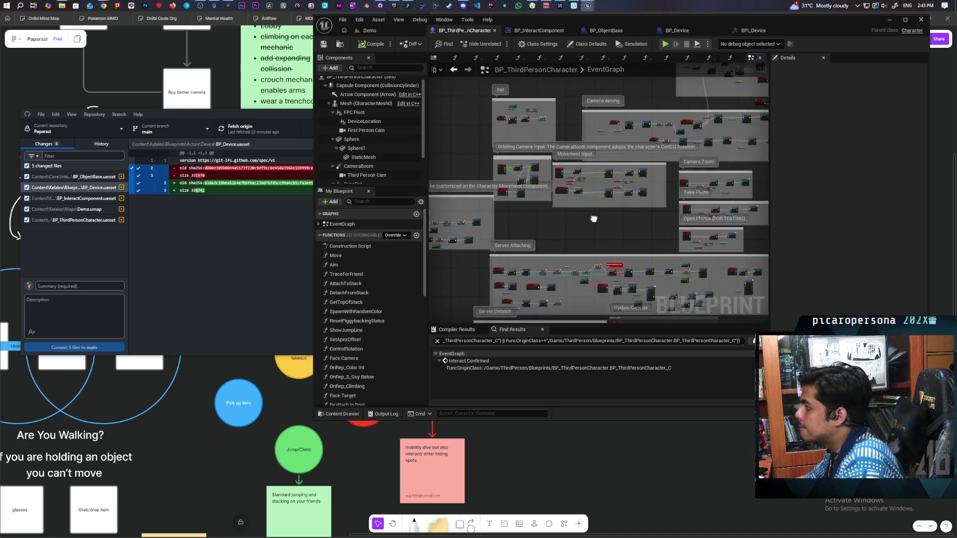
scroll(518, 216, "up", 6)
scroll(518, 215, "up", 4)
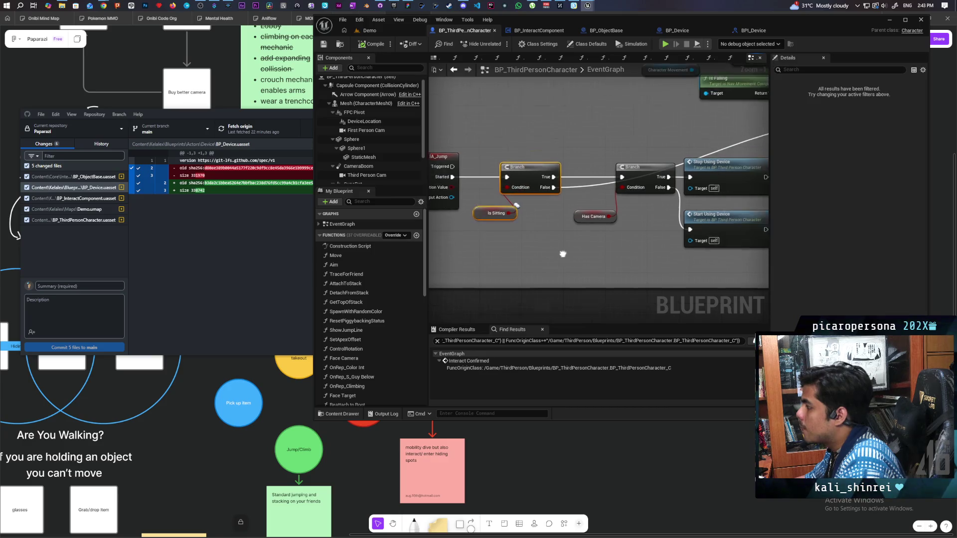
left_click_drag(667, 175, 558, 263)
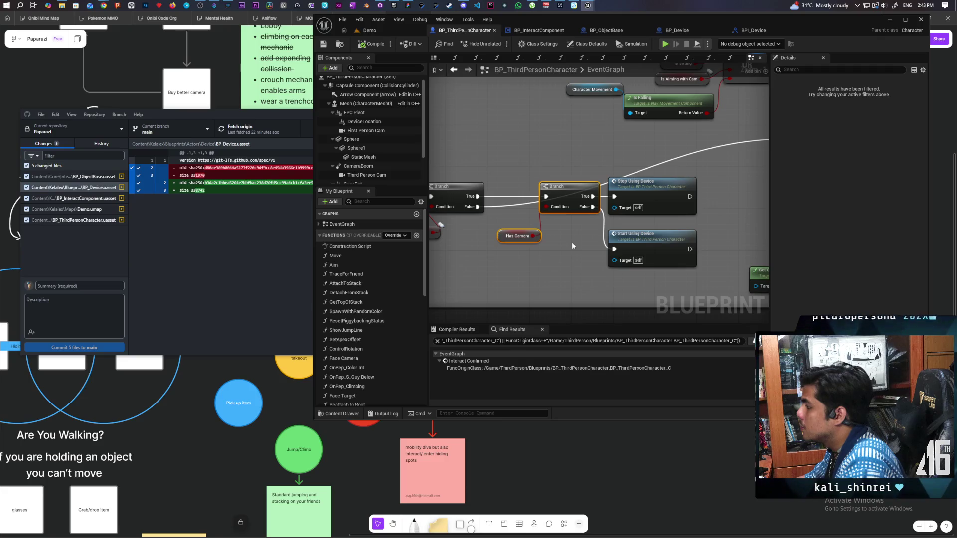
scroll(561, 238, "down", 8)
scroll(608, 240, "up", 6)
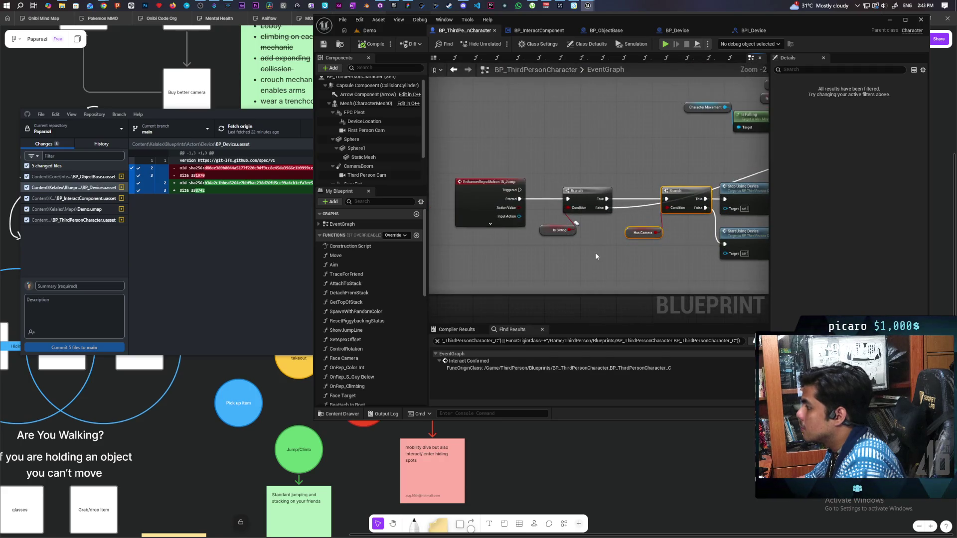
left_click(587, 194)
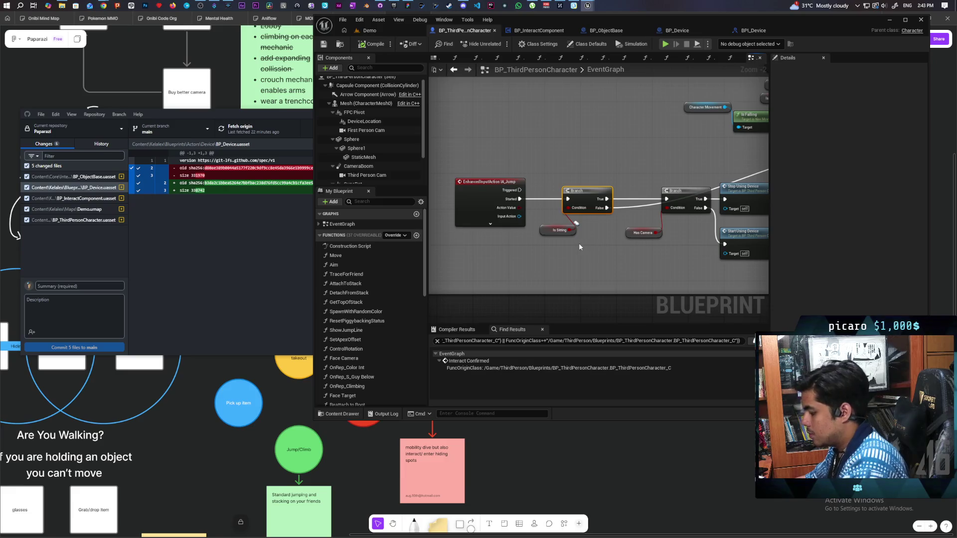
left_click(393, 32)
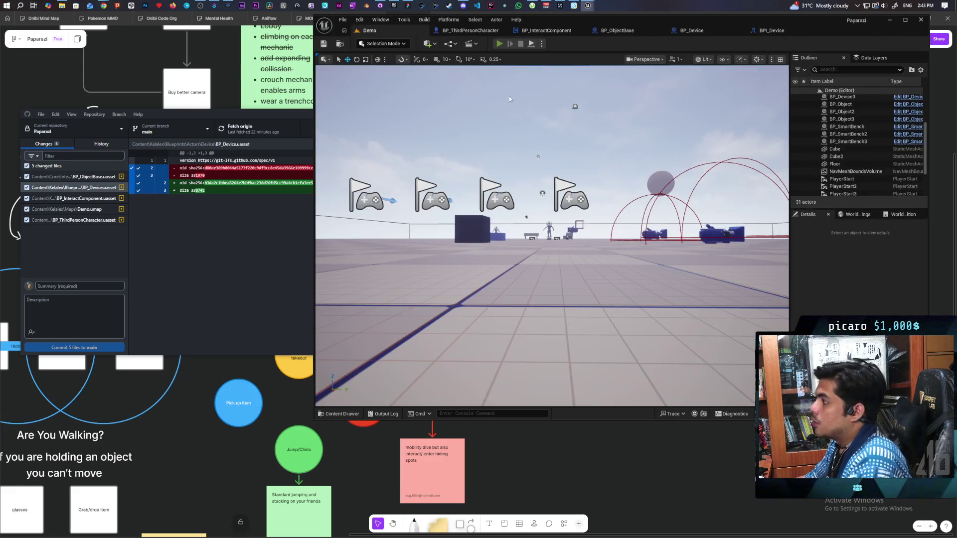
Start a multiplayer PIE session with Alt+P, walk toward the benches, and review the character's jump graph.
key("alt+p")
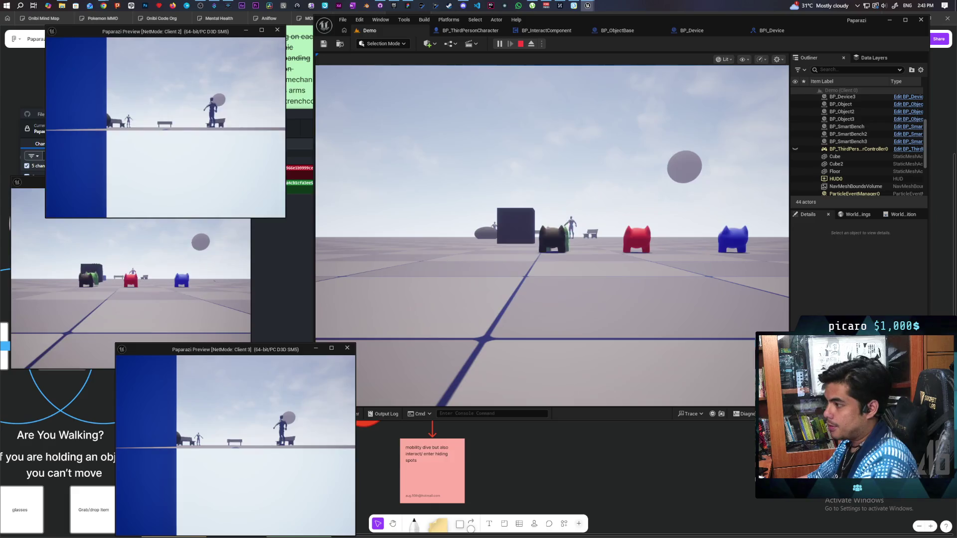
key("w")
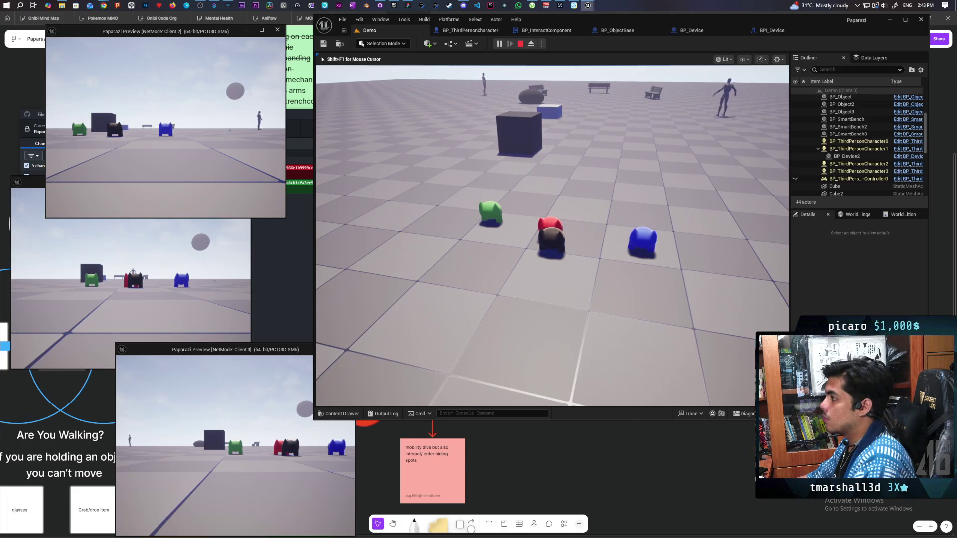
left_click(463, 32)
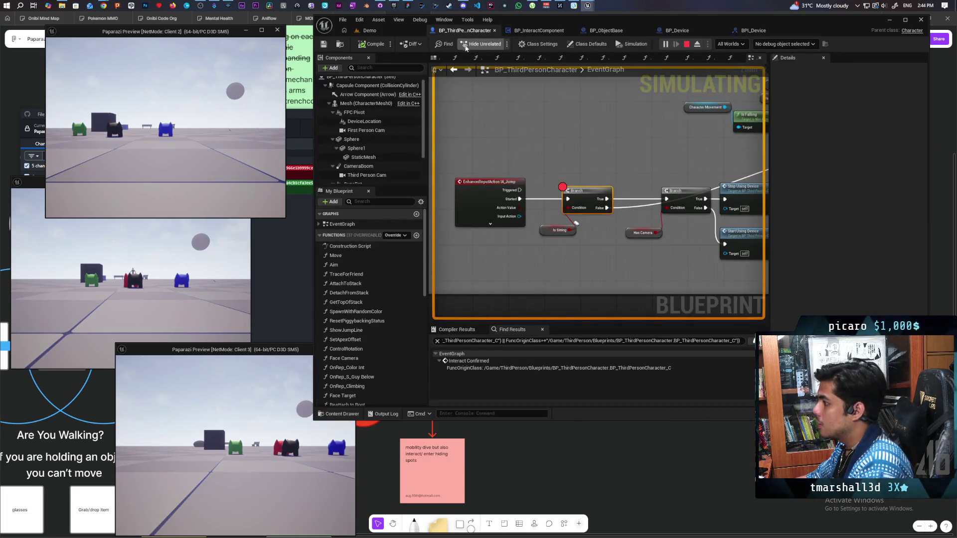
scroll(559, 189, "down", 5)
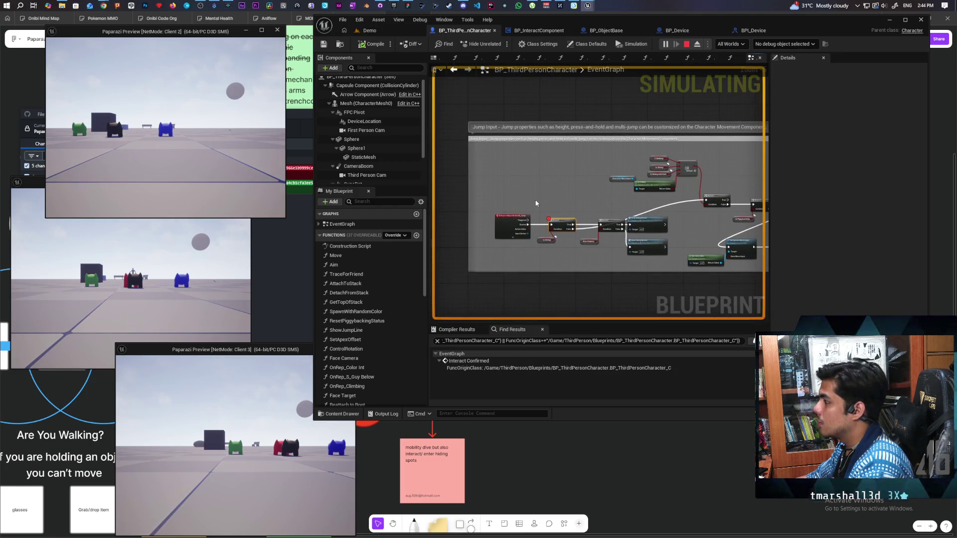
scroll(539, 204, "up", 5)
scroll(540, 205, "down", 1)
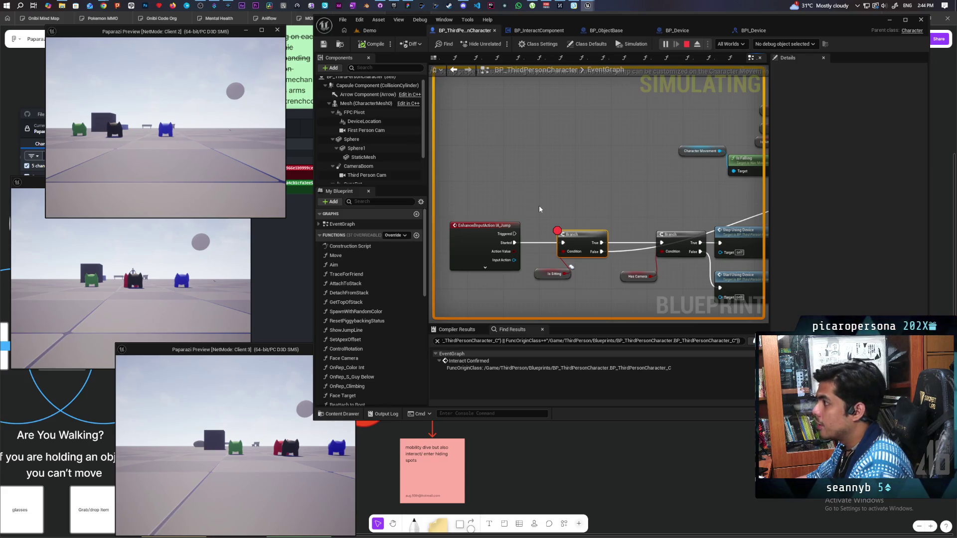
scroll(532, 203, "down", 4)
scroll(533, 205, "up", 3)
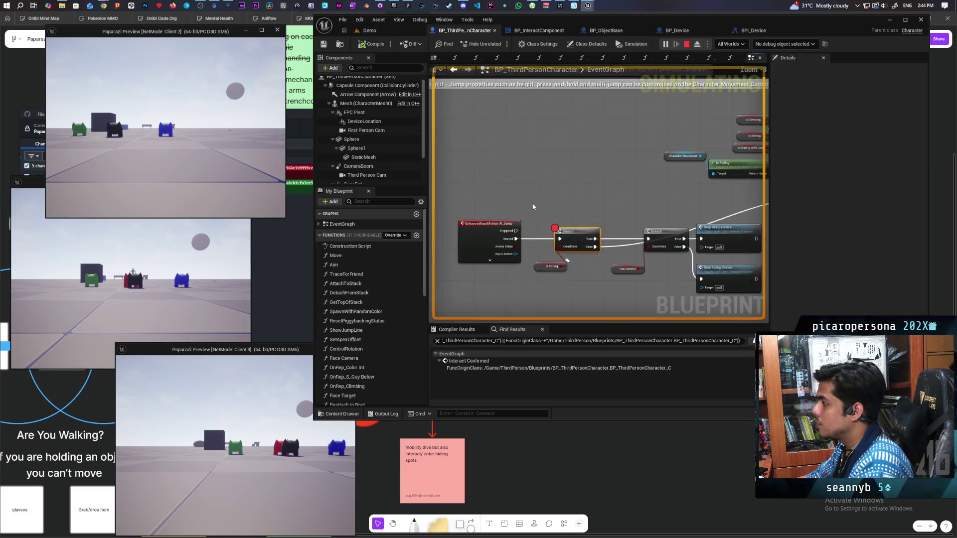
scroll(533, 206, "up", 1)
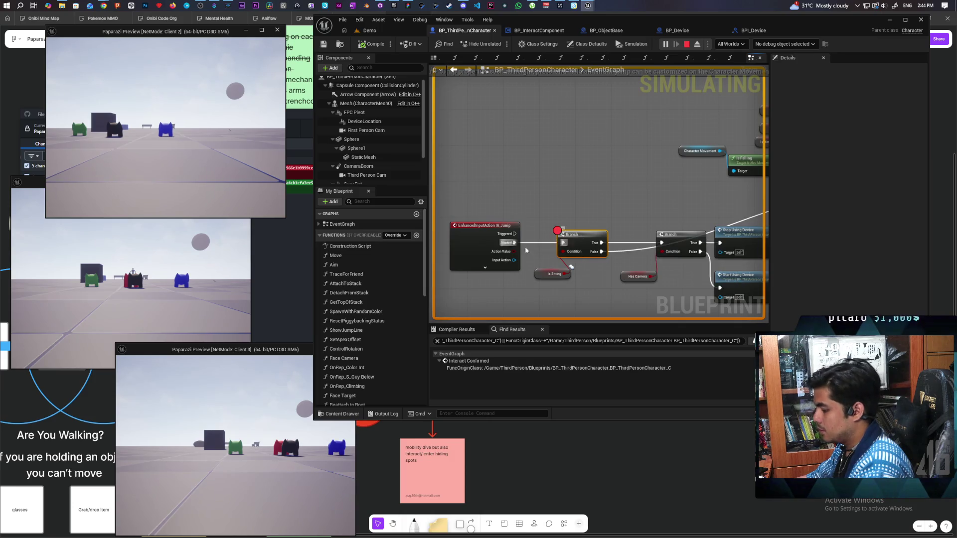
Select the IA_Jump event, return to the running Demo game, then stop playing.
left_click(480, 234)
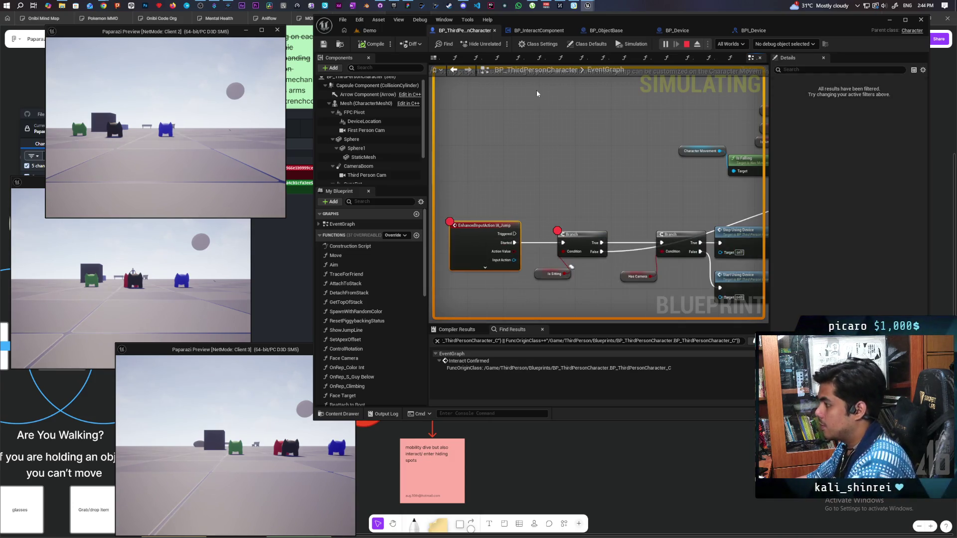
left_click(369, 30)
left_click(506, 75)
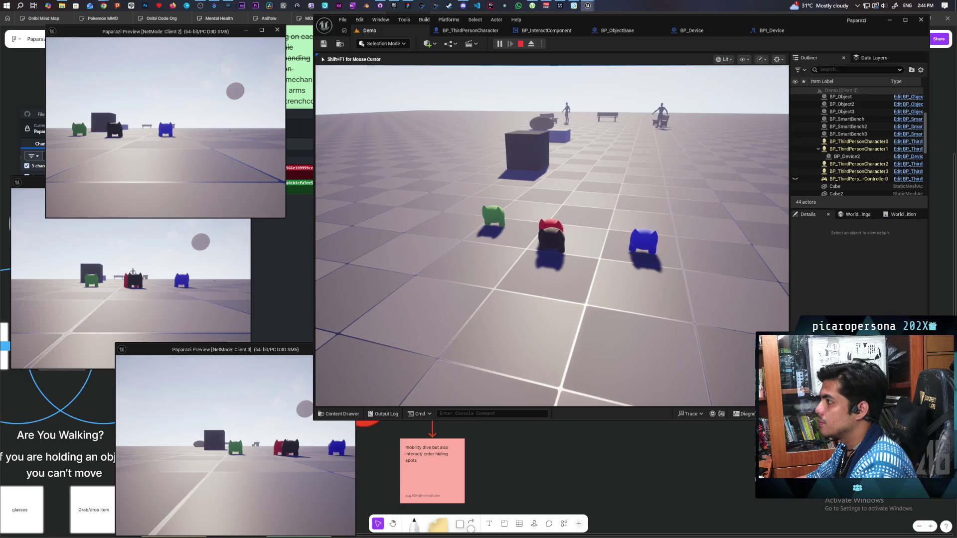
key("Escape")
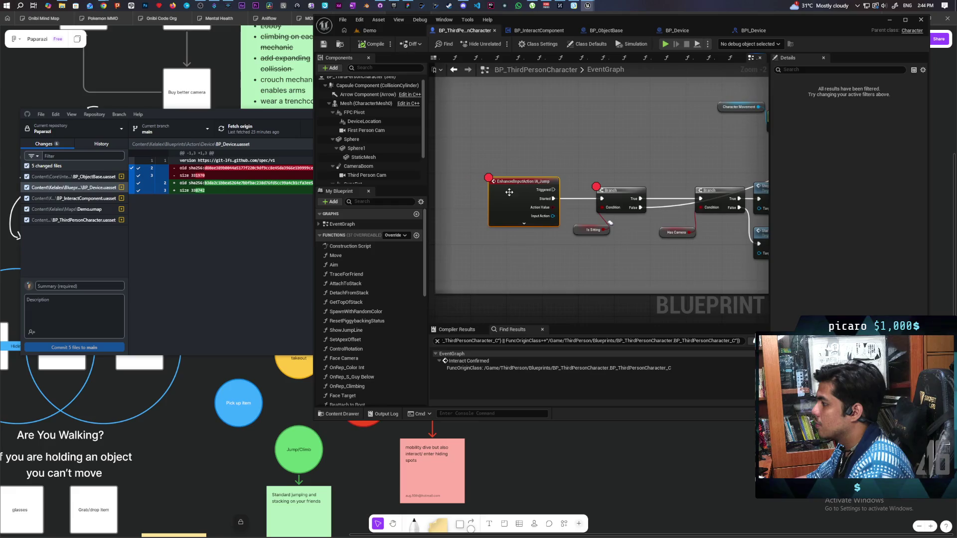
Paste a Print String 'Hello' node and wire it after IA_Jump's Started output.
left_click_drag(469, 195, 469, 200)
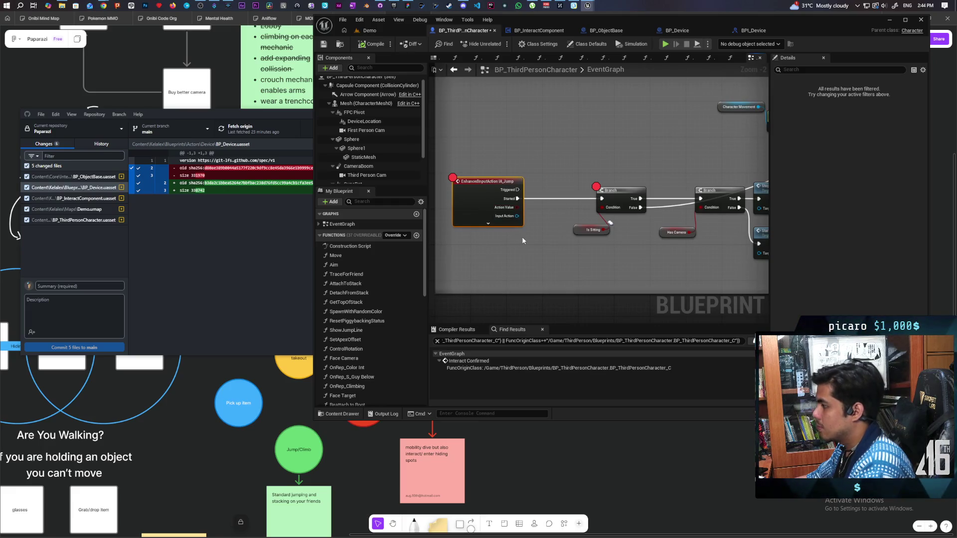
key("ctrl+v")
mouse_move(549, 260)
left_mouse_down()
mouse_move(549, 193)
mouse_move(527, 201)
mouse_move(603, 202)
left_mouse_up()
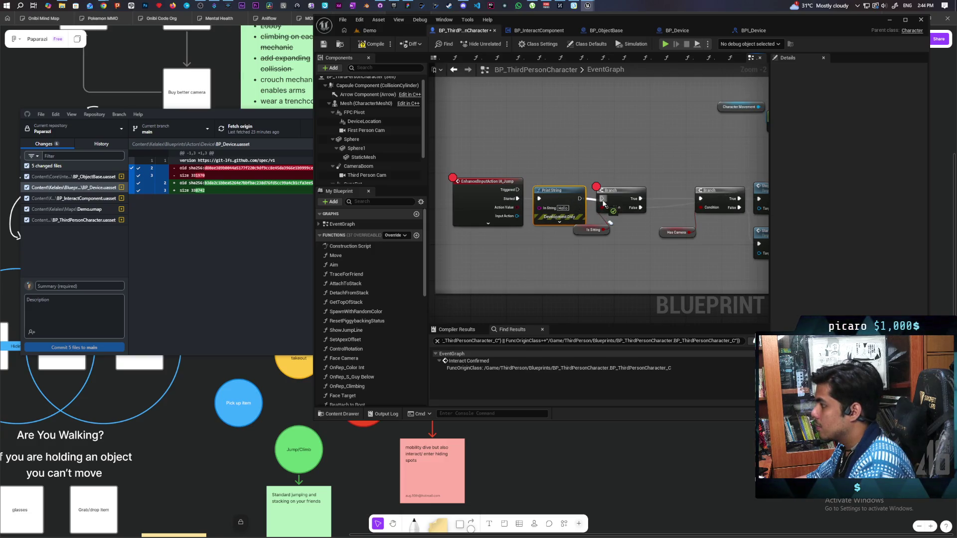
Play a multiplayer test on Demo and jump near the red character to check the Hello message.
left_click(372, 44)
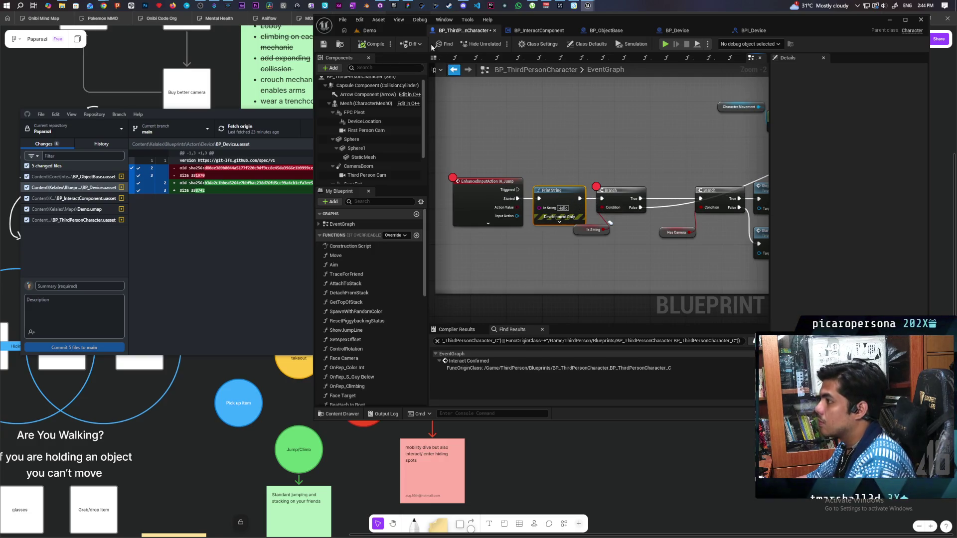
left_click(393, 31)
left_click(499, 43)
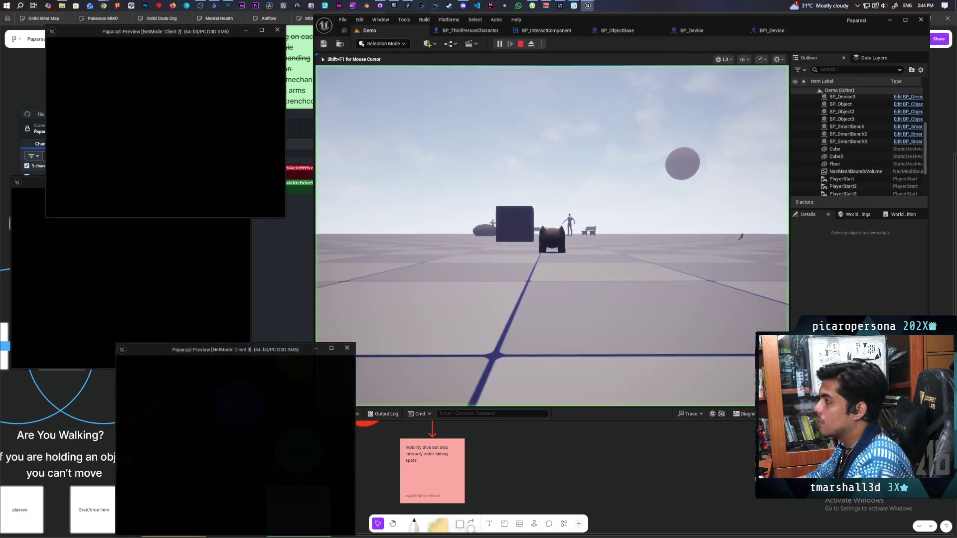
key("space")
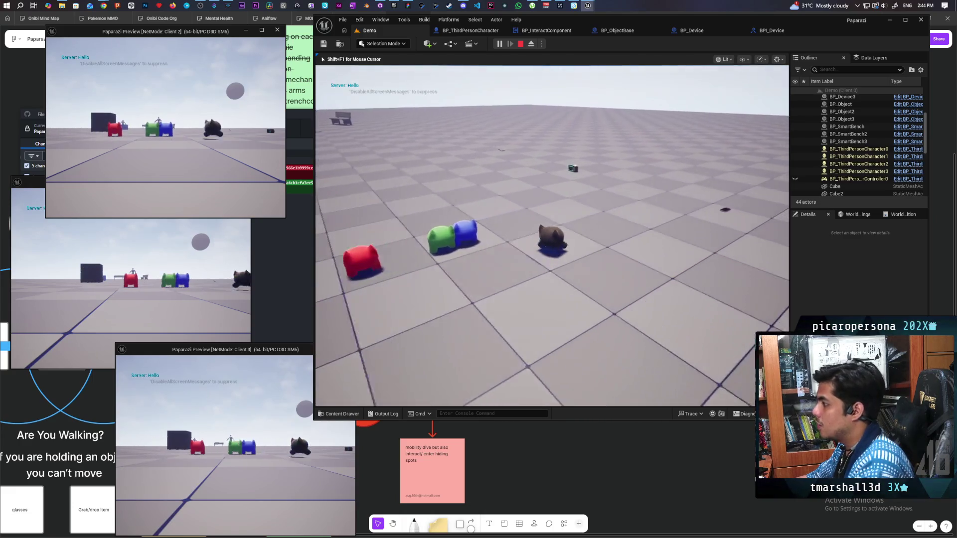
key("e")
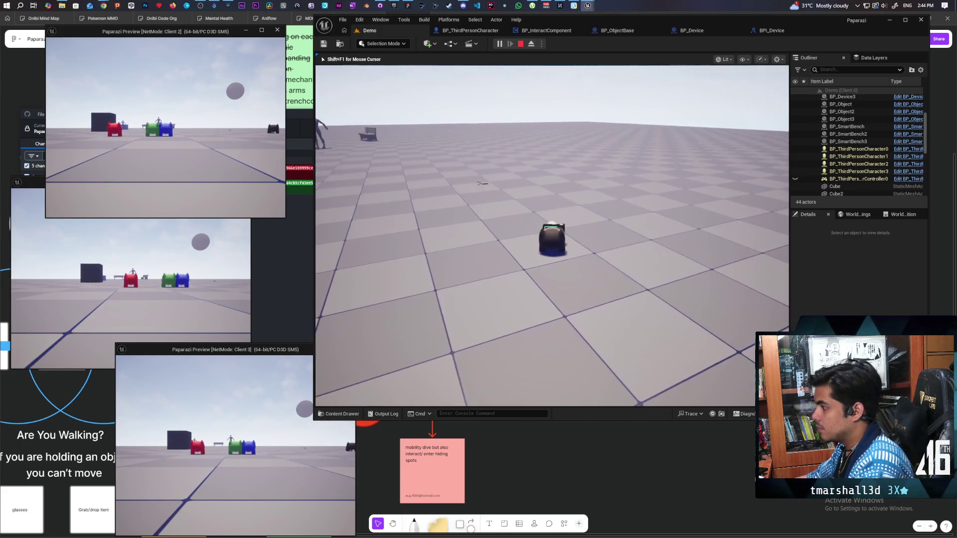
key("w")
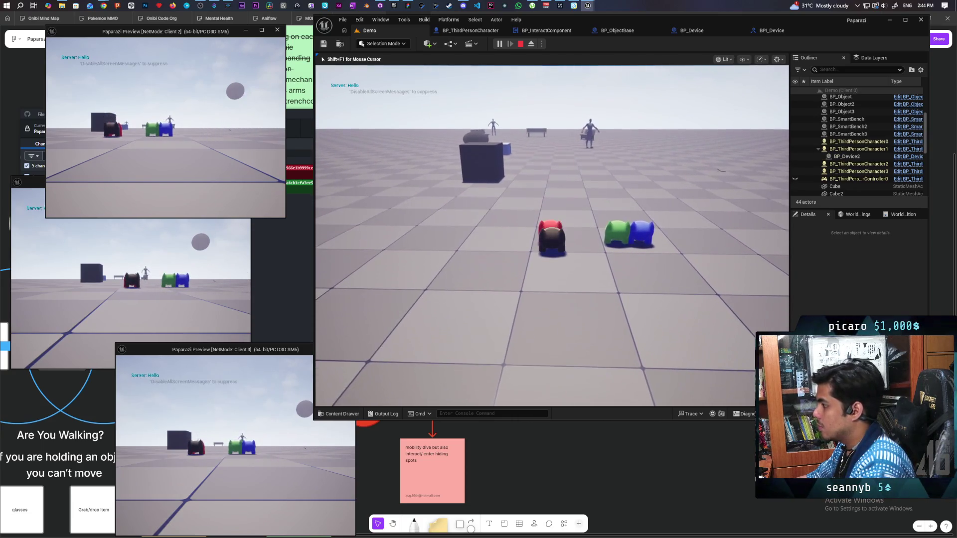
key("space")
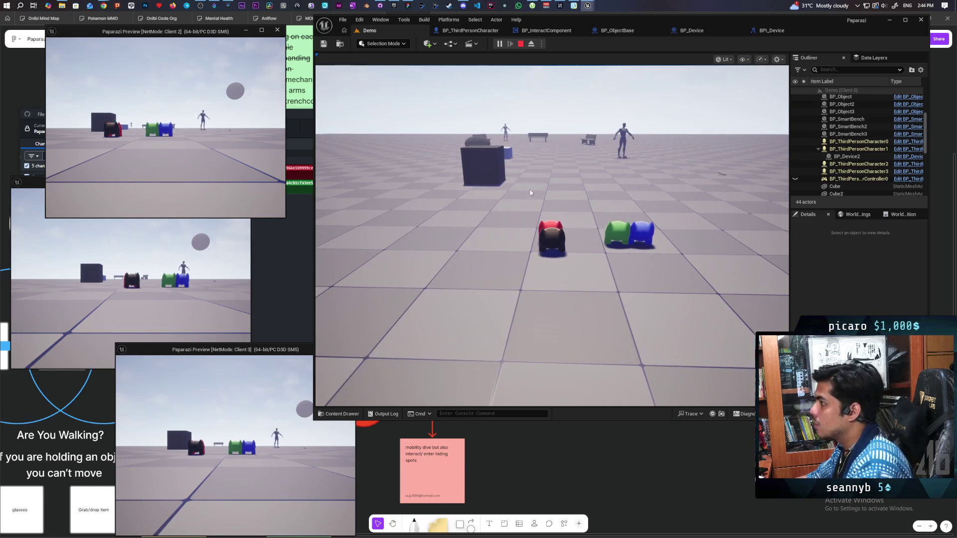
Remove the IA_Jump and Branch breakpoints with F9, jump again to confirm Hello everywhere, then stop.
left_click(469, 30)
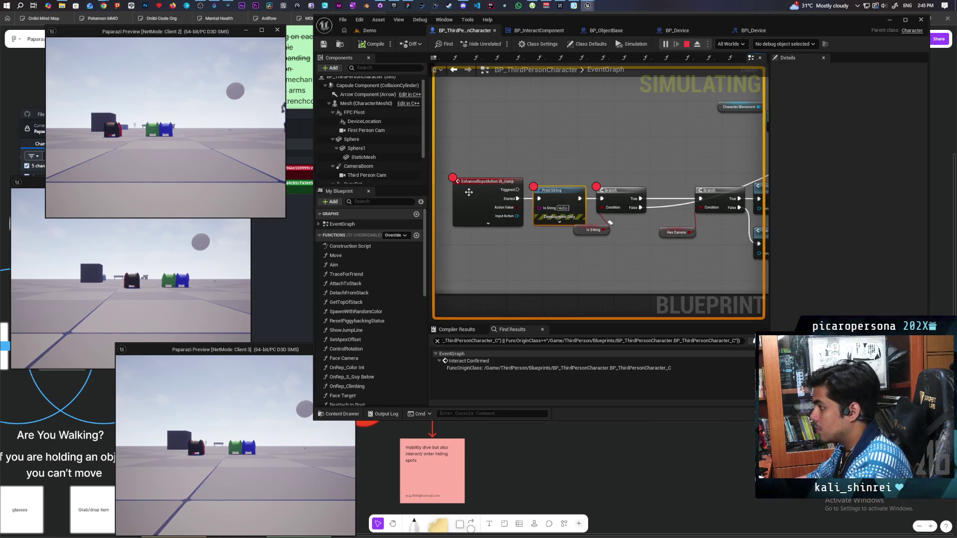
left_click(548, 204)
left_click(617, 201)
key("F9")
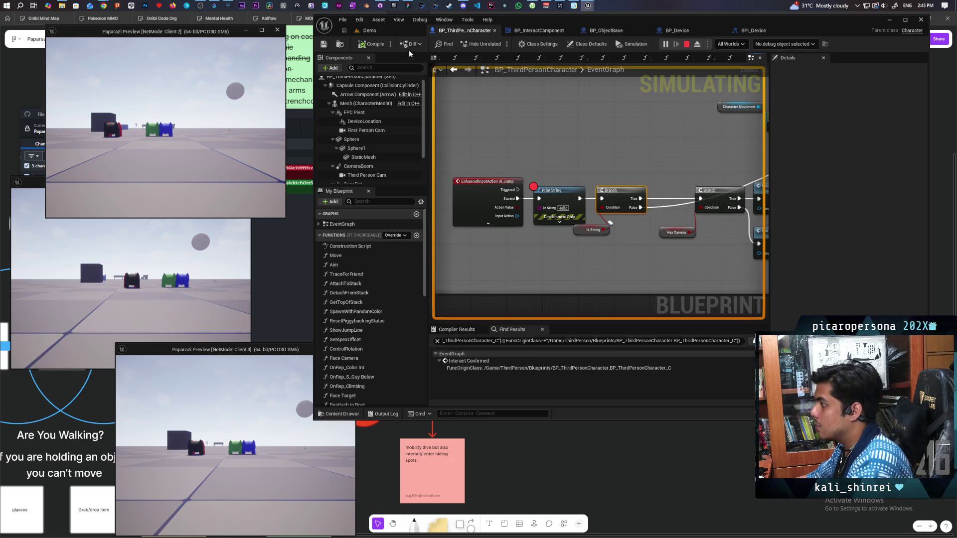
left_click(406, 31)
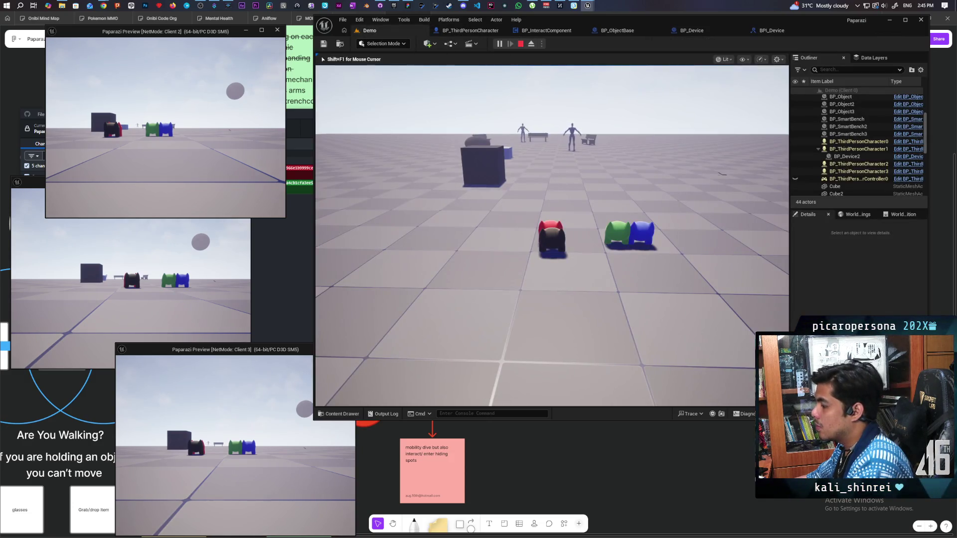
key("space")
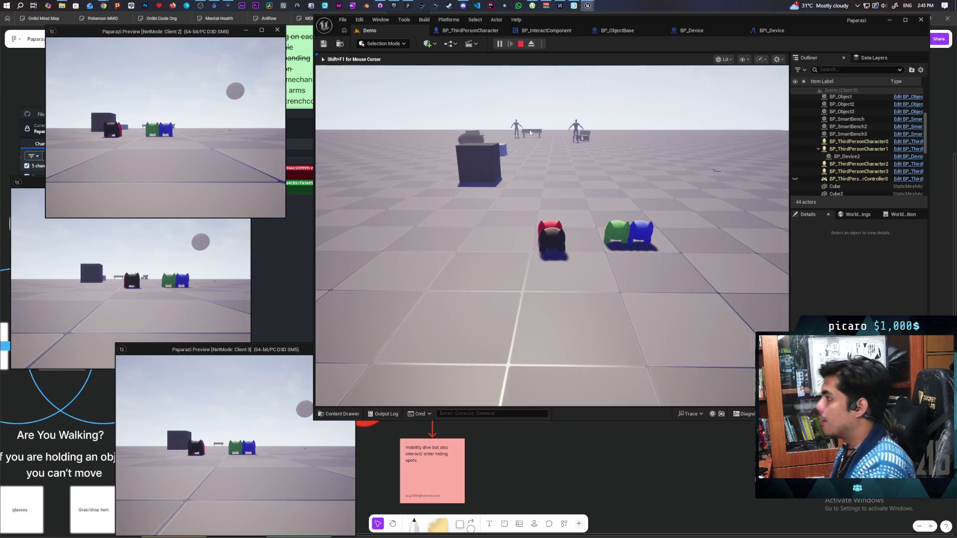
key("Escape")
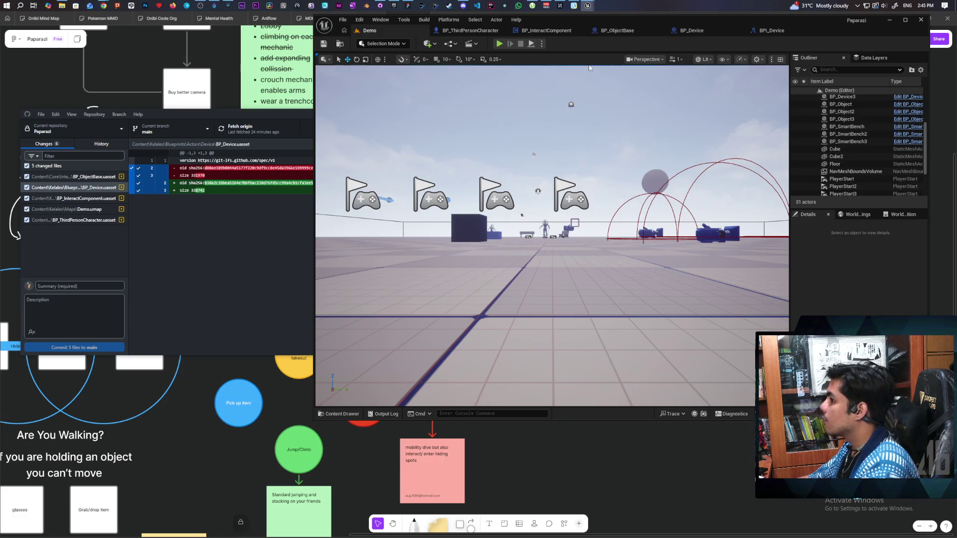
Delete the debug Print String and connect IA_Jump's Started straight into the Is Sitting Branch.
left_click(472, 30)
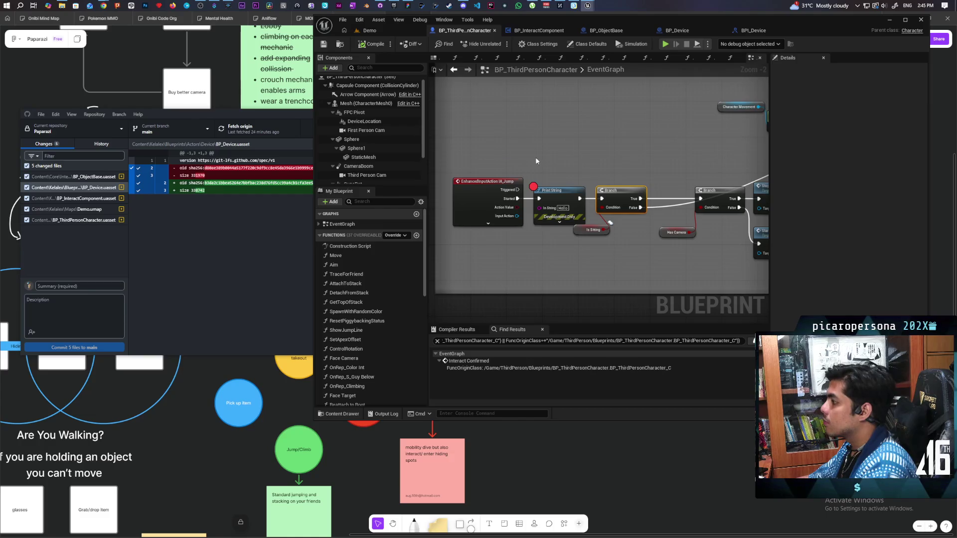
key("Delete")
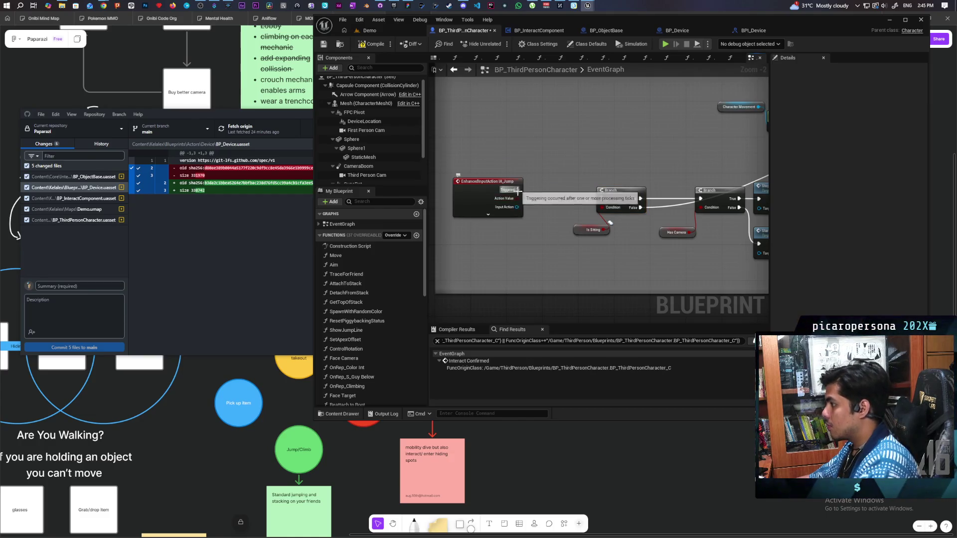
left_click(509, 215)
left_click_drag(517, 199, 601, 199)
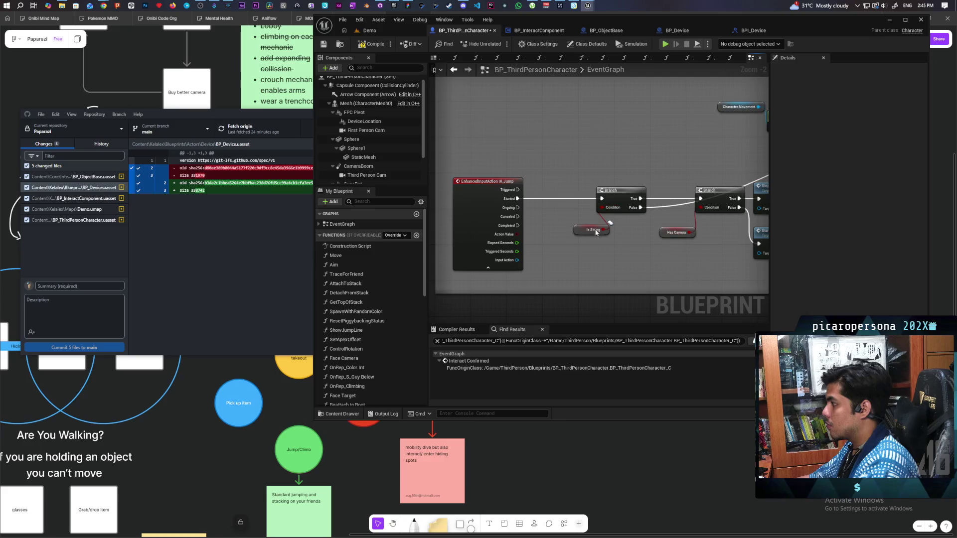
left_click(496, 269)
scroll(535, 232, "down", 3)
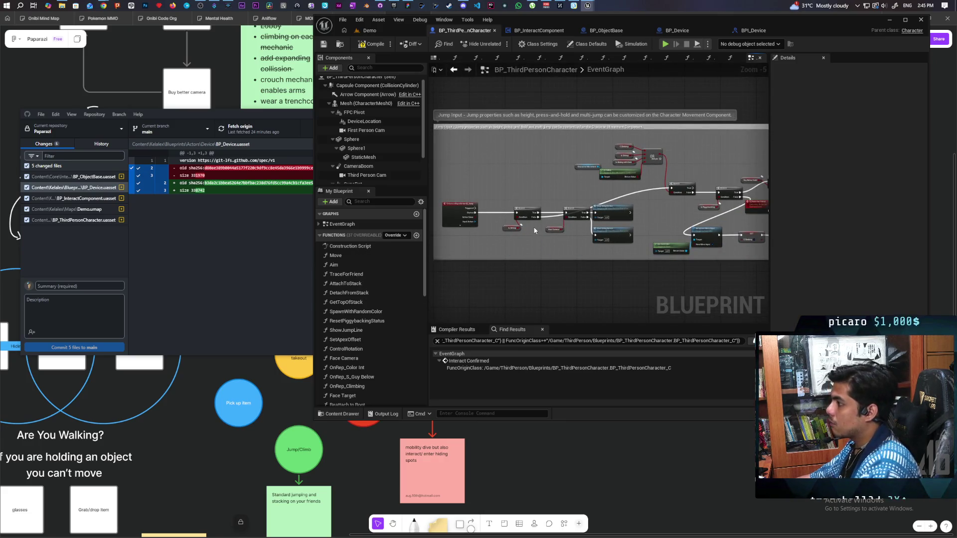
scroll(535, 230, "up", 2)
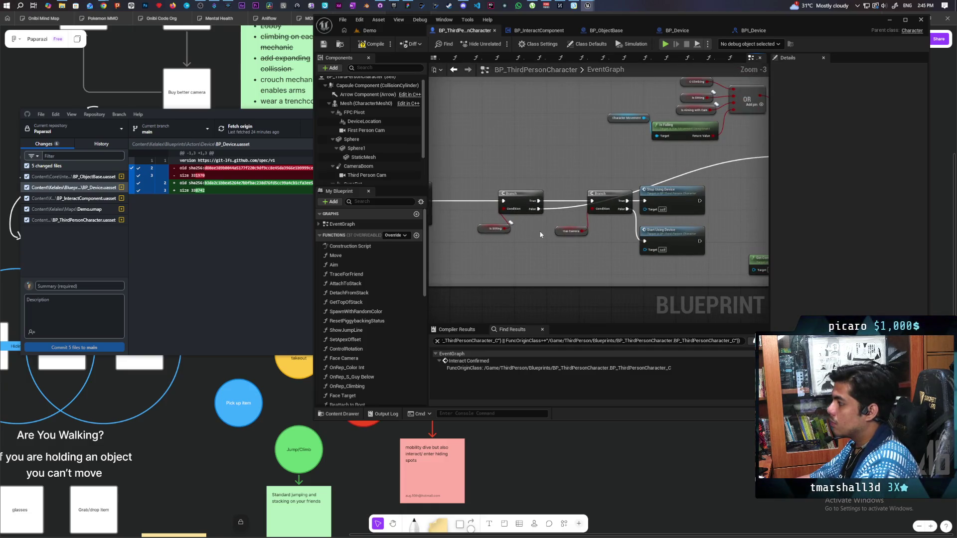
Move the Branch and Is Sitting nodes closer to IA_Jump, then select the Has Camera Branch.
left_click_drag(536, 248, 573, 234)
left_click(532, 214)
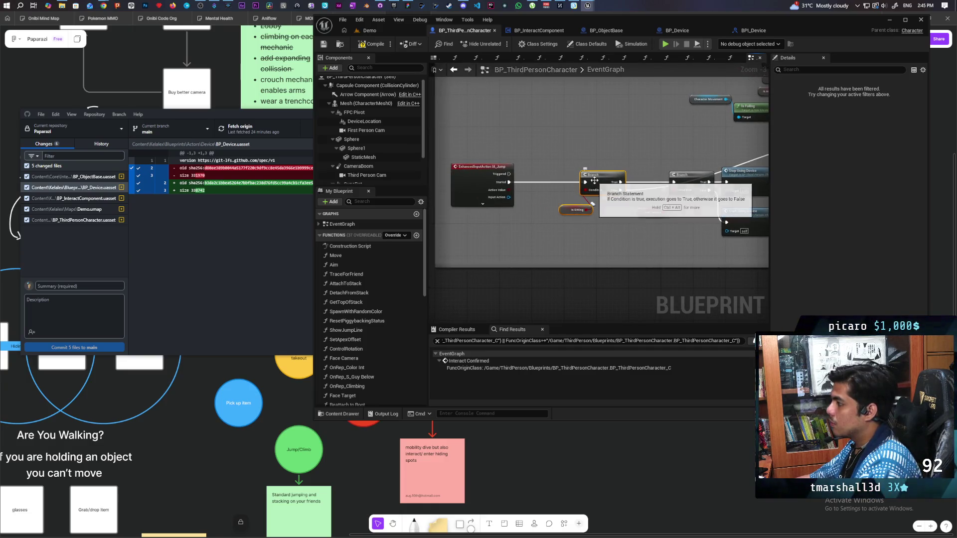
left_click(548, 183, "ctrl")
left_click_drag(548, 183, 558, 185)
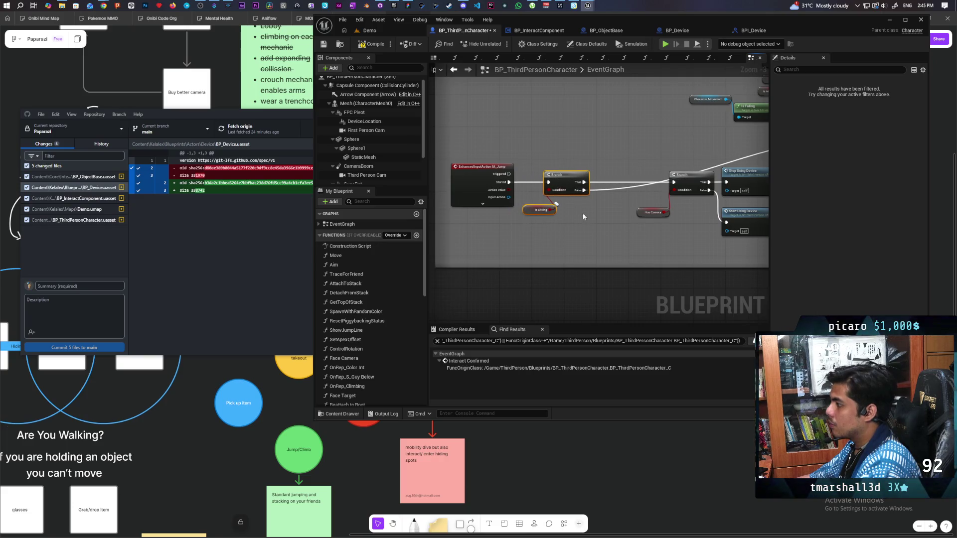
mouse_move(570, 229)
left_mouse_down()
mouse_move(668, 172)
mouse_move(600, 175)
mouse_move(586, 196)
left_mouse_up()
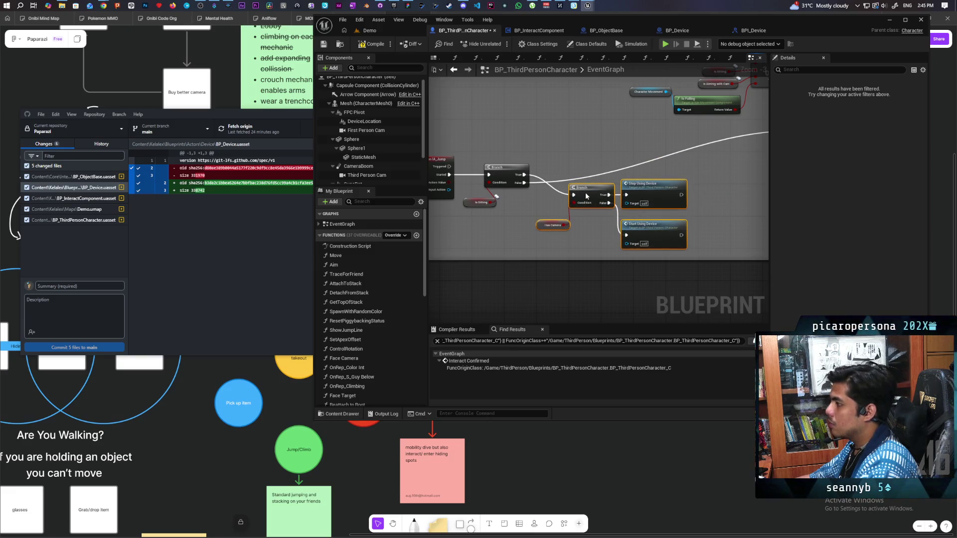
scroll(632, 187, "down", 2)
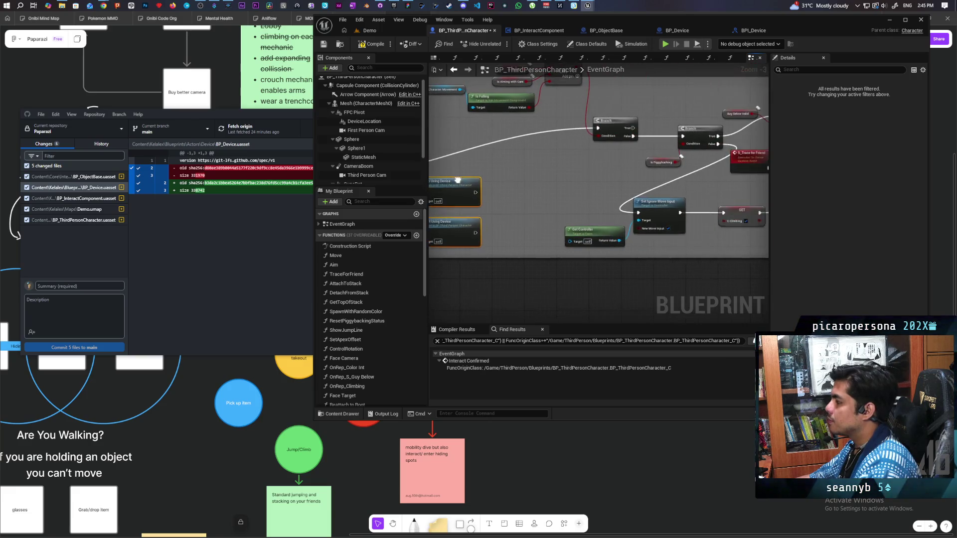
scroll(648, 177, "up", 2)
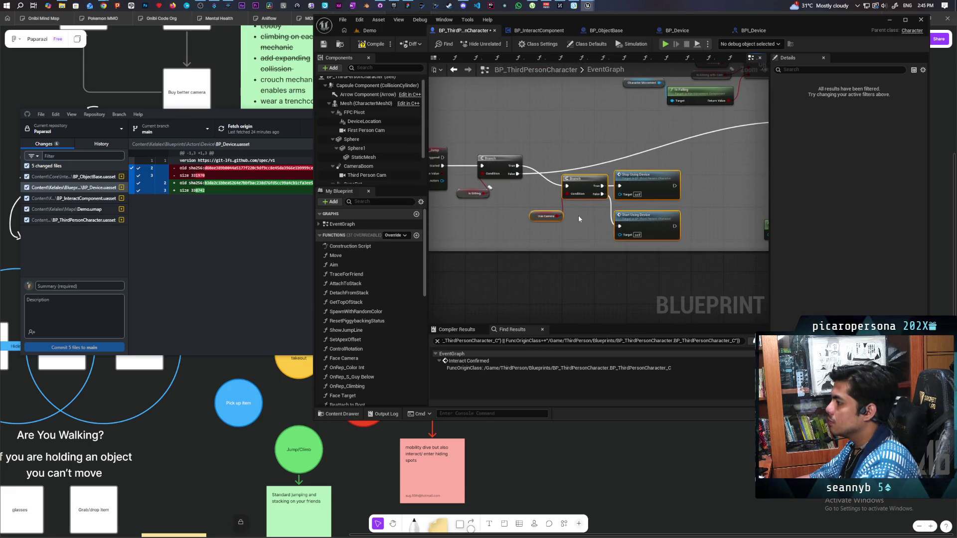
scroll(578, 215, "down", 1)
scroll(578, 215, "up", 1)
left_click(573, 179)
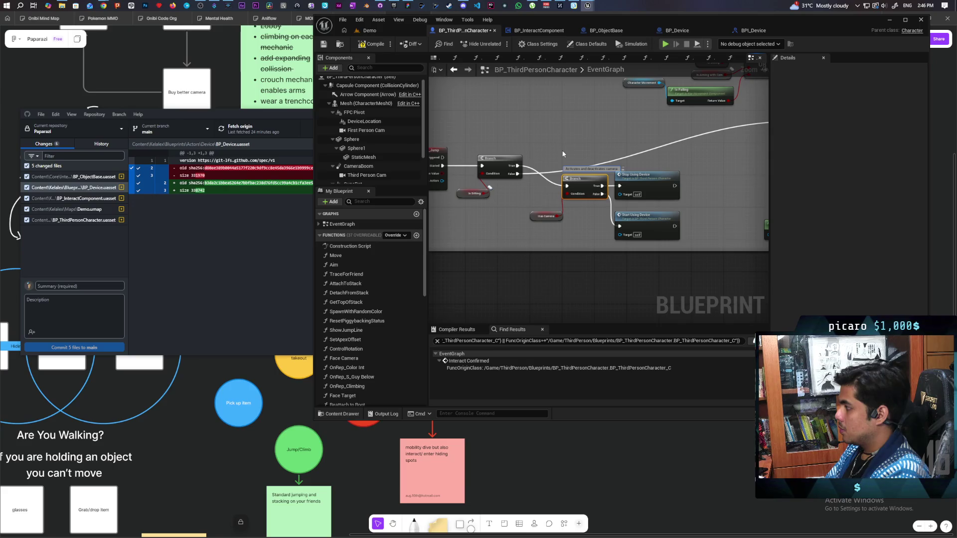
scroll(563, 154, "up", 2)
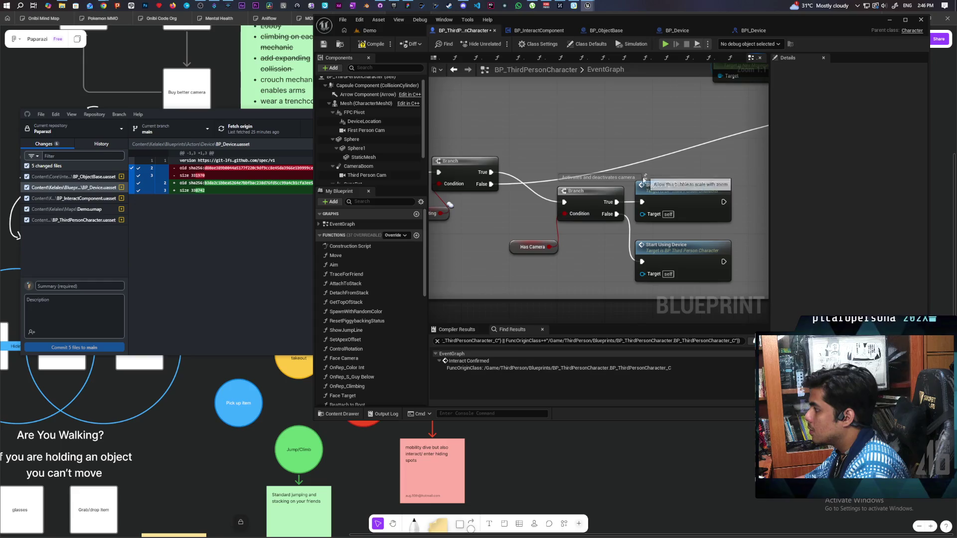
Compact the camera section, moving its Branch and IsValid nodes beside the lower Branch.
scroll(576, 256, "down", 2)
scroll(576, 250, "down", 2)
mouse_move(548, 258)
left_mouse_down()
mouse_move(616, 225)
mouse_move(573, 220)
mouse_move(534, 139)
mouse_move(505, 139)
mouse_move(522, 140)
left_mouse_up()
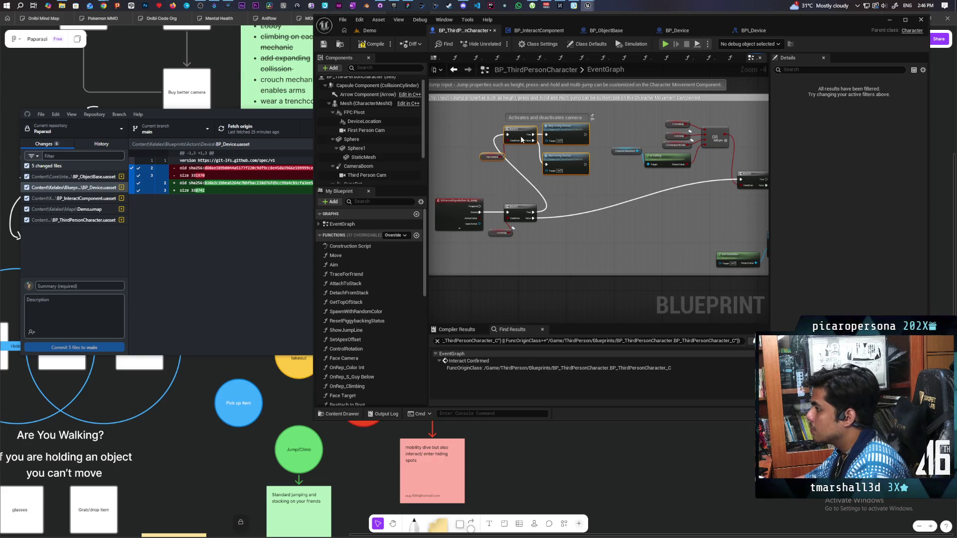
scroll(538, 215, "down", 4)
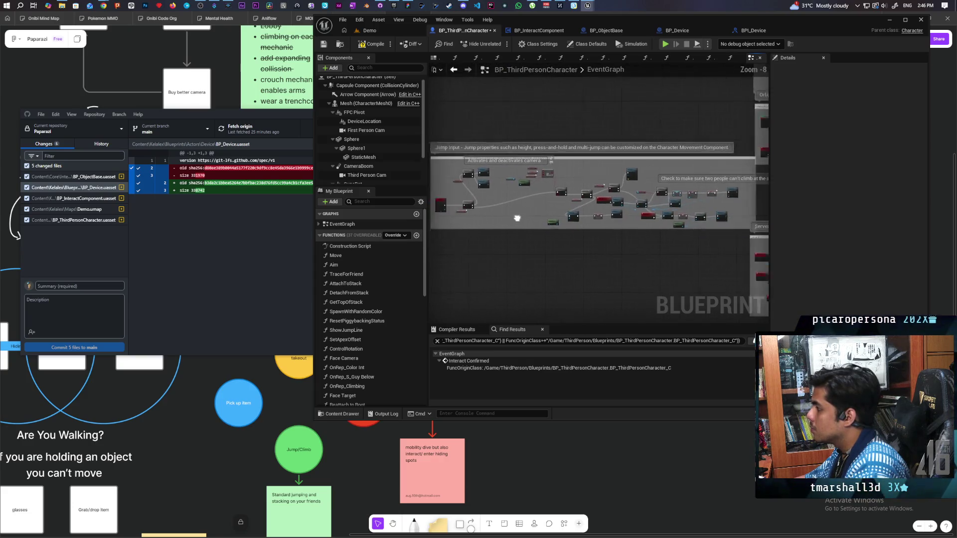
scroll(526, 215, "up", 3)
left_click_drag(566, 196, 615, 188)
left_click_drag(659, 156, 547, 187)
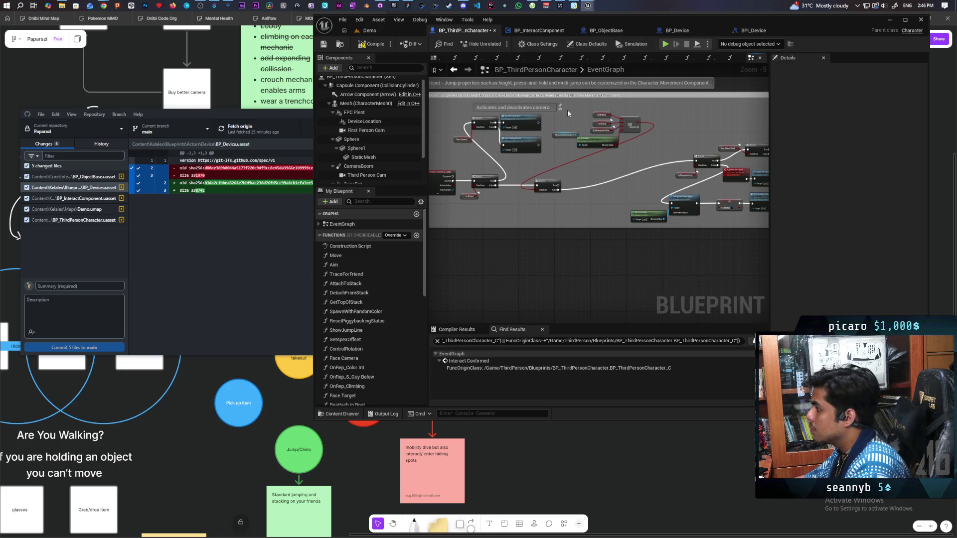
mouse_move(620, 148)
left_mouse_down()
mouse_move(630, 136)
mouse_move(538, 212)
mouse_move(516, 209)
mouse_move(533, 207)
left_mouse_up()
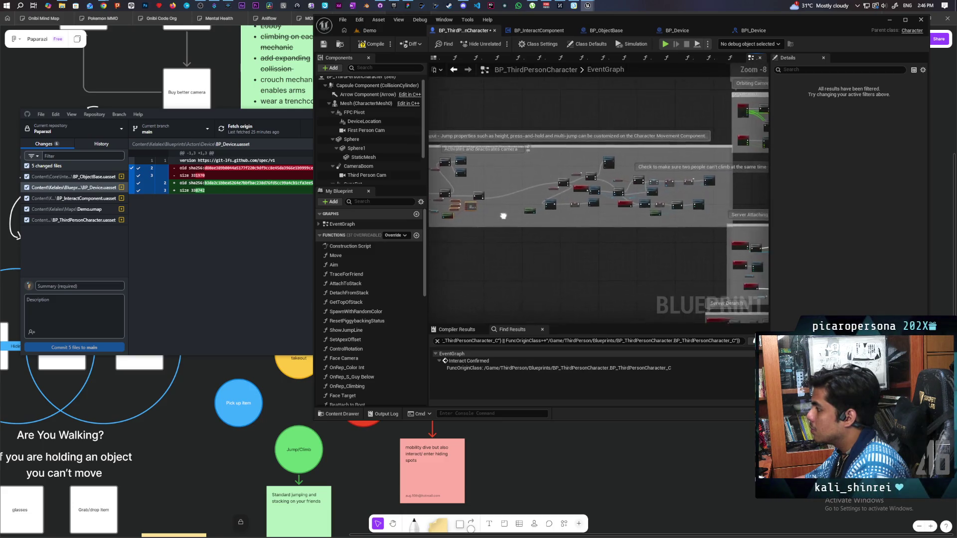
scroll(588, 230, "up", 1)
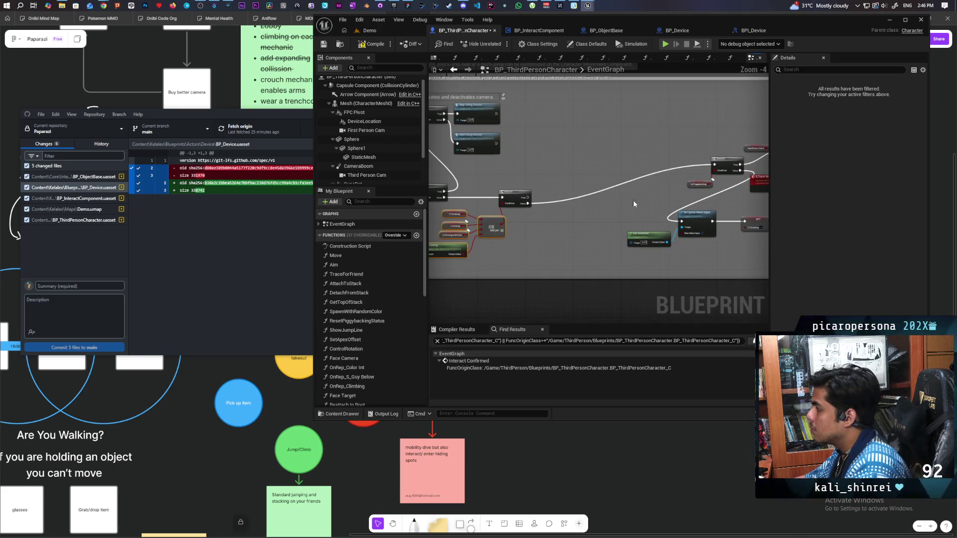
left_click_drag(718, 189, 569, 200)
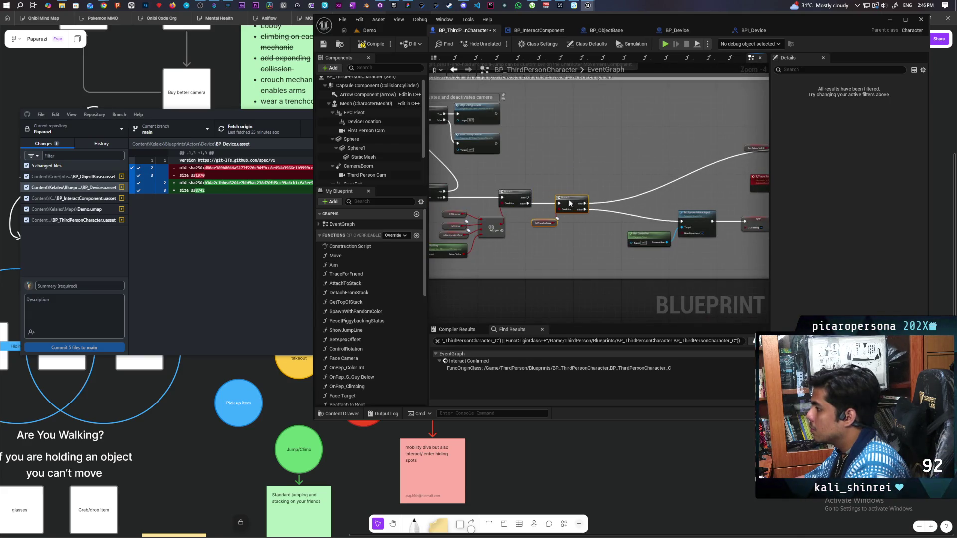
scroll(681, 224, "down", 2)
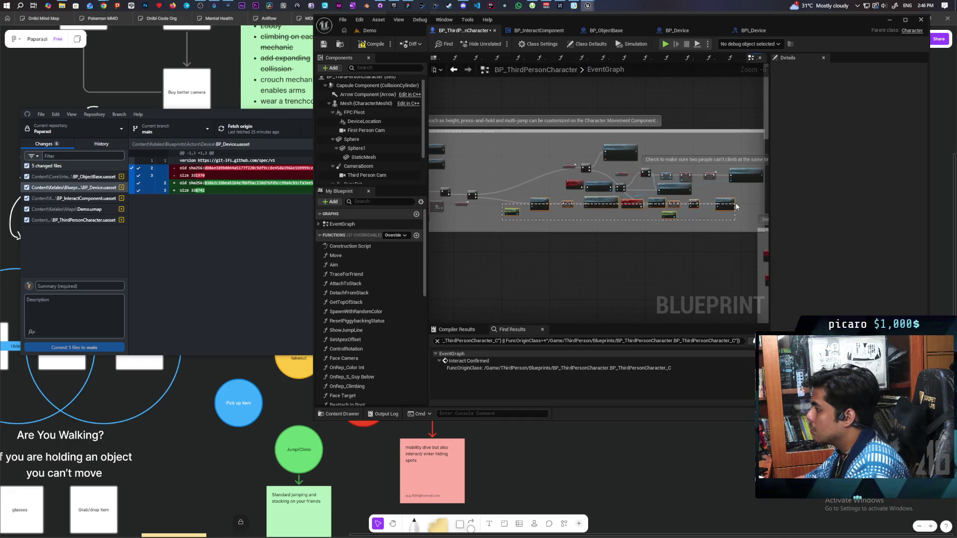
Shift the lower row, Branch and Request to Detach from Stack left, and raise the C_Jump to Ignore Move Input row.
left_click_drag(720, 219, 498, 198)
left_click_drag(583, 207, 543, 204)
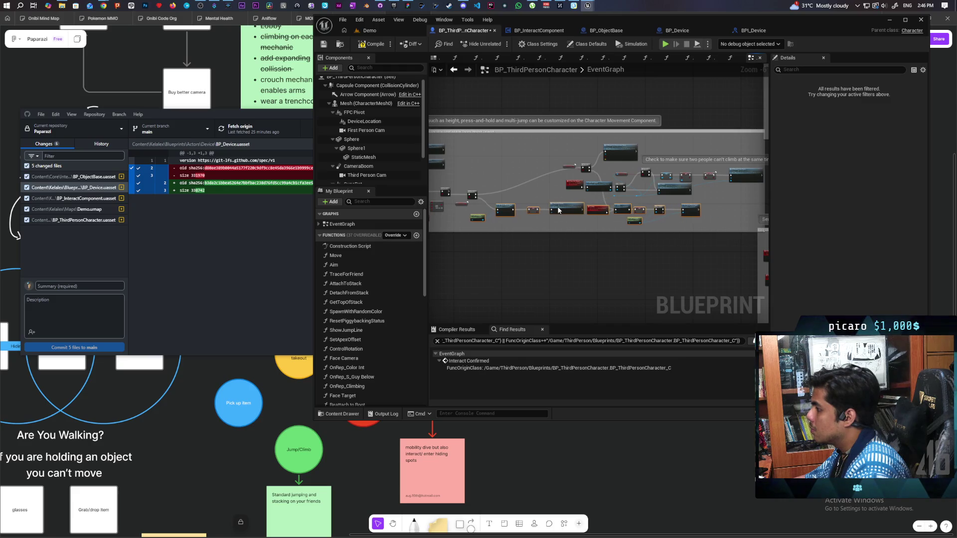
left_click(544, 206)
scroll(561, 190, "up", 2)
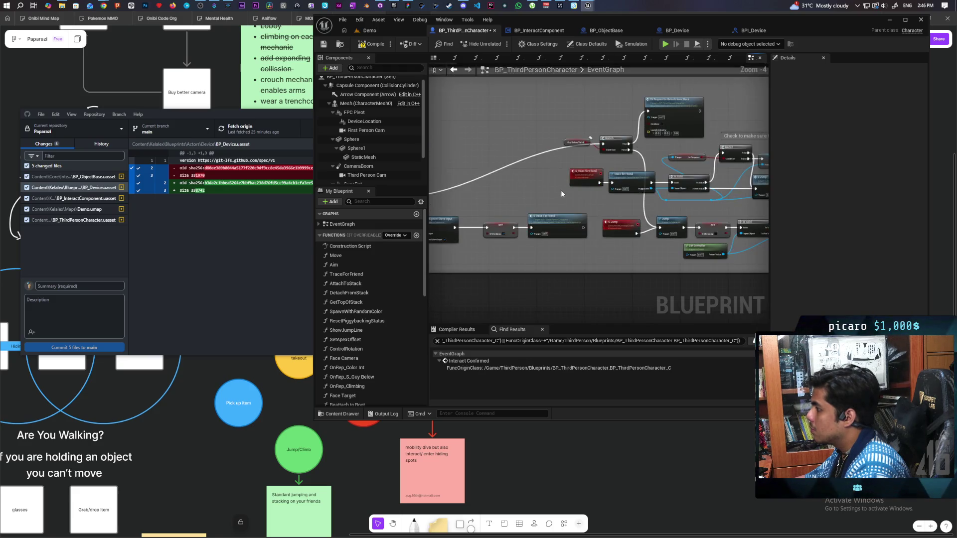
left_click_drag(681, 216, 612, 199)
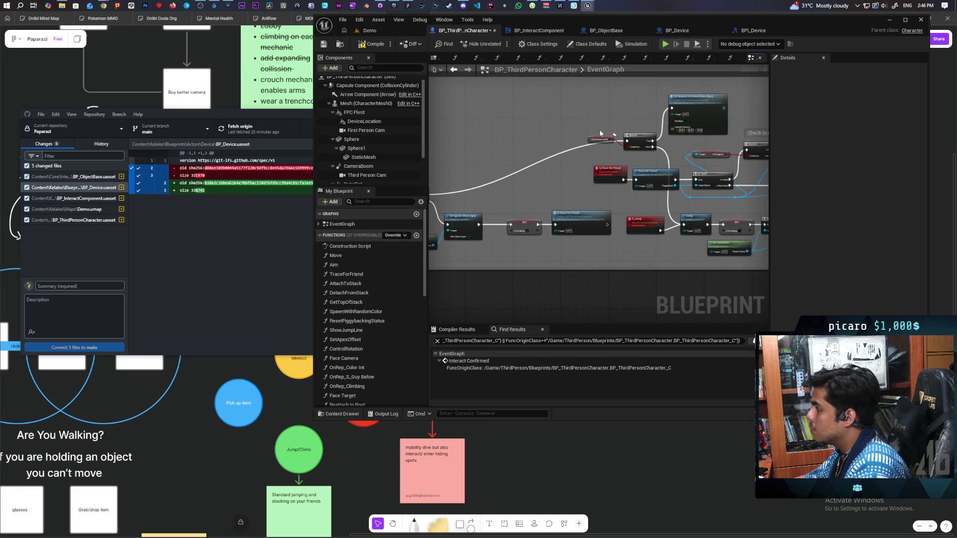
mouse_move(625, 145)
left_mouse_down()
mouse_move(518, 152)
mouse_move(462, 171)
left_mouse_up()
mouse_move(697, 111)
left_mouse_down()
mouse_move(528, 123)
mouse_move(508, 134)
left_mouse_up()
mouse_move(620, 252)
left_mouse_down()
mouse_move(574, 243)
mouse_move(611, 215)
left_mouse_up()
scroll(582, 210, "down", 1)
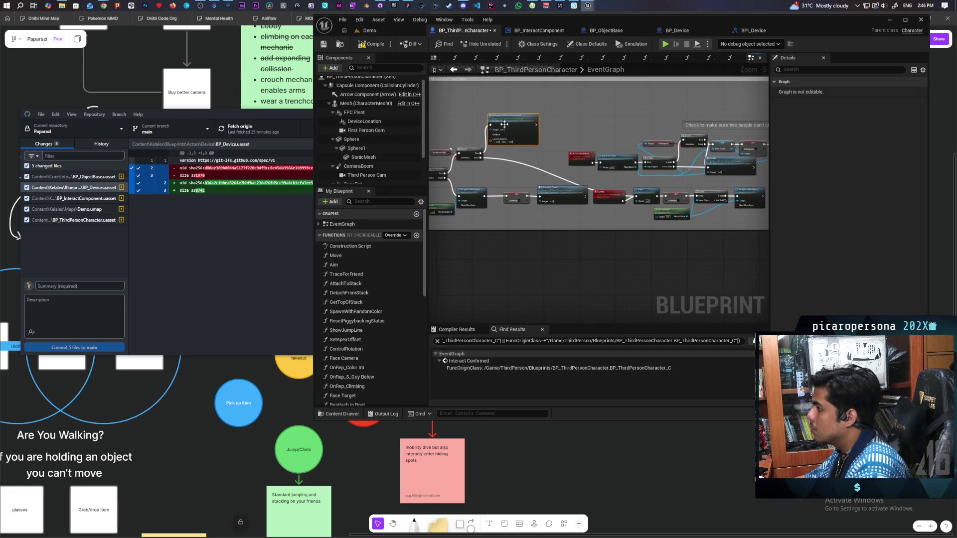
left_click_drag(514, 125, 518, 155)
mouse_move(613, 222)
left_mouse_down()
mouse_move(741, 194)
mouse_move(606, 103)
left_mouse_up()
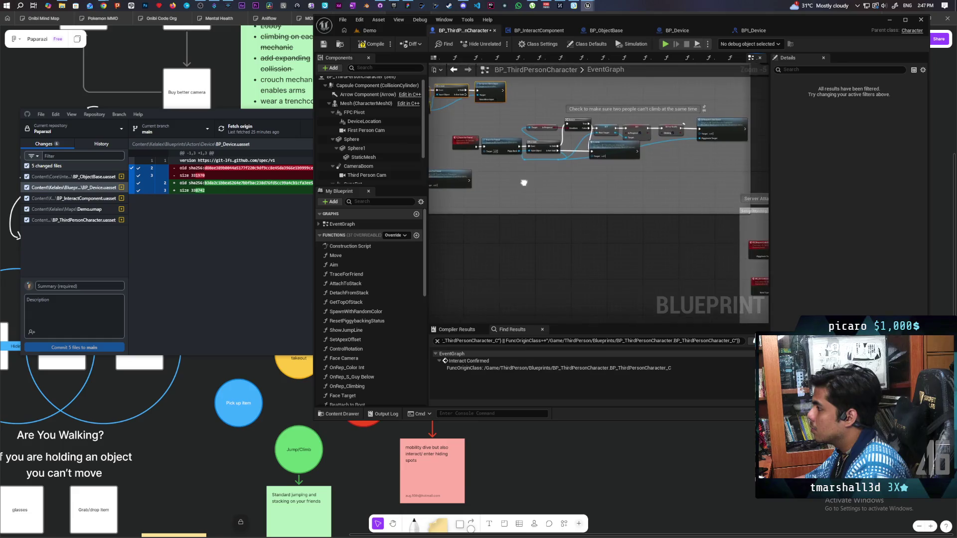